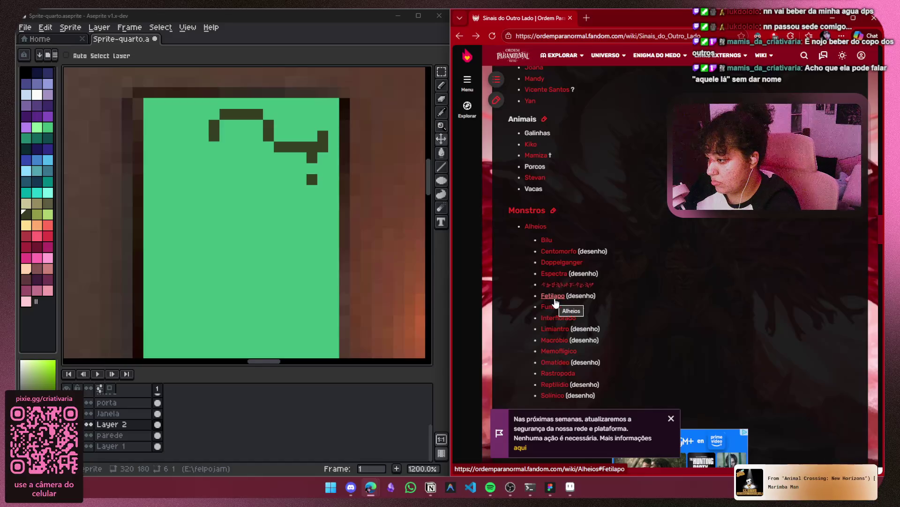
# Open the Fummu article from the Alheios list and scroll through it
pyautogui.click(552, 306)
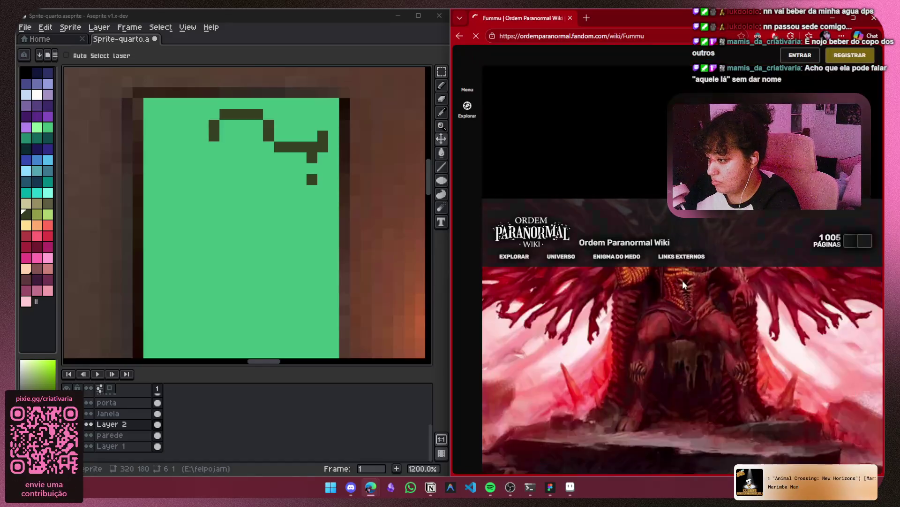
pyautogui.scroll(-15, 654, 288)
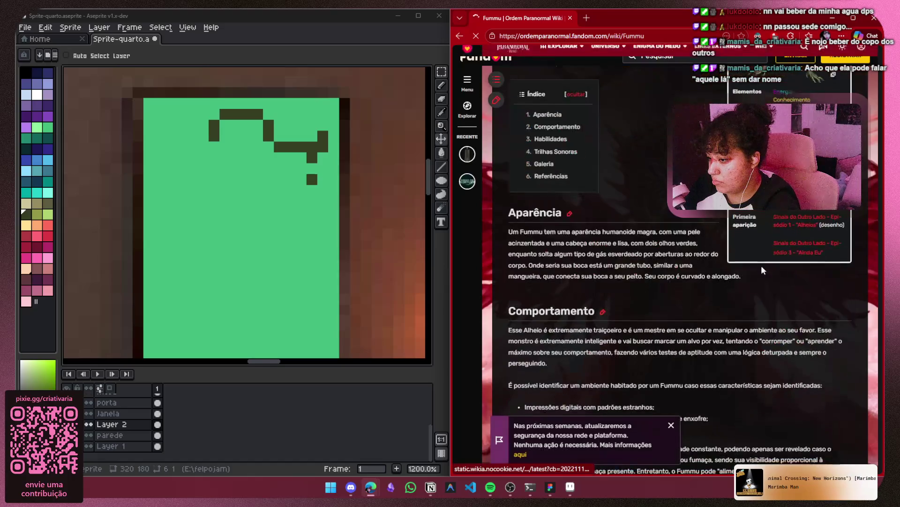
pyautogui.scroll(-10, 700, 271)
pyautogui.scroll(7, 701, 271)
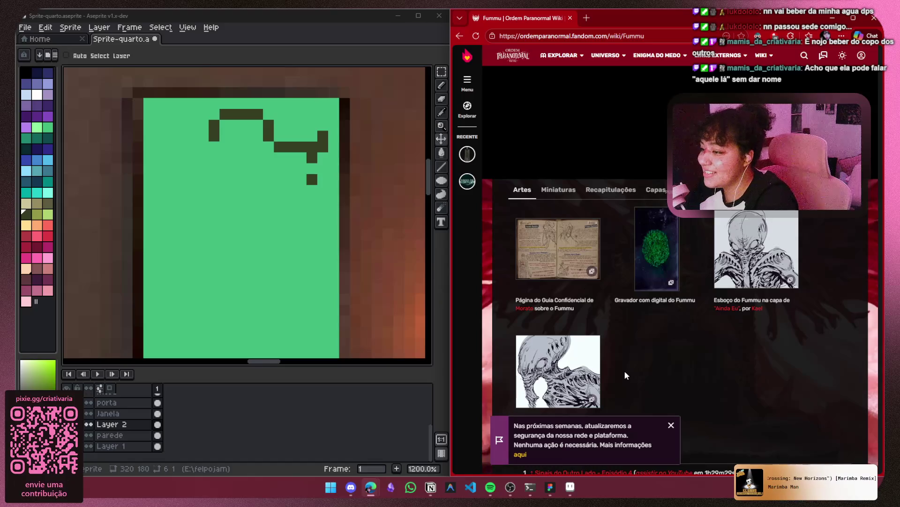
pyautogui.scroll(-4, 675, 328)
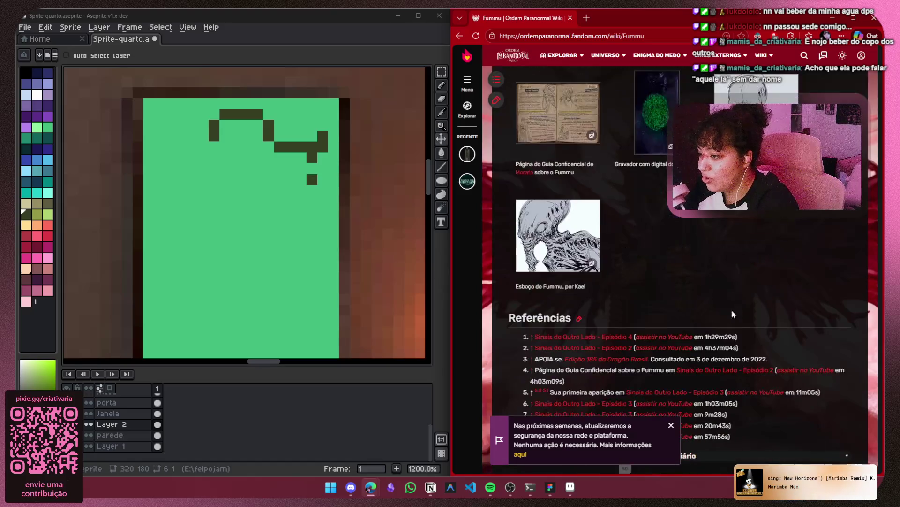
pyautogui.scroll(-7, 675, 212)
pyautogui.scroll(9, 623, 258)
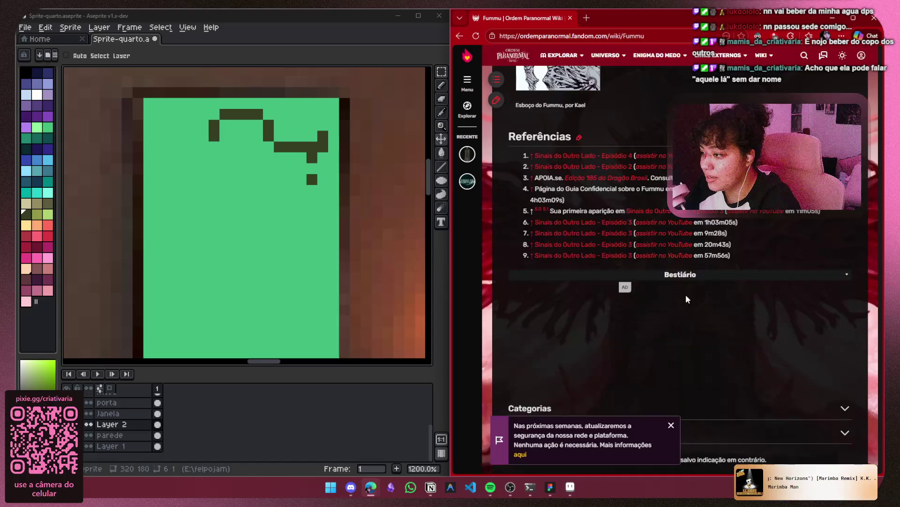
pyautogui.scroll(5, 654, 275)
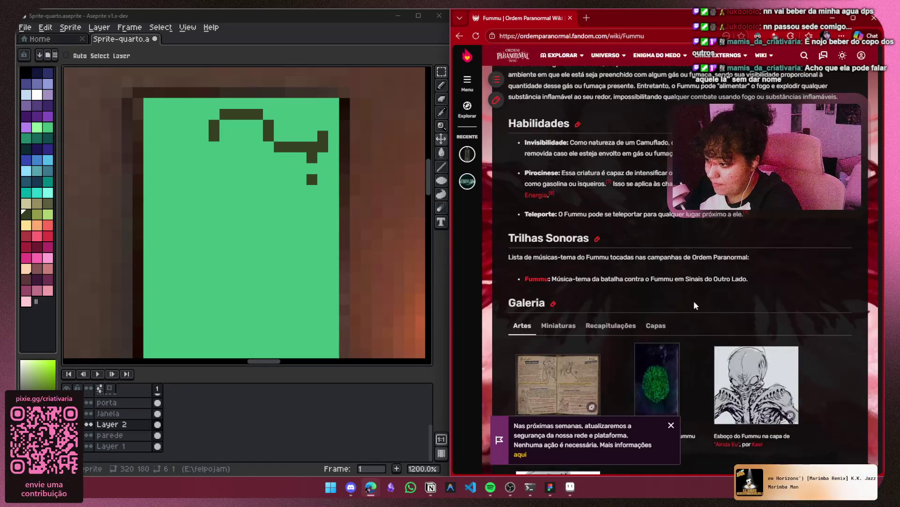
pyautogui.scroll(15, 671, 304)
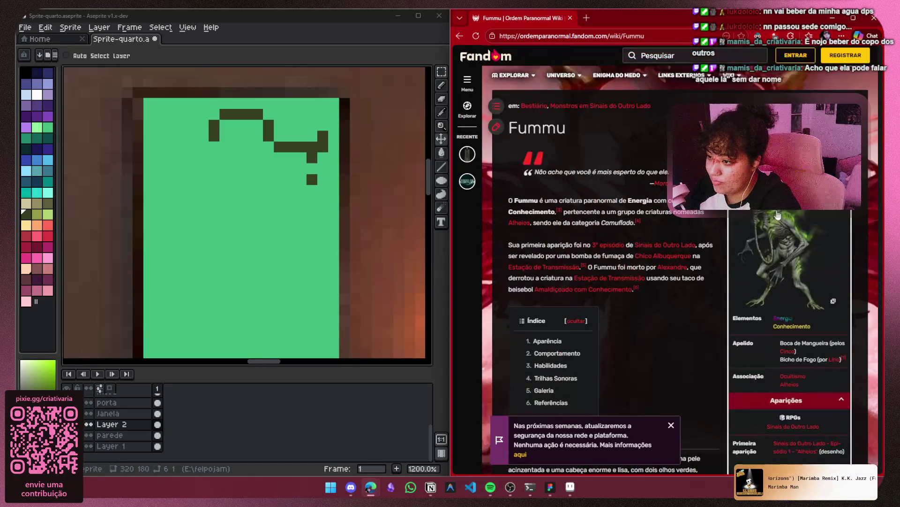
# Browse the Fummu gallery, returning to the 'Miniatura Fummu em Sinais do Outro Lado' image
pyautogui.click(776, 209)
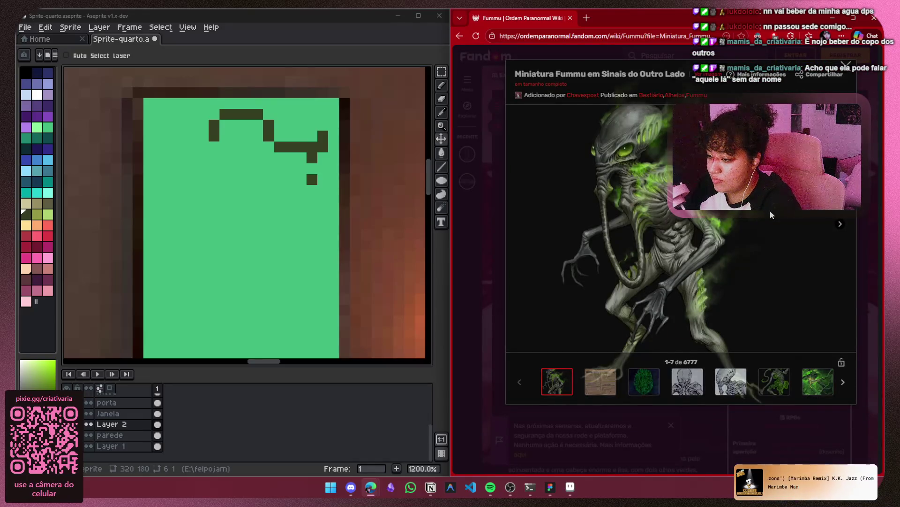
pyautogui.click(773, 384)
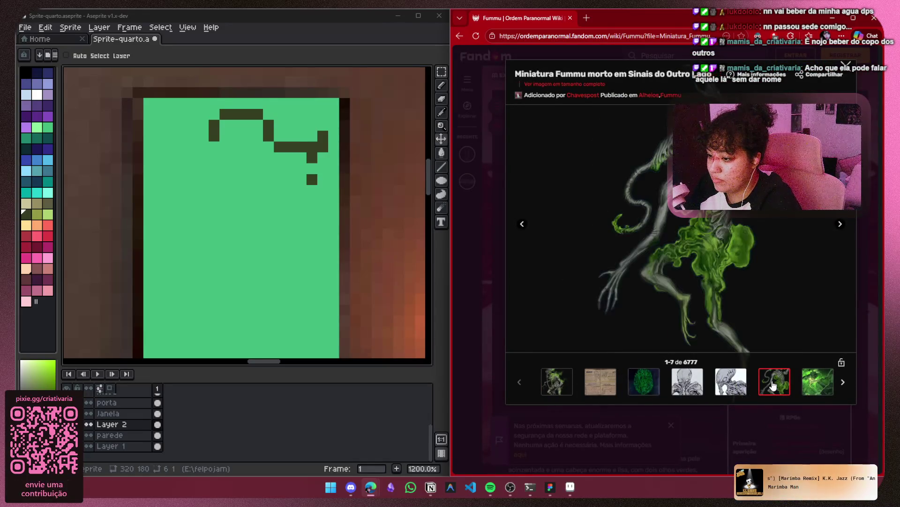
pyautogui.click(808, 386)
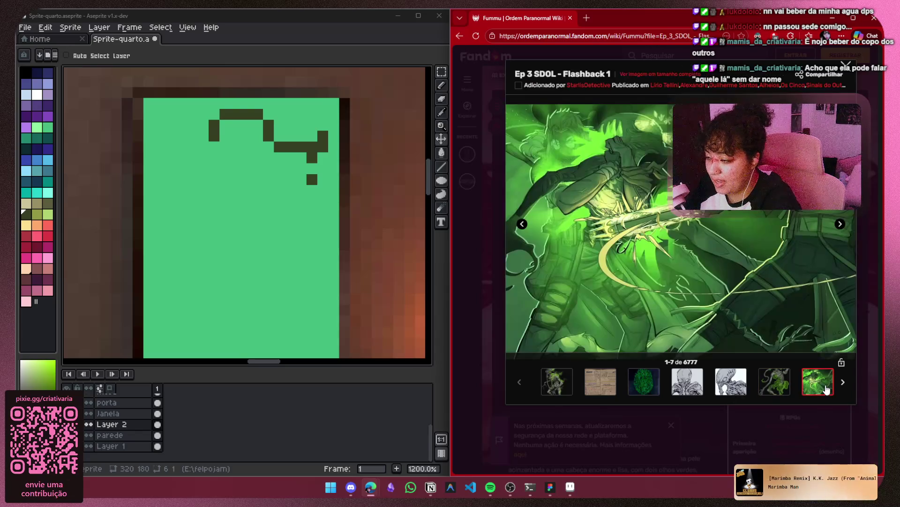
pyautogui.click(558, 389)
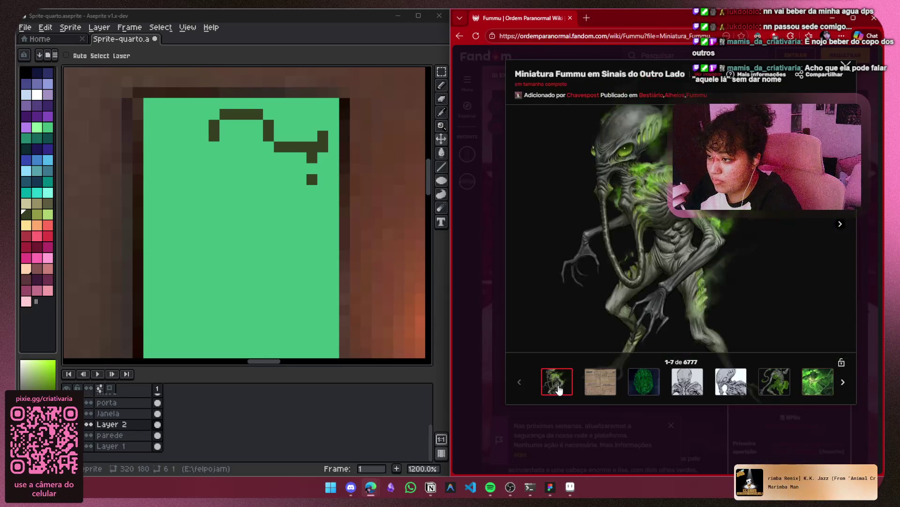
pyautogui.click(233, 151)
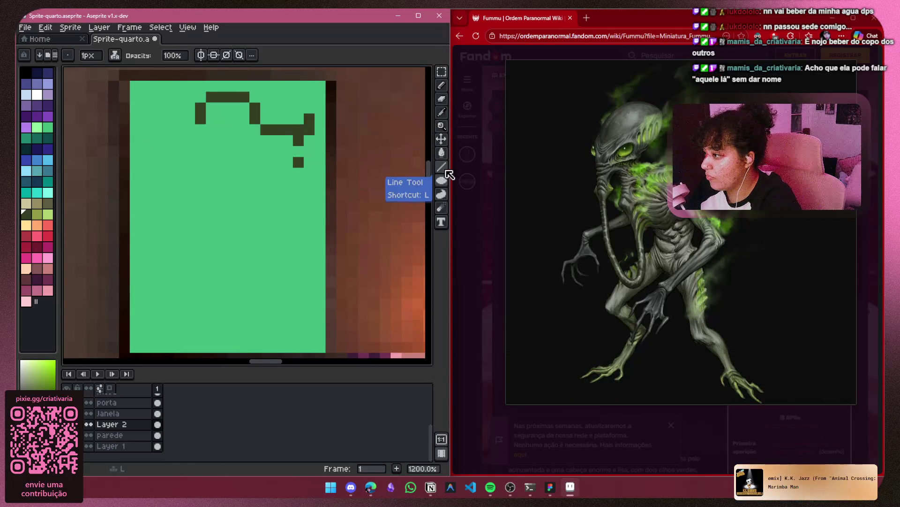
# Repaint the whole panel on Layer 2 with a light-green filled rectangle
pyautogui.moveTo(443, 182)
pyautogui.click(402, 183)
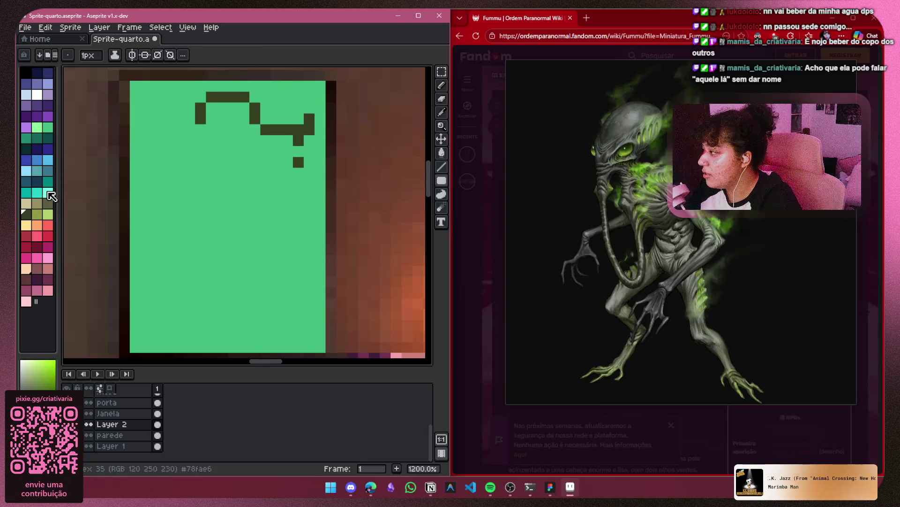
pyautogui.click(37, 127)
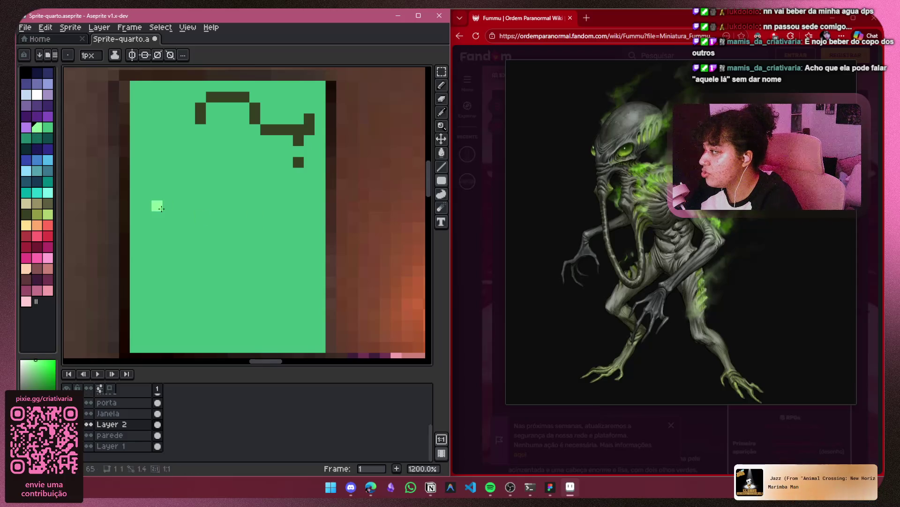
pyautogui.moveTo(159, 206)
pyautogui.mouseDown()
pyautogui.moveTo(314, 160)
pyautogui.moveTo(315, 87)
pyautogui.moveTo(320, 93)
pyautogui.mouseUp()
pyautogui.press('ctrl')
pyautogui.hotkey('ctrl', 'z')
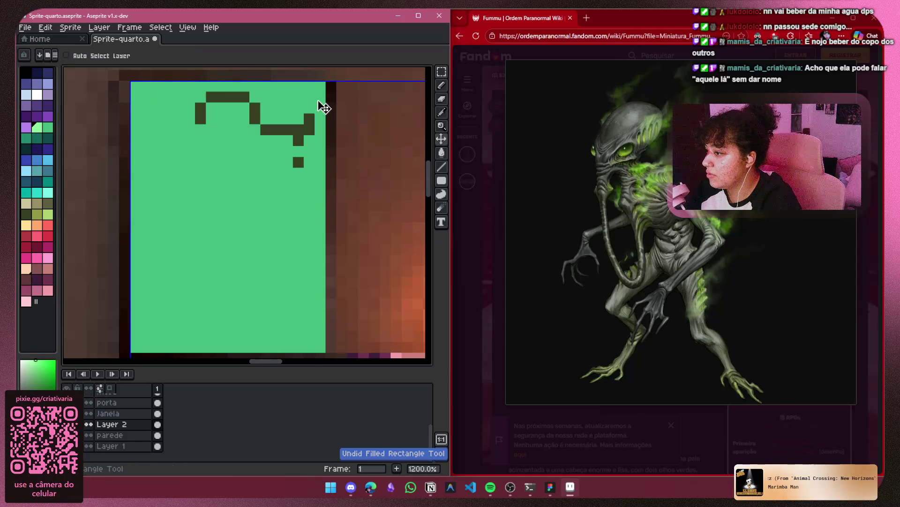
pyautogui.moveTo(134, 85)
pyautogui.mouseDown()
pyautogui.moveTo(323, 85)
pyautogui.moveTo(321, 347)
pyautogui.mouseUp()
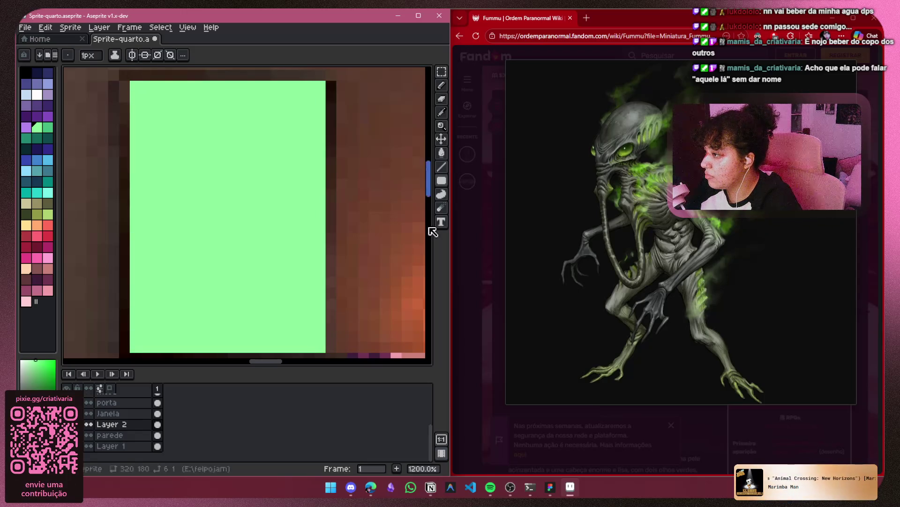
# Choose the Filled Ellipse tool with dark teal and add a new Layer 3
pyautogui.click(441, 88)
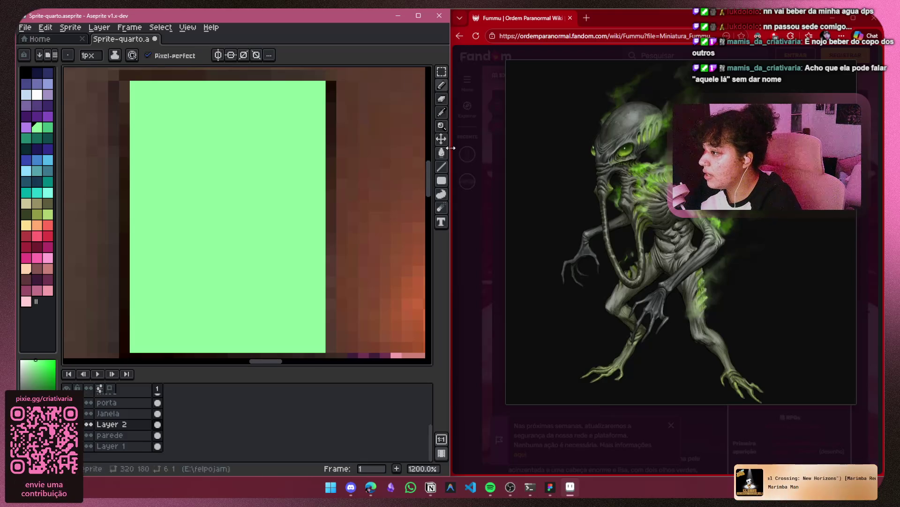
pyautogui.click(442, 180)
pyautogui.click(428, 181)
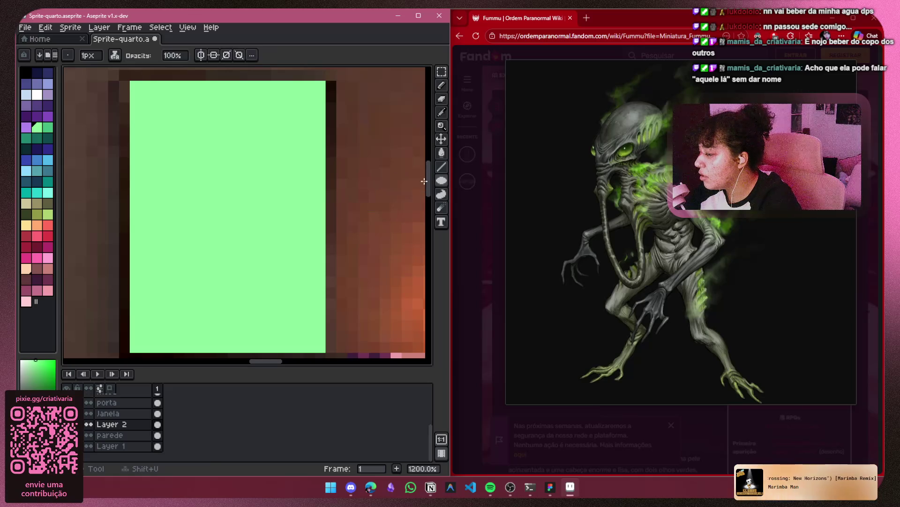
pyautogui.click(27, 149)
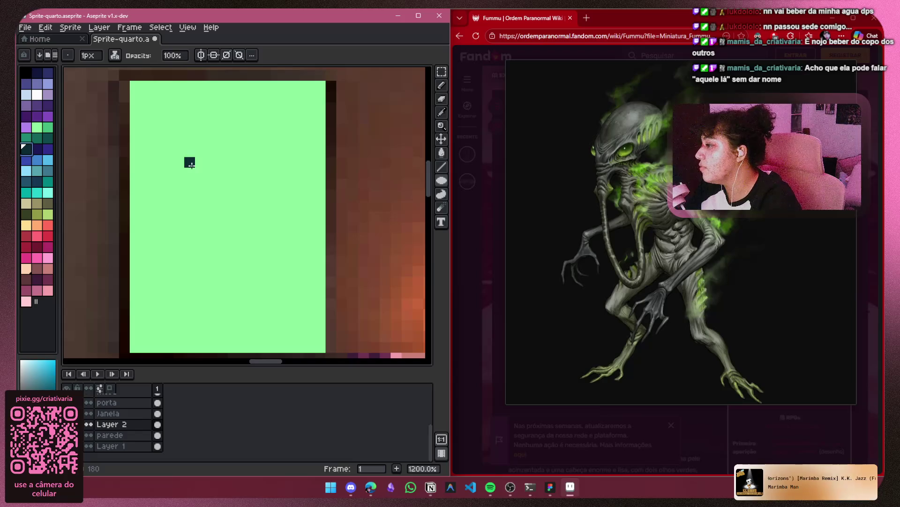
pyautogui.click(191, 427)
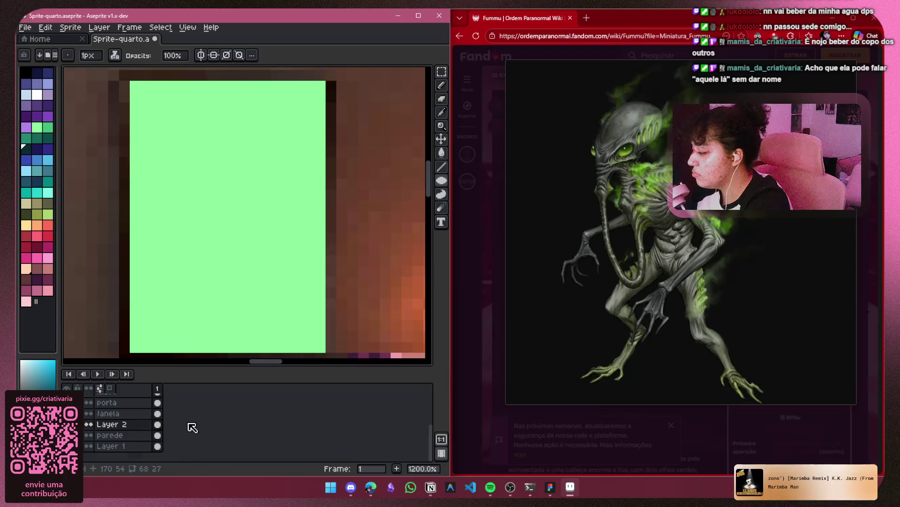
pyautogui.hotkey('shift', 'n')
# Toggle Layer 2's visibility to compare its contents
pyautogui.scroll(-2, 193, 426)
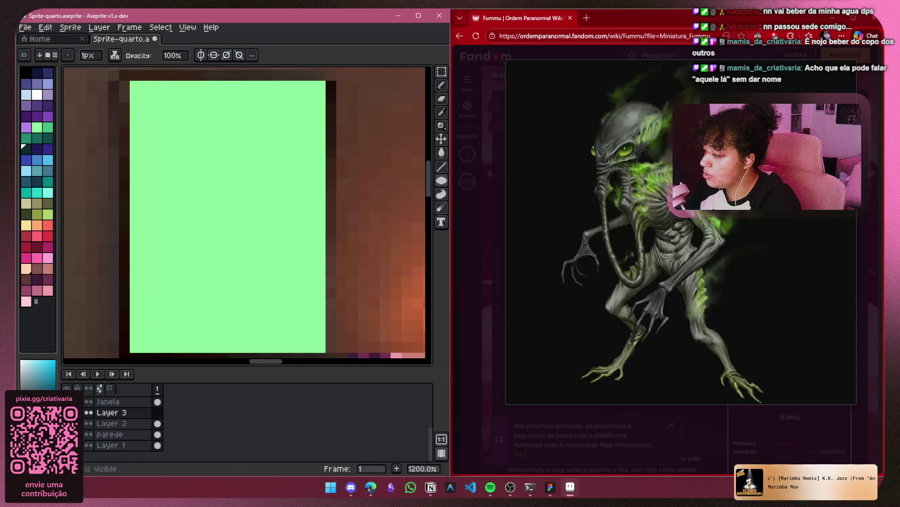
pyautogui.click(90, 423)
pyautogui.click(90, 423)
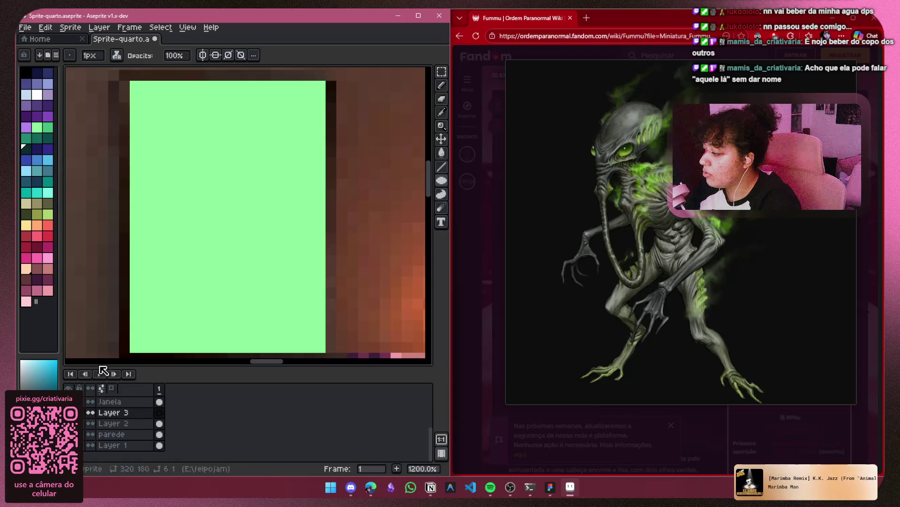
pyautogui.click(90, 423)
pyautogui.click(90, 423)
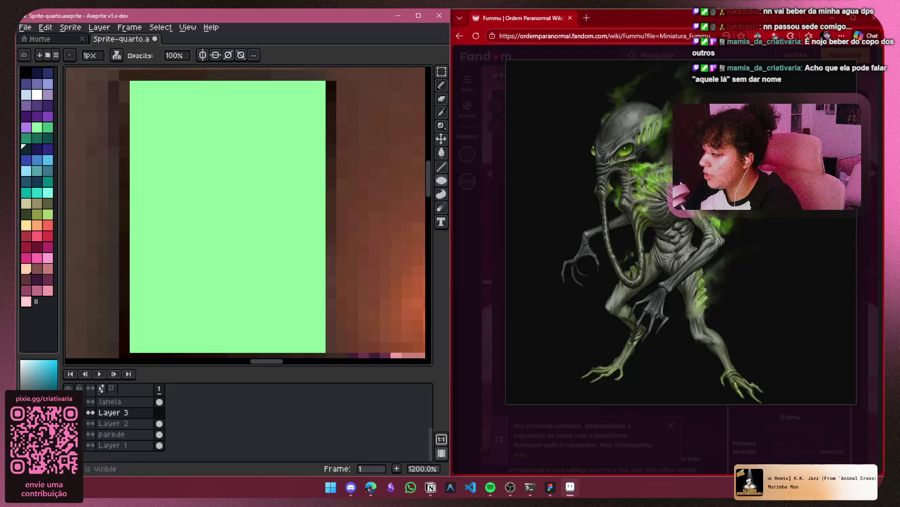
# Draw a dark-teal ellipse about 9x6 pixels on the green panel
pyautogui.scroll(-4, 287, 268)
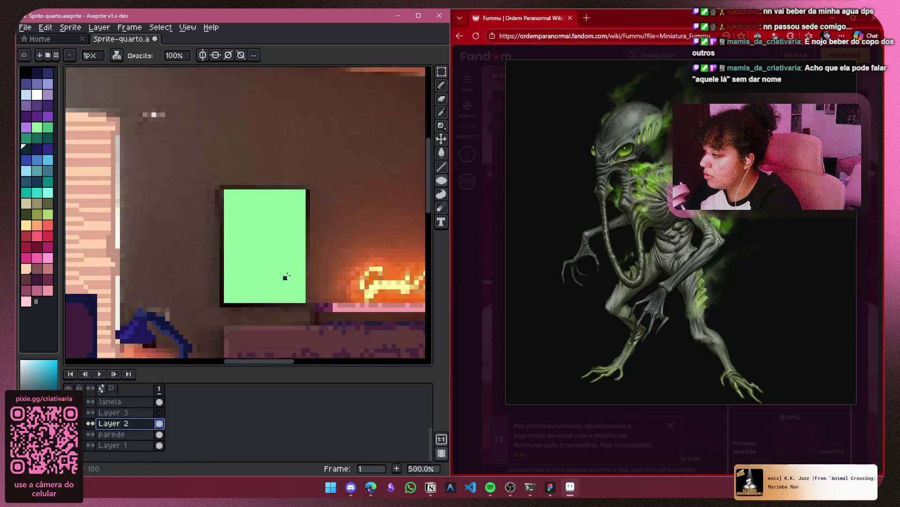
pyautogui.click(90, 423)
pyautogui.click(90, 423)
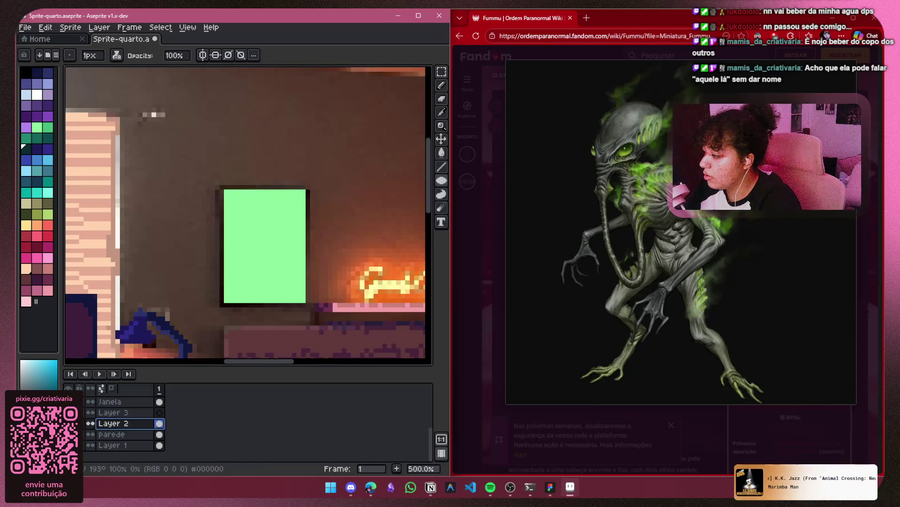
pyautogui.click(90, 423)
pyautogui.click(90, 423)
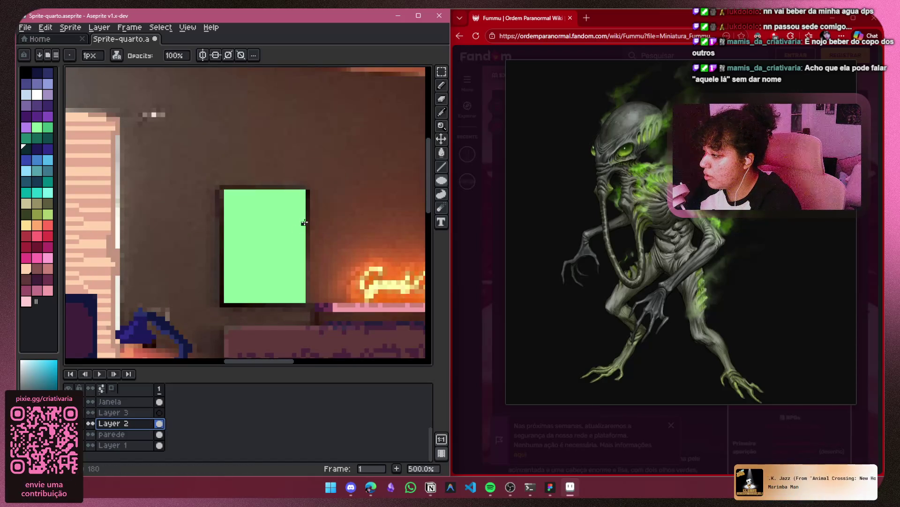
pyautogui.moveTo(257, 227)
pyautogui.mouseDown()
pyautogui.moveTo(260, 243)
pyautogui.moveTo(280, 242)
pyautogui.mouseUp()
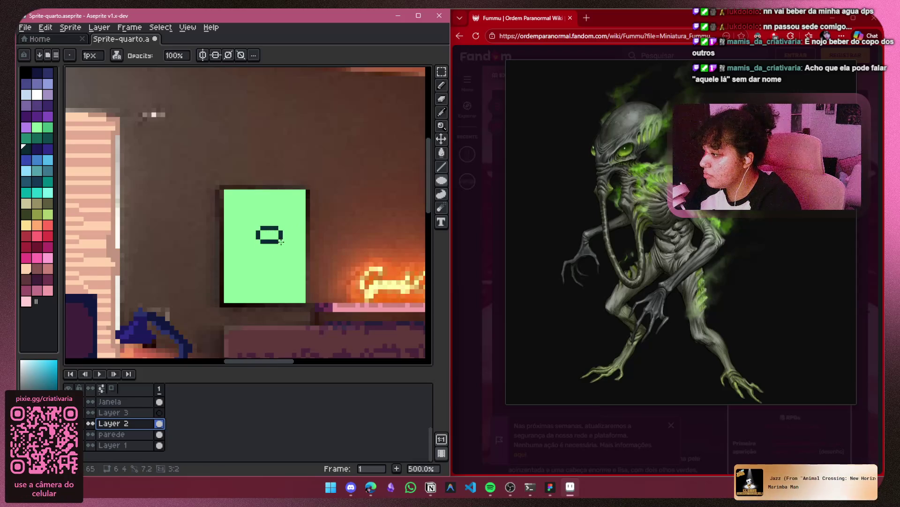
pyautogui.moveTo(286, 243)
pyautogui.mouseDown()
pyautogui.moveTo(295, 249)
pyautogui.moveTo(276, 220)
pyautogui.mouseUp()
# Select the ellipse, rotate it about 30.7°, nudge it left and commit
pyautogui.scroll(5, 275, 237)
pyautogui.scroll(-3, 275, 237)
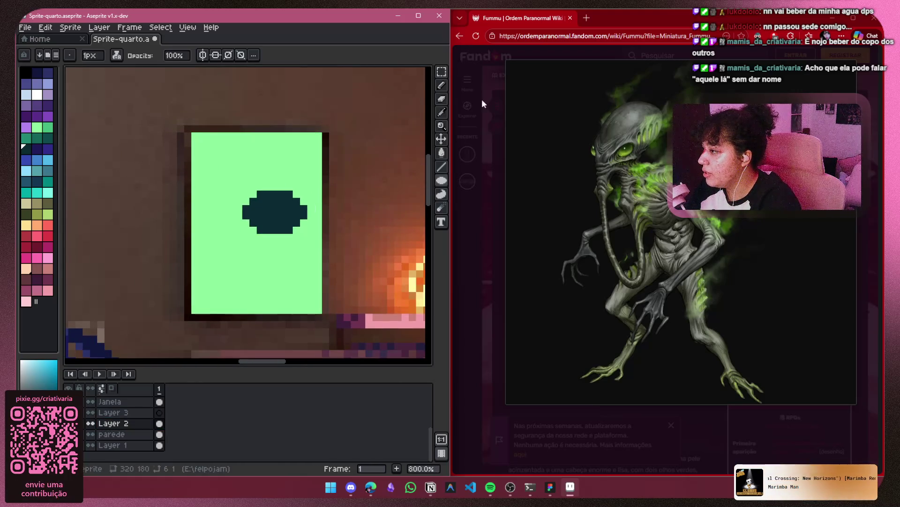
pyautogui.press('m')
pyautogui.moveTo(317, 167)
pyautogui.mouseDown()
pyautogui.moveTo(313, 239)
pyautogui.moveTo(227, 251)
pyautogui.moveTo(243, 266)
pyautogui.moveTo(267, 266)
pyautogui.mouseUp()
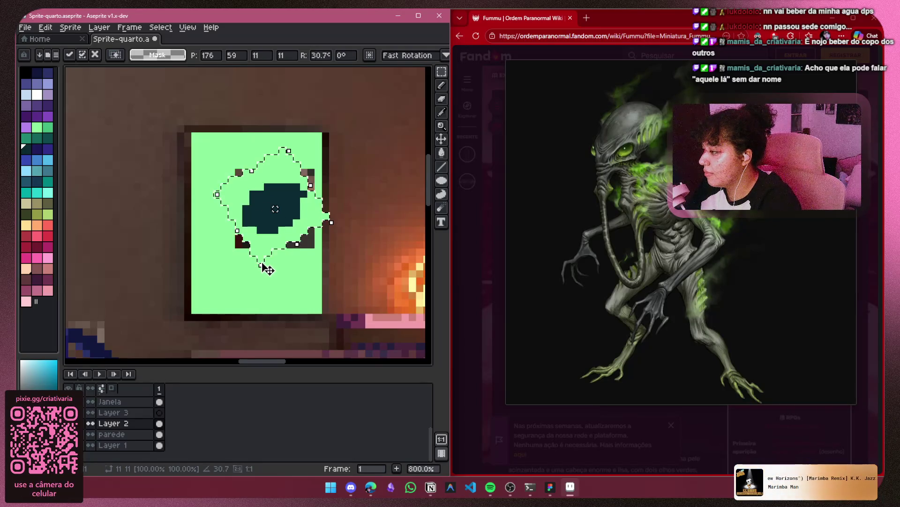
pyautogui.moveTo(278, 231)
pyautogui.mouseDown()
pyautogui.moveTo(260, 226)
pyautogui.moveTo(266, 231)
pyautogui.moveTo(277, 203)
pyautogui.moveTo(281, 213)
pyautogui.mouseUp()
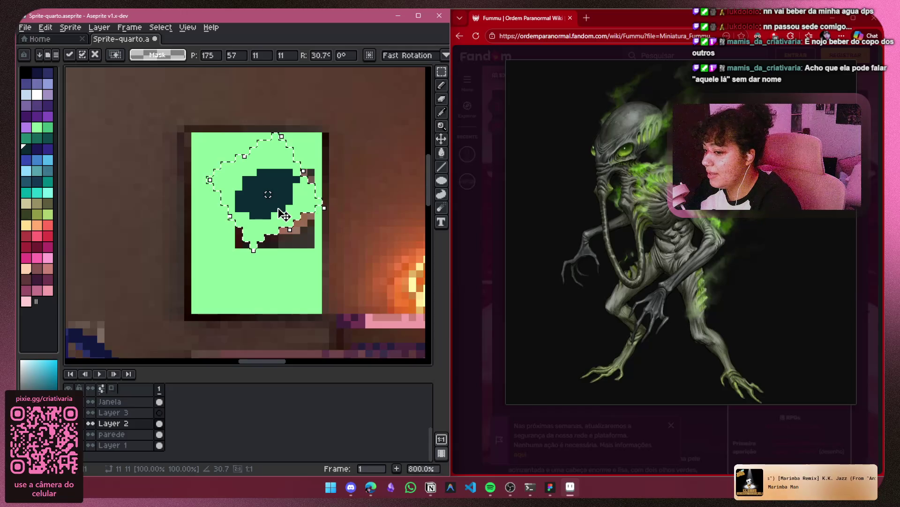
pyautogui.click(383, 200)
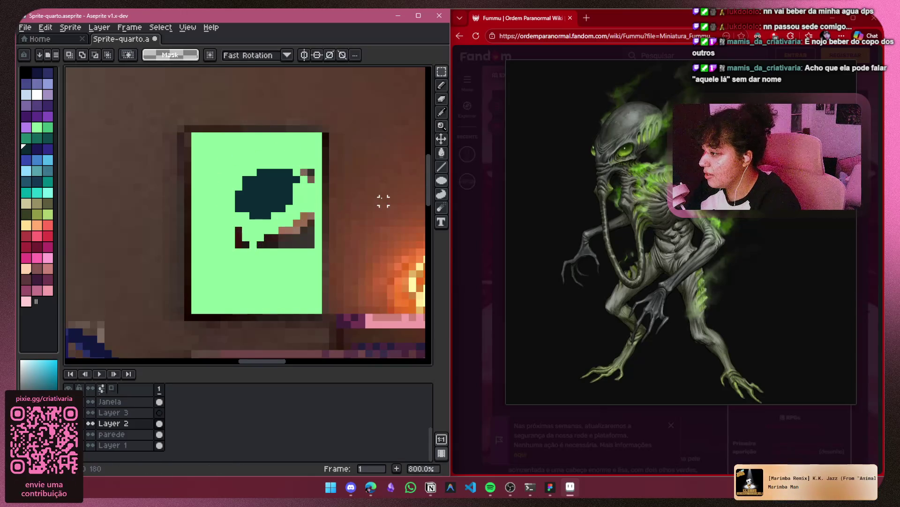
# Paint over the brown shapes below the blob in light green with the Pencil
pyautogui.click(37, 127)
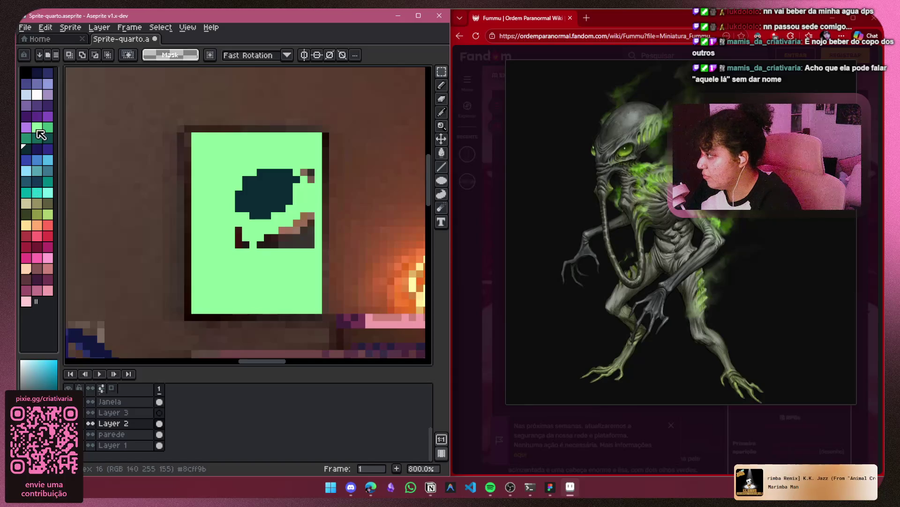
pyautogui.moveTo(305, 209); pyautogui.dragTo(318, 250)
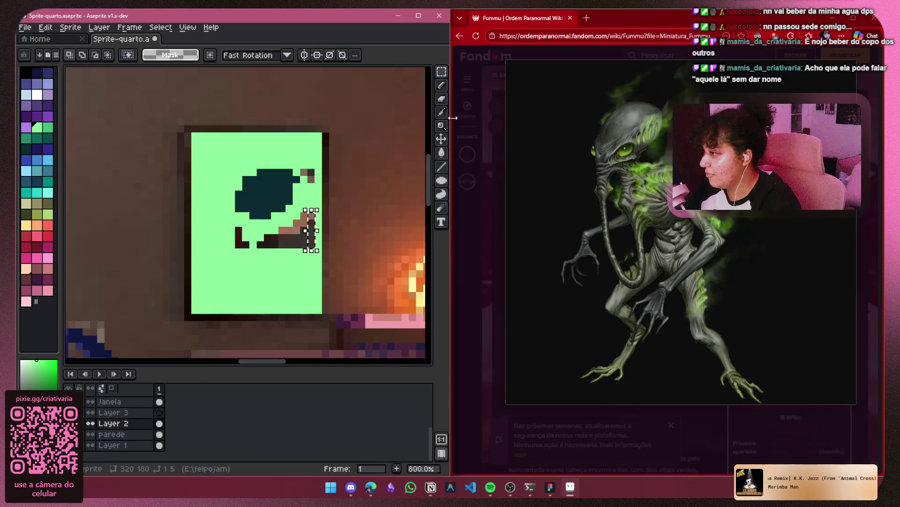
pyautogui.click(443, 85)
pyautogui.hotkey('ctrl', 'd')
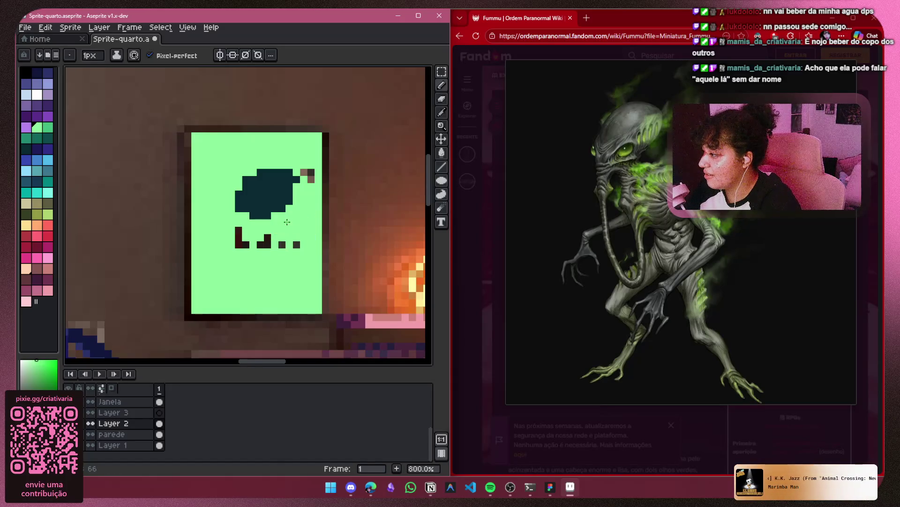
pyautogui.moveTo(268, 237); pyautogui.dragTo(245, 244)
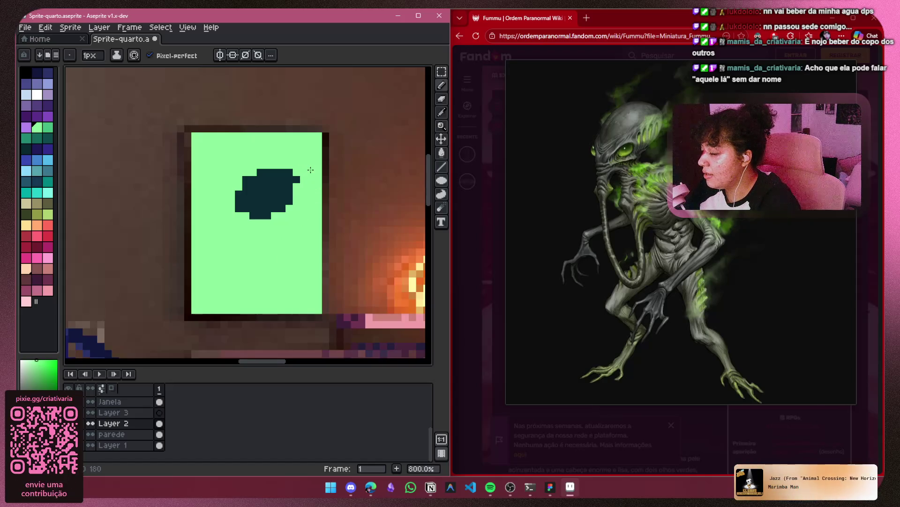
pyautogui.click(284, 172)
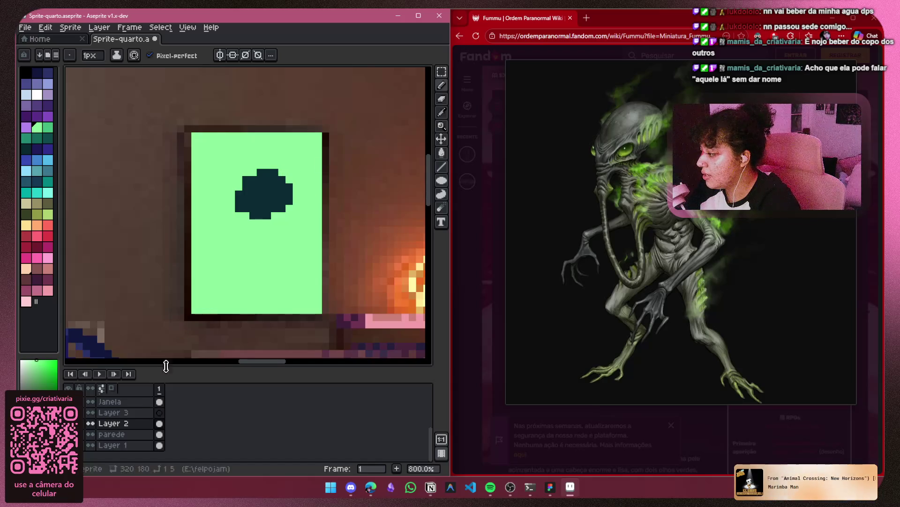
# Touch up the blob's edge pixels in dark teal
pyautogui.click(28, 150)
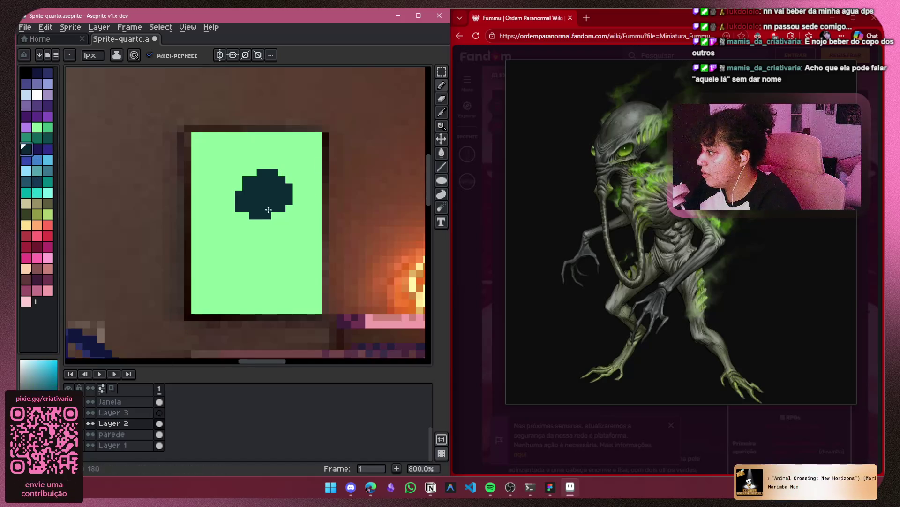
pyautogui.scroll(2, 276, 213)
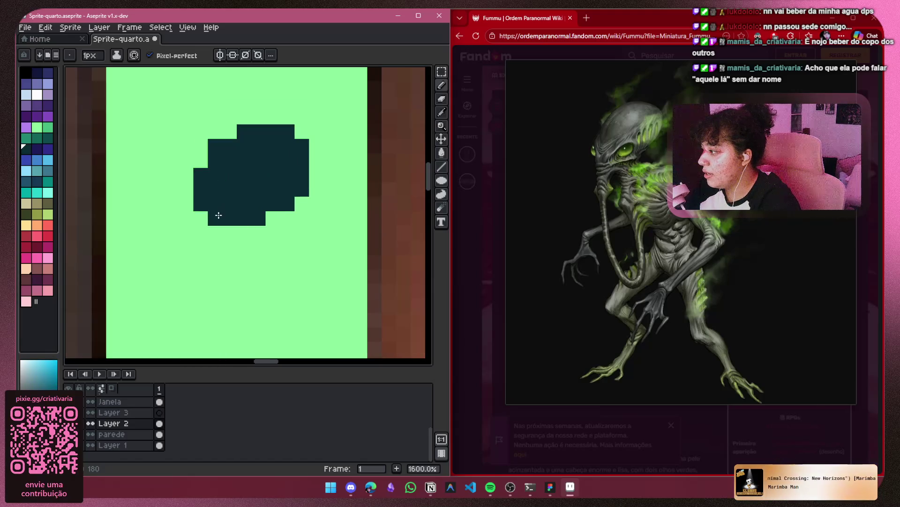
pyautogui.scroll(-2, 209, 195)
pyautogui.click(197, 188)
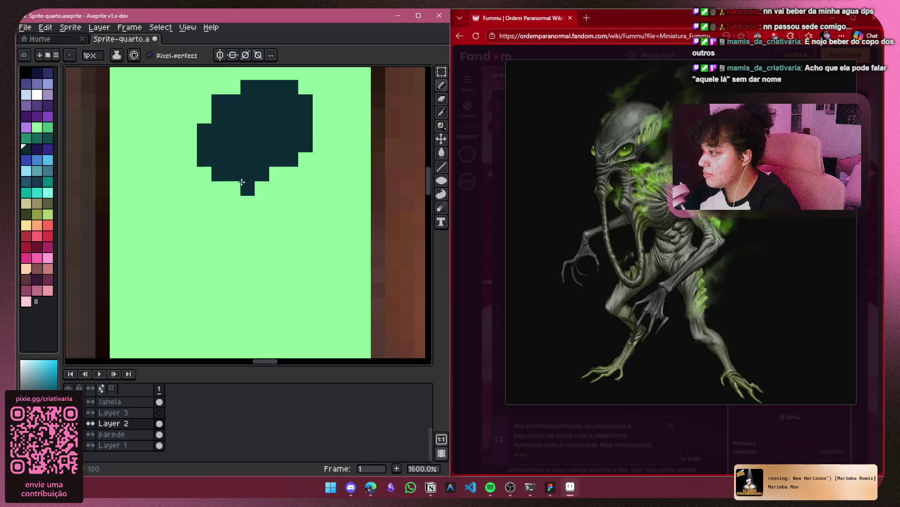
pyautogui.scroll(-2, 242, 191)
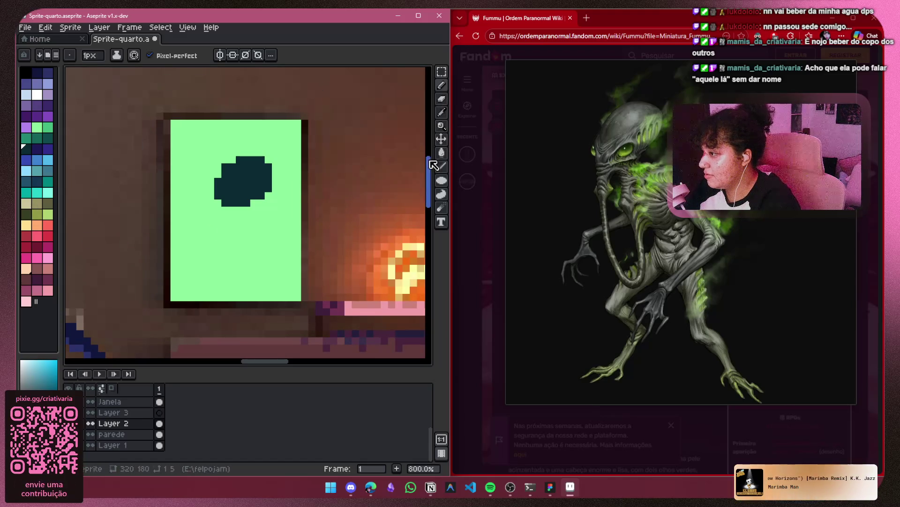
# Bucket-fill the blob at tolerance 2, trying olive before choosing a light blue
pyautogui.click(441, 153)
pyautogui.click(134, 55)
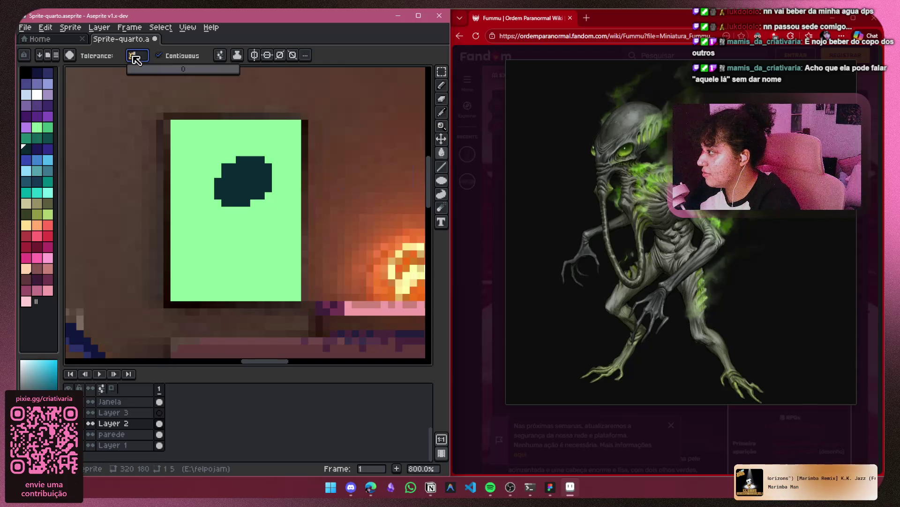
pyautogui.moveTo(140, 71); pyautogui.dragTo(145, 72)
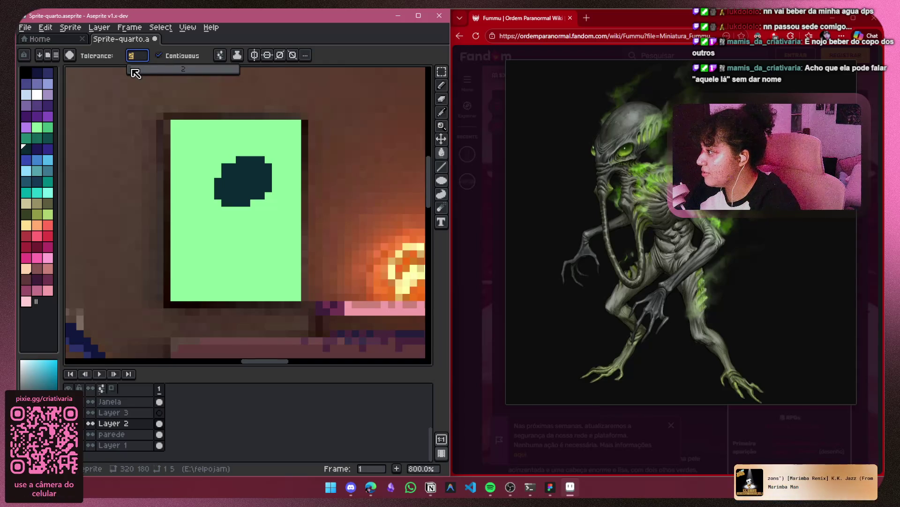
pyautogui.click(37, 203)
pyautogui.click(257, 190)
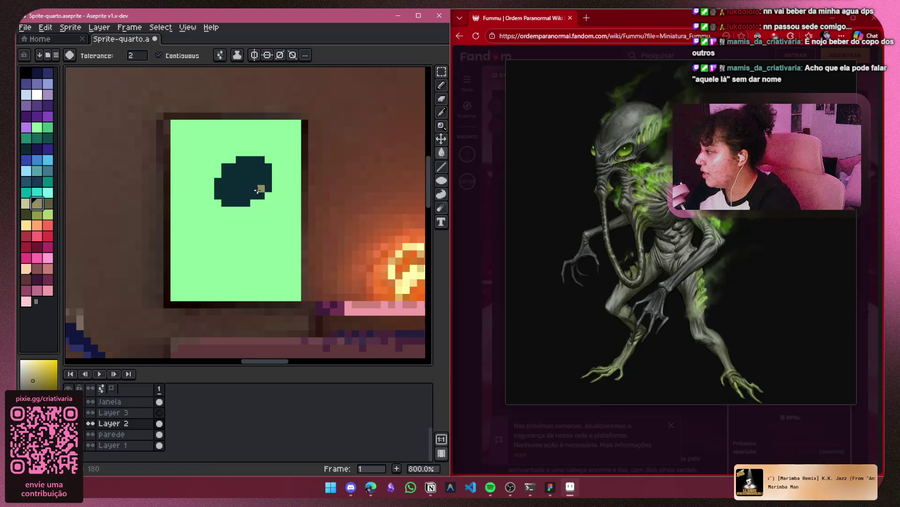
pyautogui.click(256, 190)
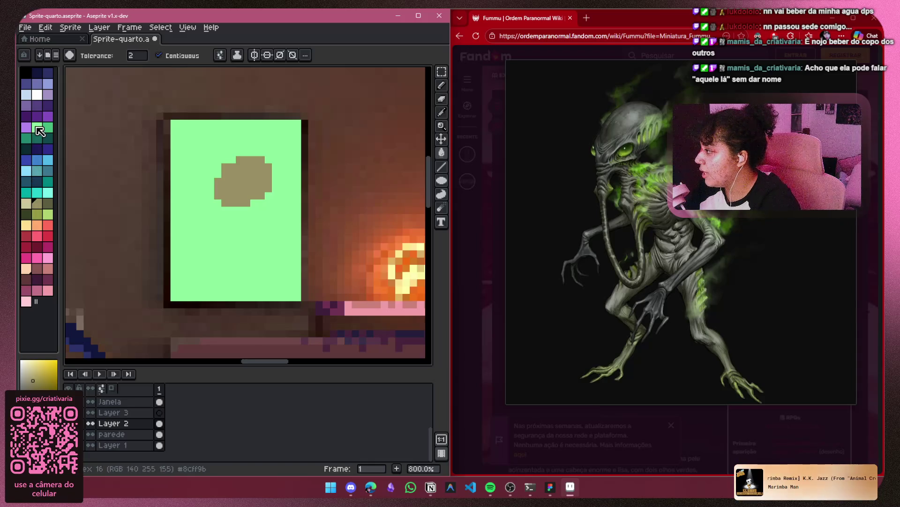
pyautogui.click(42, 85)
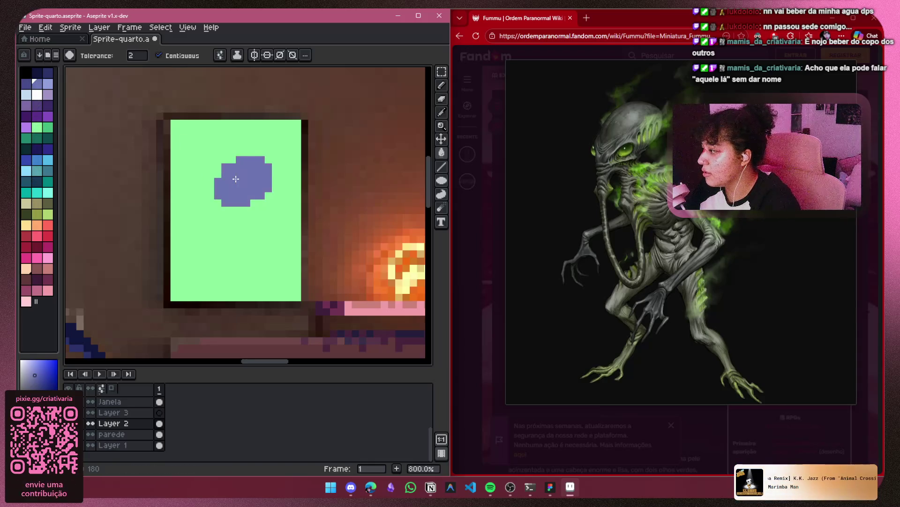
pyautogui.click(48, 84)
# Fill the blob with the lighter blue and undo the stray blue pixel
pyautogui.click(251, 181)
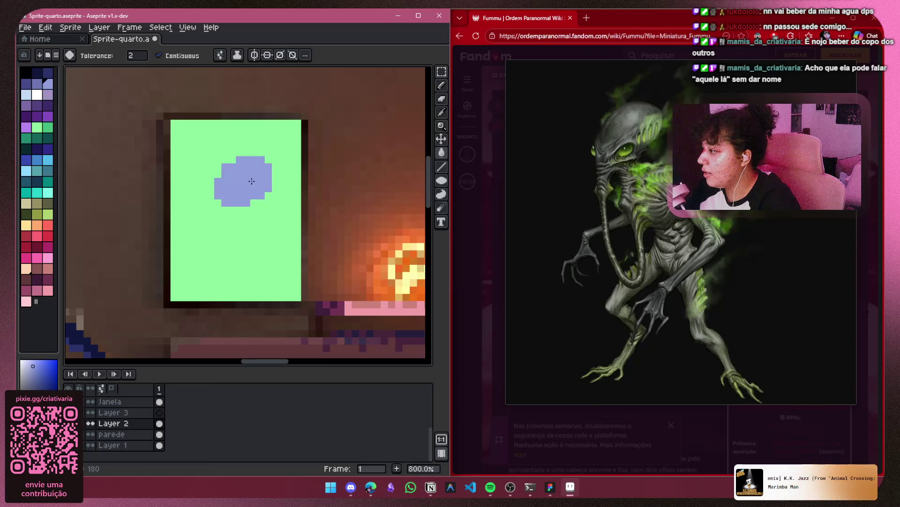
pyautogui.click(443, 87)
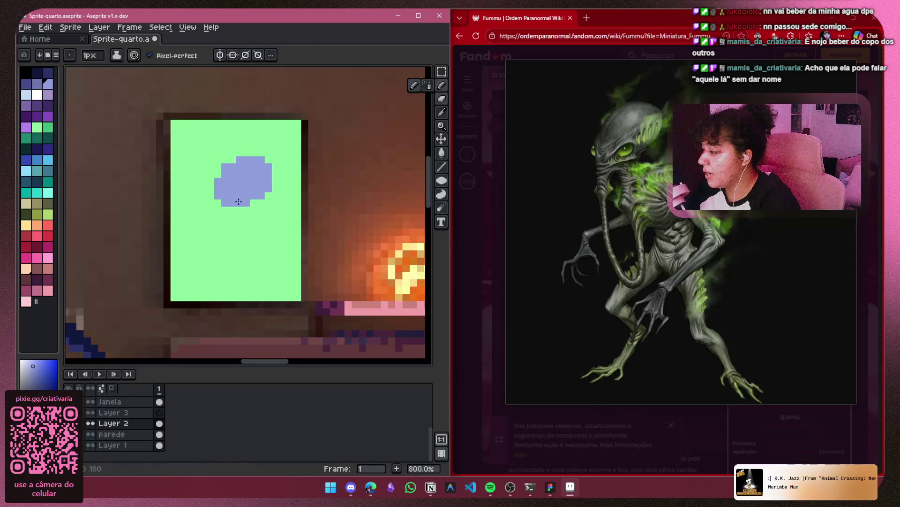
pyautogui.scroll(2, 210, 217)
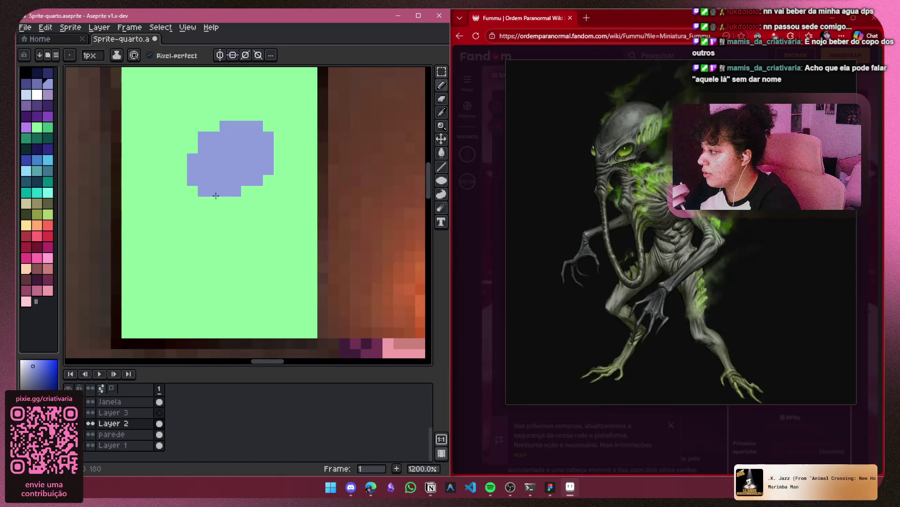
pyautogui.scroll(-2, 218, 215)
pyautogui.hotkey('ctrl', 'z')
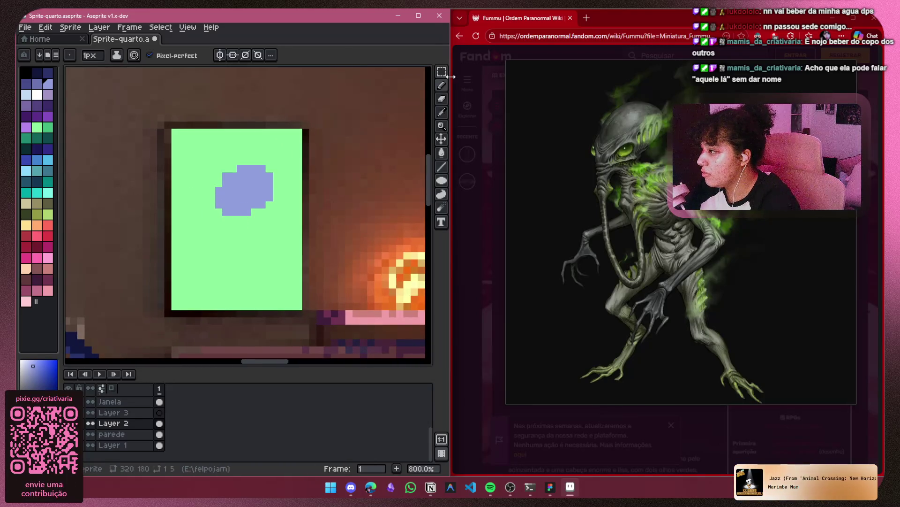
# Move the blue blob up and left, then repaint the dark pixel atop the brown line green
pyautogui.click(442, 71)
pyautogui.press('w')
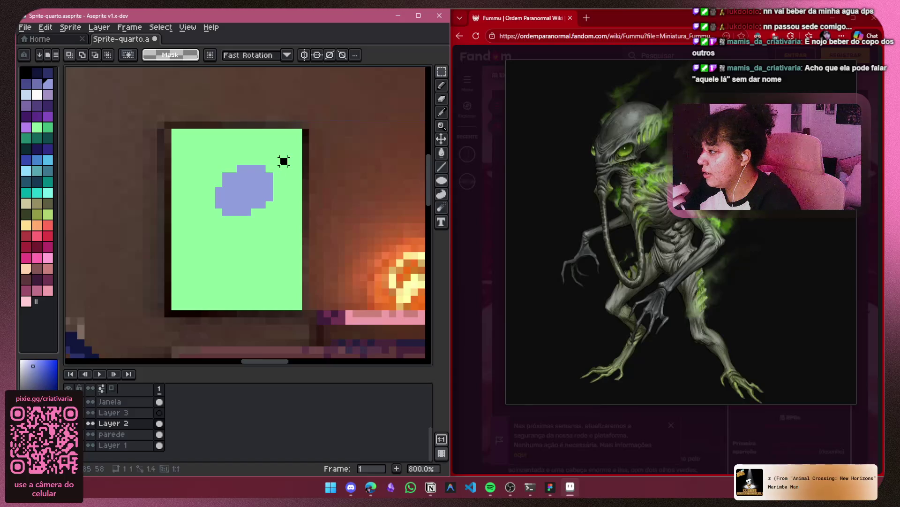
pyautogui.moveTo(288, 159)
pyautogui.mouseDown()
pyautogui.moveTo(231, 214)
pyautogui.moveTo(201, 224)
pyautogui.mouseUp()
pyautogui.moveTo(257, 201); pyautogui.dragTo(250, 180)
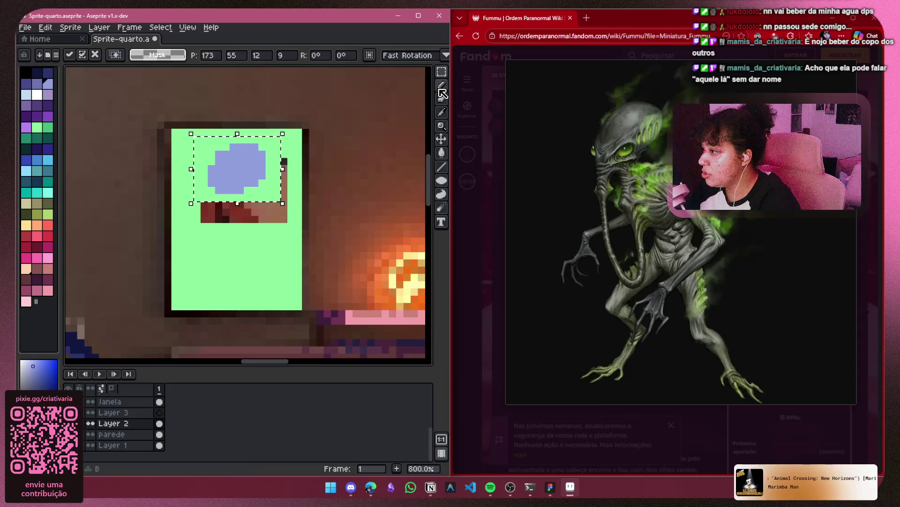
pyautogui.press('b')
pyautogui.hotkey('ctrl', 'd')
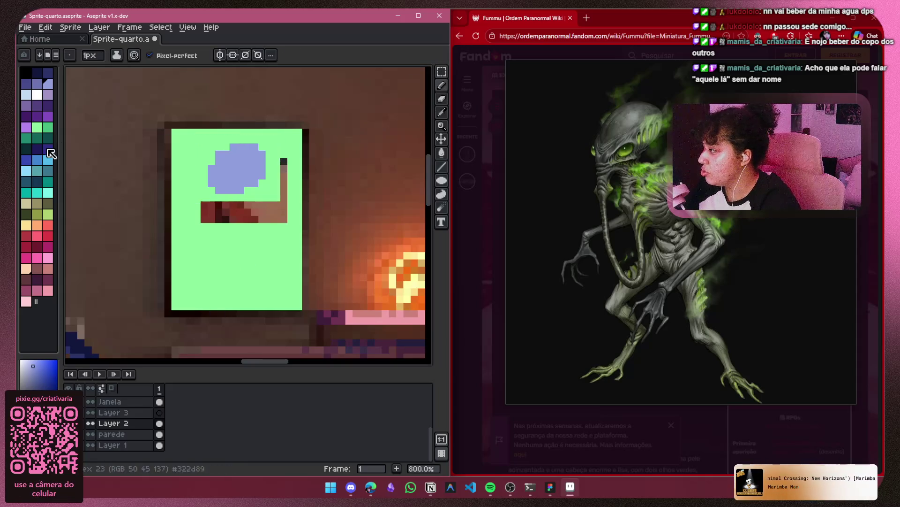
pyautogui.click(37, 127)
pyautogui.click(284, 161)
# Paint over the brown vertical line and bar beneath the blob in green
pyautogui.moveTo(285, 164); pyautogui.dragTo(284, 233)
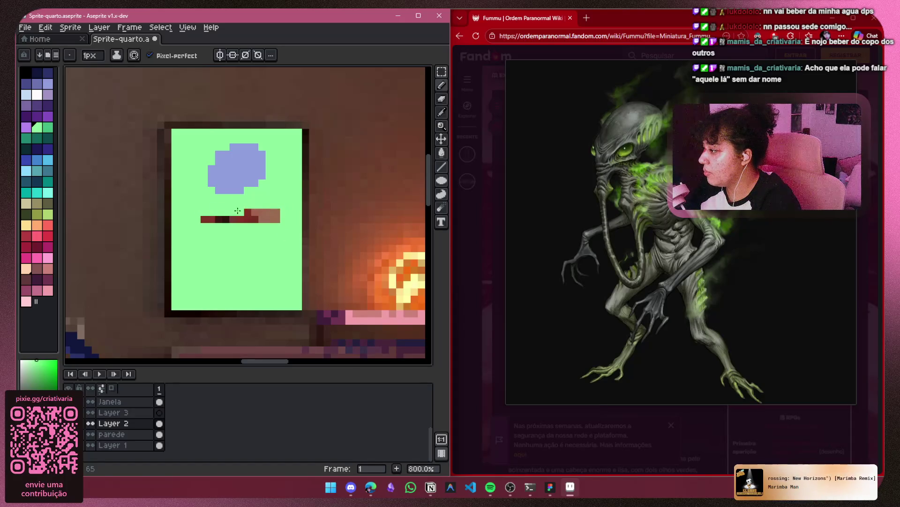
pyautogui.moveTo(201, 219); pyautogui.dragTo(279, 217)
pyautogui.click(255, 219)
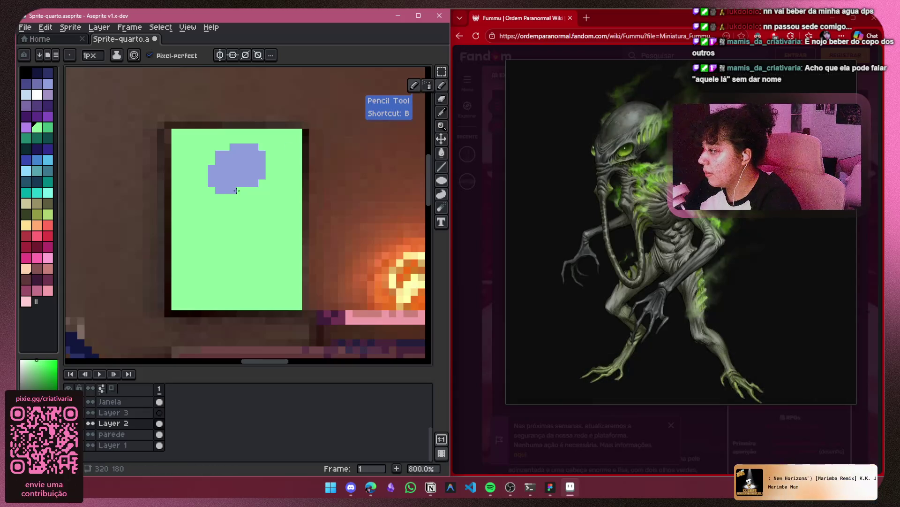
# Draw a thick light-blue hooked tail and join it to the round head
pyautogui.click(48, 84)
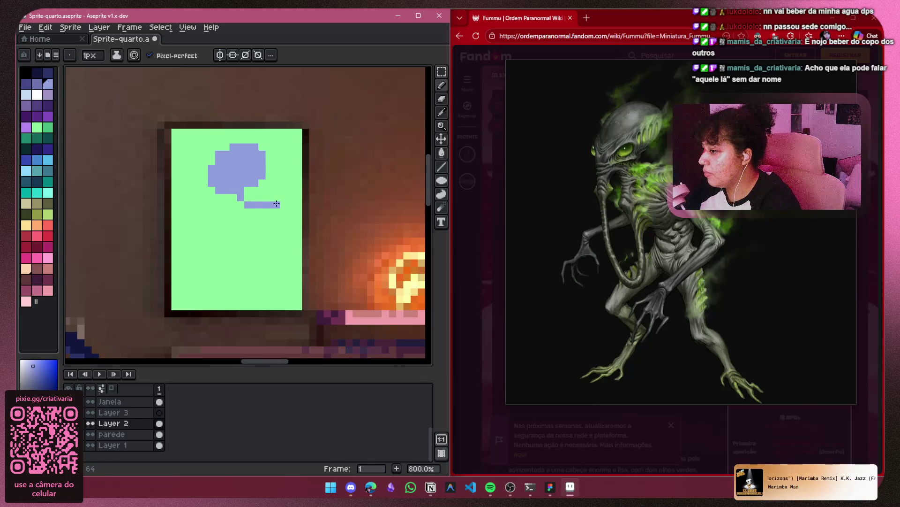
pyautogui.moveTo(288, 237); pyautogui.dragTo(291, 245)
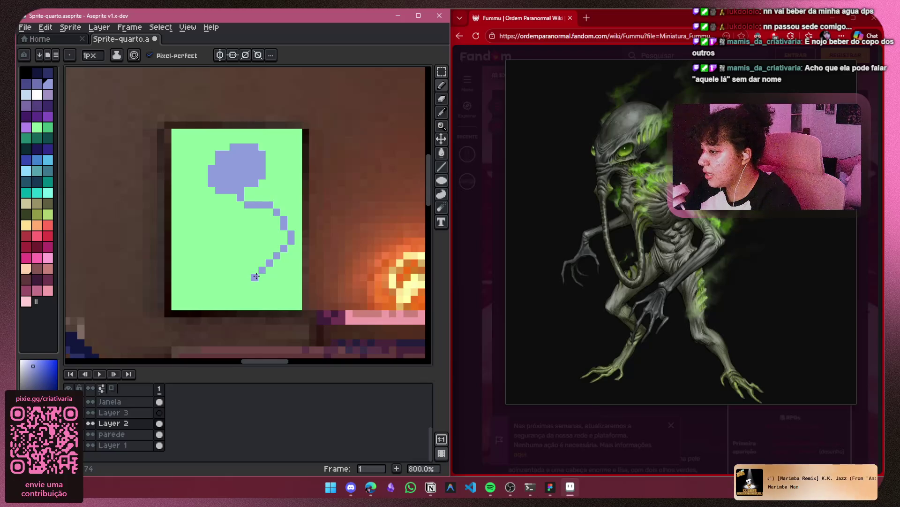
pyautogui.moveTo(256, 276); pyautogui.dragTo(263, 261)
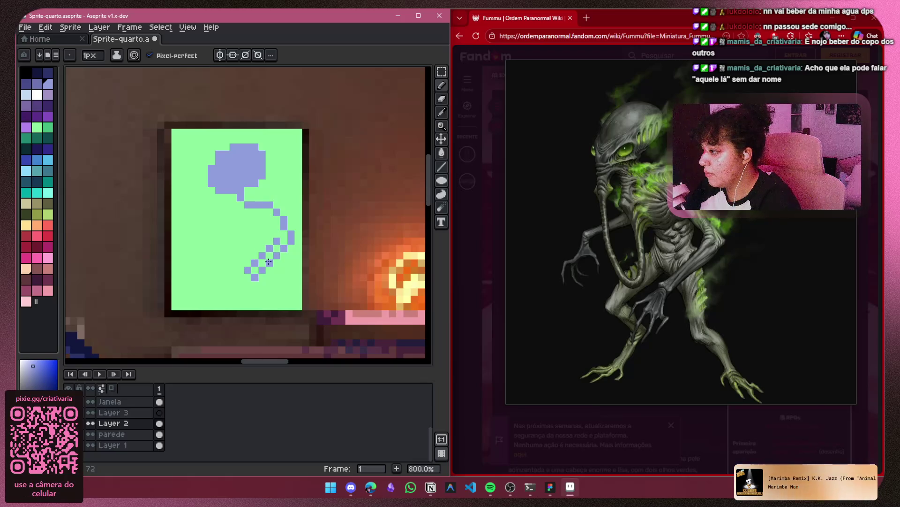
pyautogui.moveTo(275, 257); pyautogui.dragTo(260, 266)
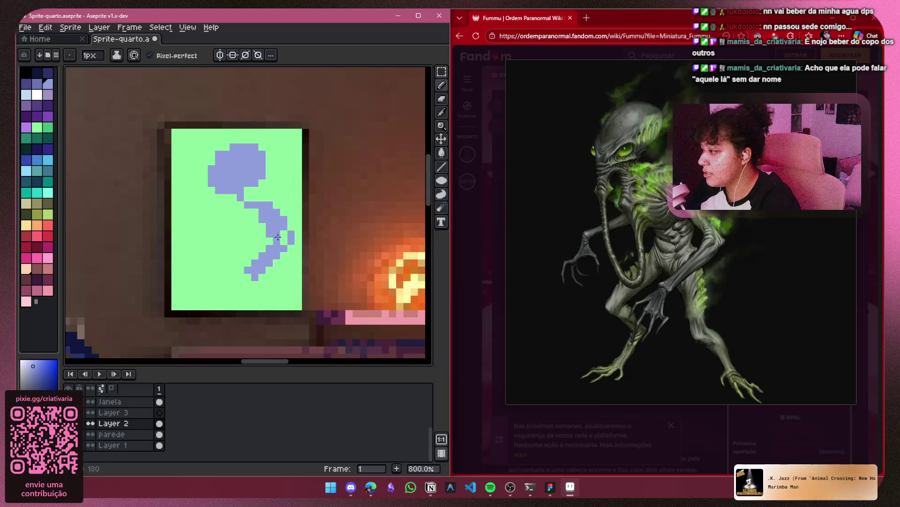
pyautogui.moveTo(282, 234); pyautogui.dragTo(285, 243)
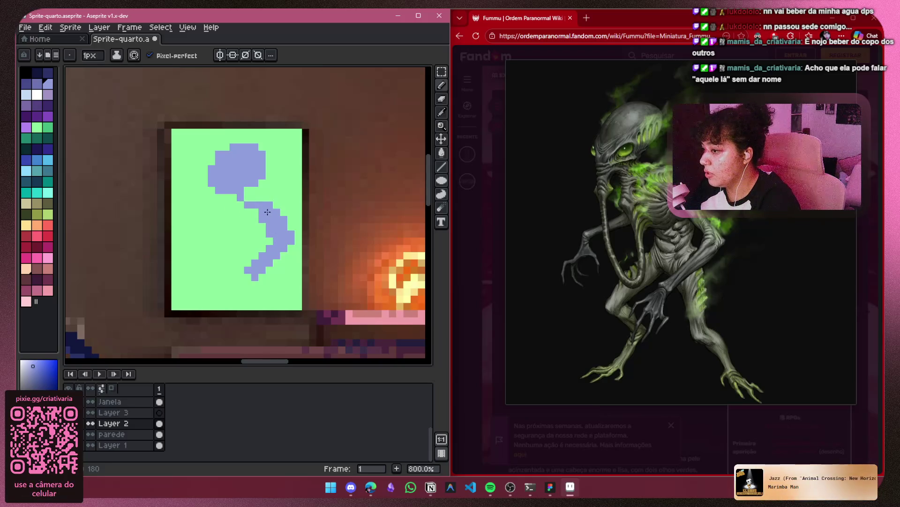
pyautogui.moveTo(270, 204); pyautogui.dragTo(245, 189)
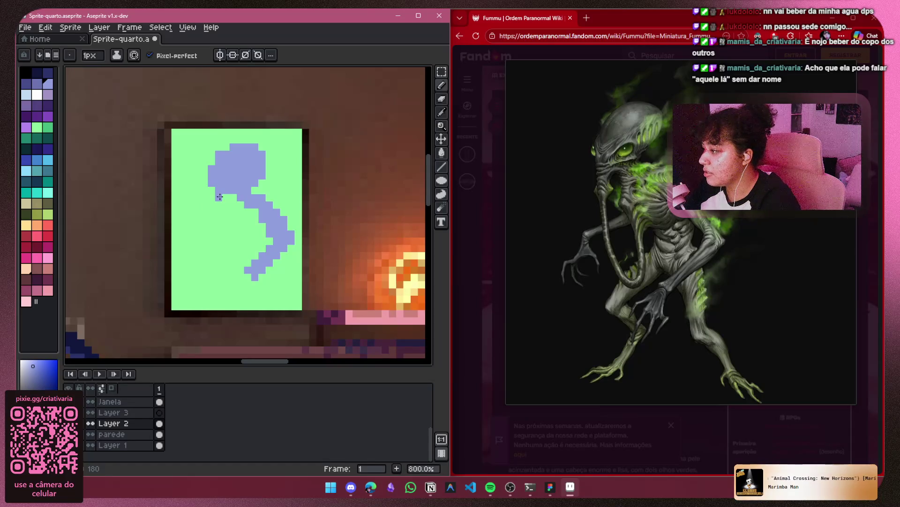
# Make a 20×26 rectangular selection around the window frame
pyautogui.moveTo(692, 218)
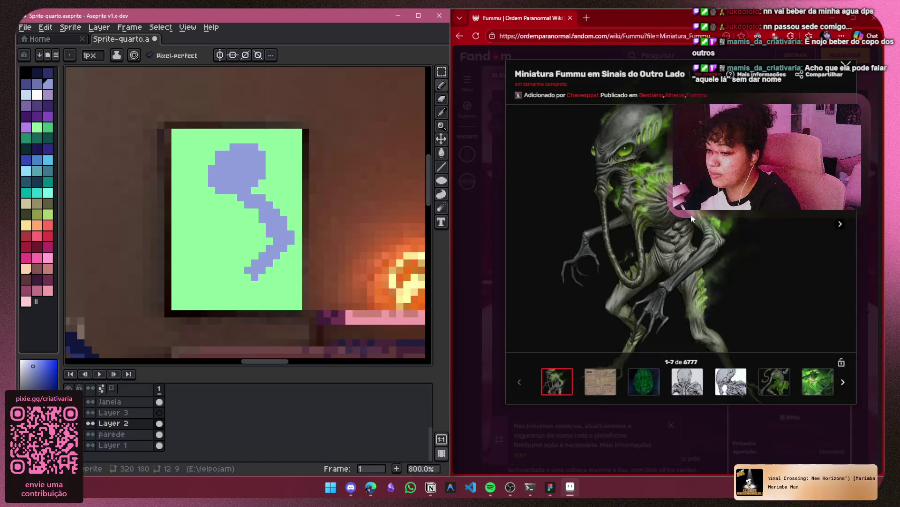
pyautogui.scroll(-3, 666, 219)
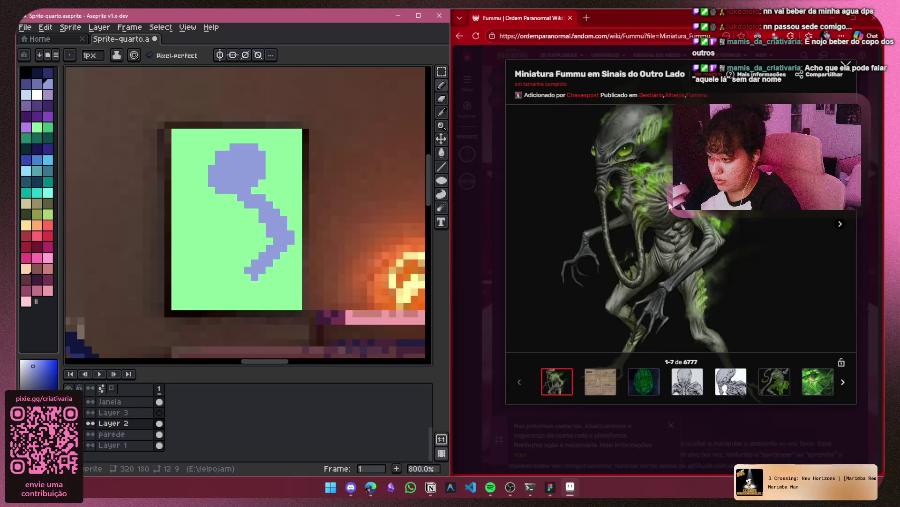
pyautogui.rightClick(680, 162)
pyautogui.click(704, 188)
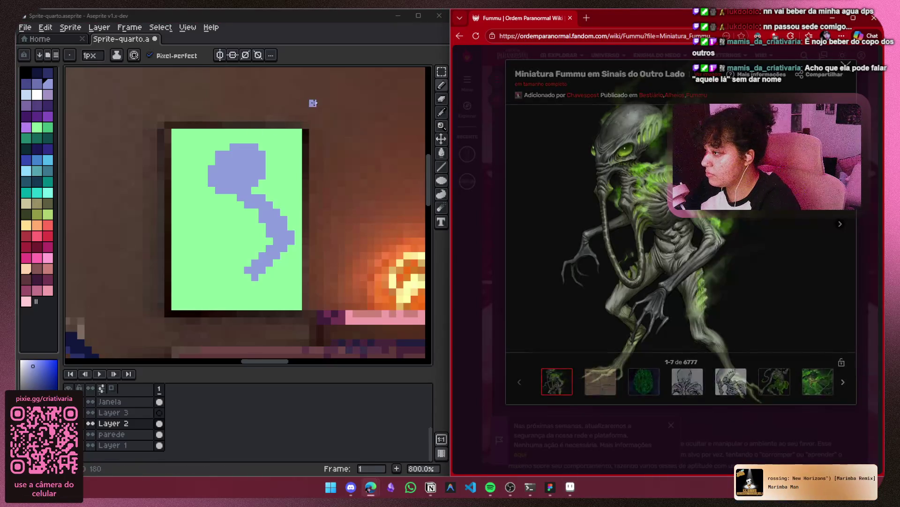
pyautogui.click(442, 73)
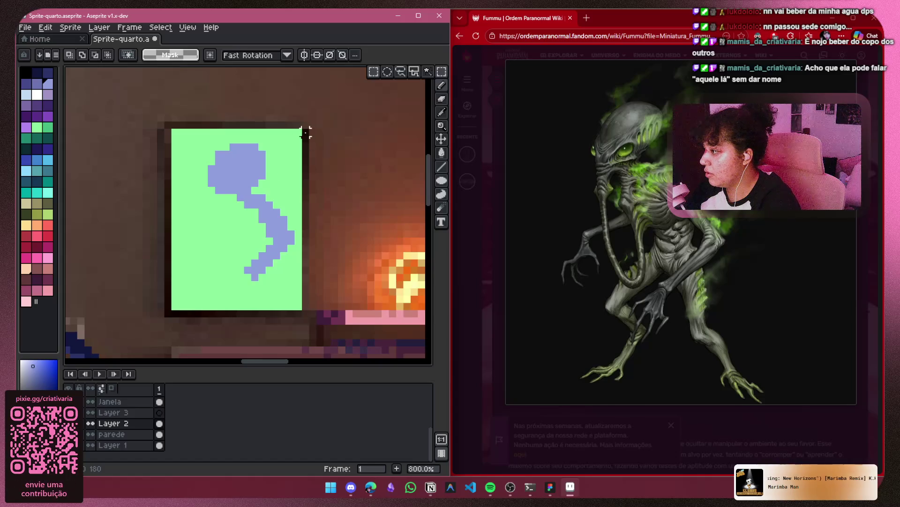
pyautogui.moveTo(306, 133)
pyautogui.mouseDown()
pyautogui.moveTo(326, 241)
pyautogui.moveTo(261, 309)
pyautogui.moveTo(168, 313)
pyautogui.mouseUp()
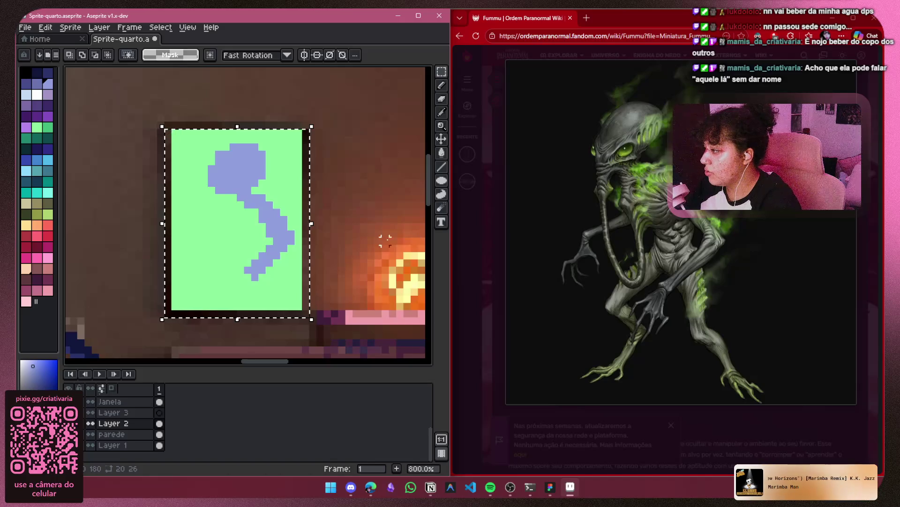
# Toggle Layer 2, the lower layers and the parede wall layer to compare the window
pyautogui.click(90, 423)
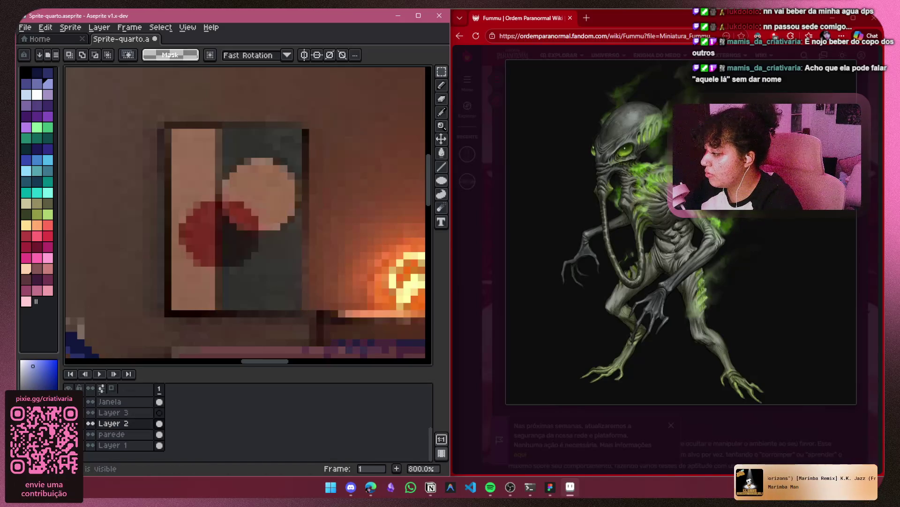
pyautogui.click(90, 423)
pyautogui.click(90, 445)
pyautogui.click(90, 445)
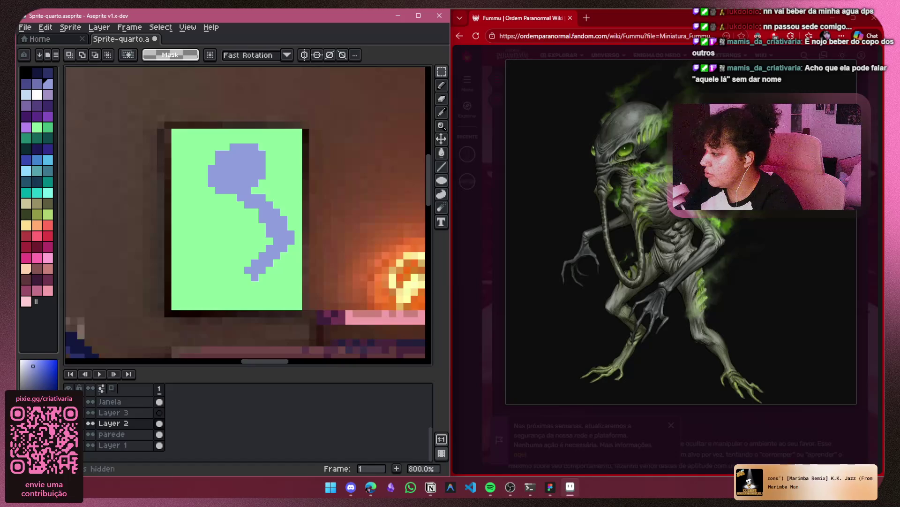
pyautogui.click(90, 423)
pyautogui.click(90, 423)
pyautogui.click(90, 434)
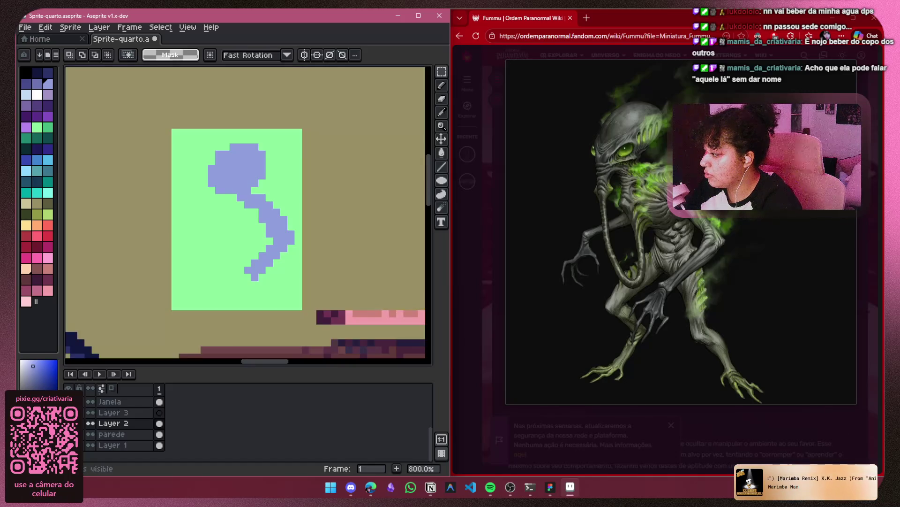
pyautogui.click(90, 434)
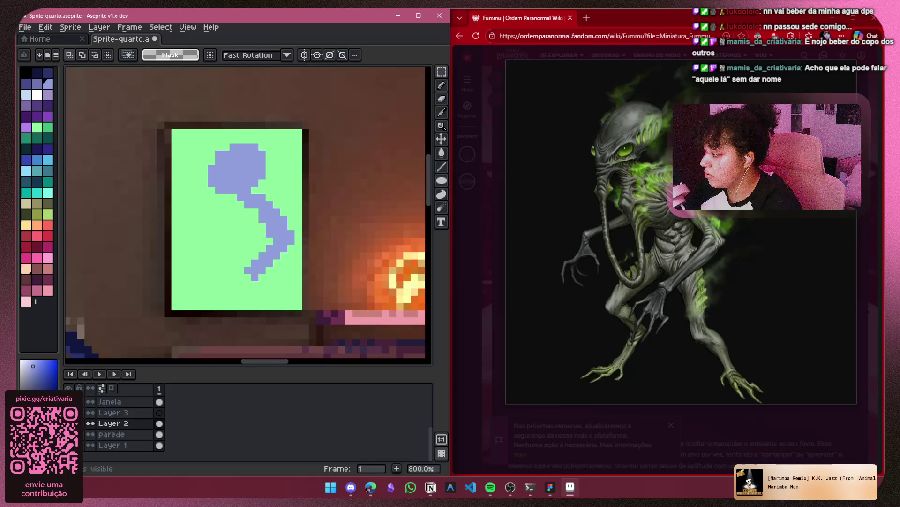
# Cover the window pane on Layer 2 with a solid bright-green filled rectangle
pyautogui.click(124, 413)
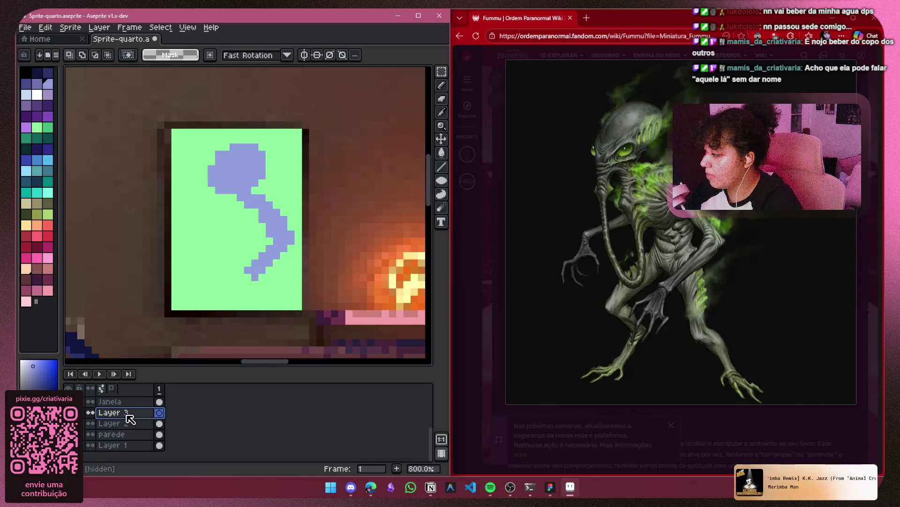
pyautogui.click(441, 180)
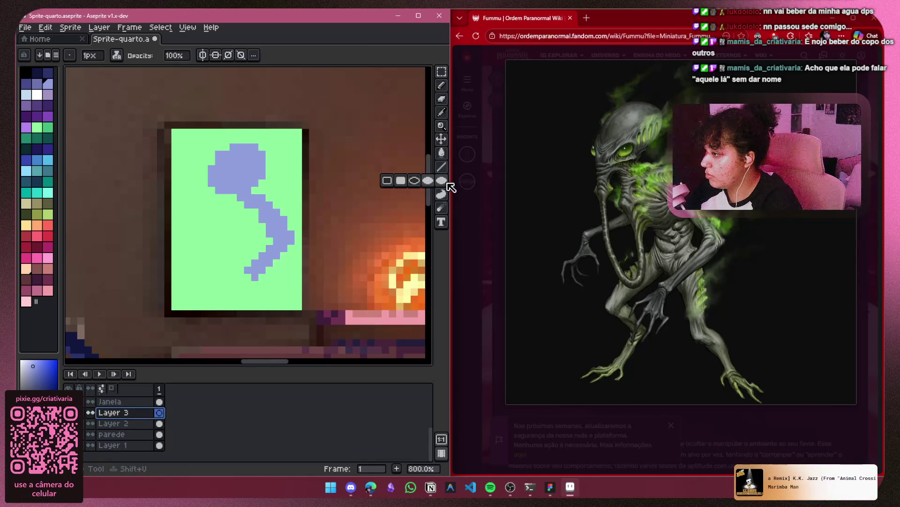
pyautogui.click(406, 184)
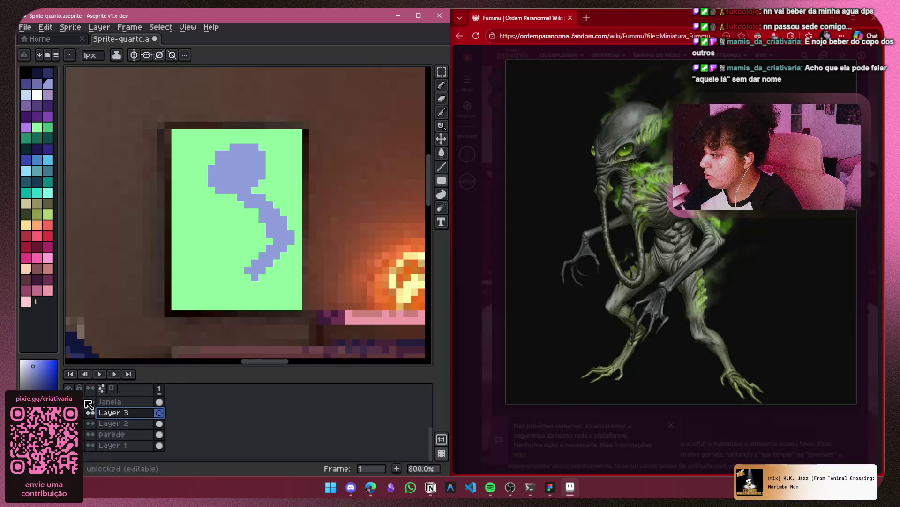
pyautogui.click(124, 423)
pyautogui.click(90, 424)
pyautogui.click(82, 423)
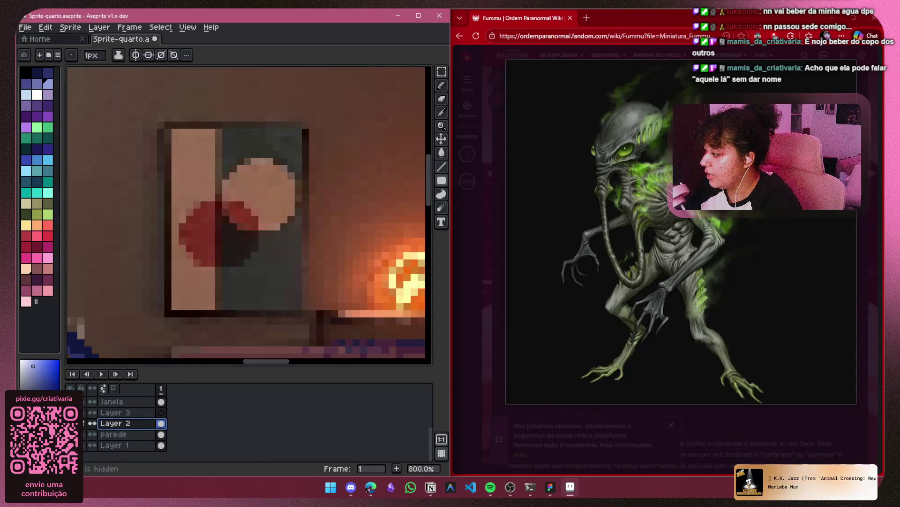
pyautogui.click(82, 423)
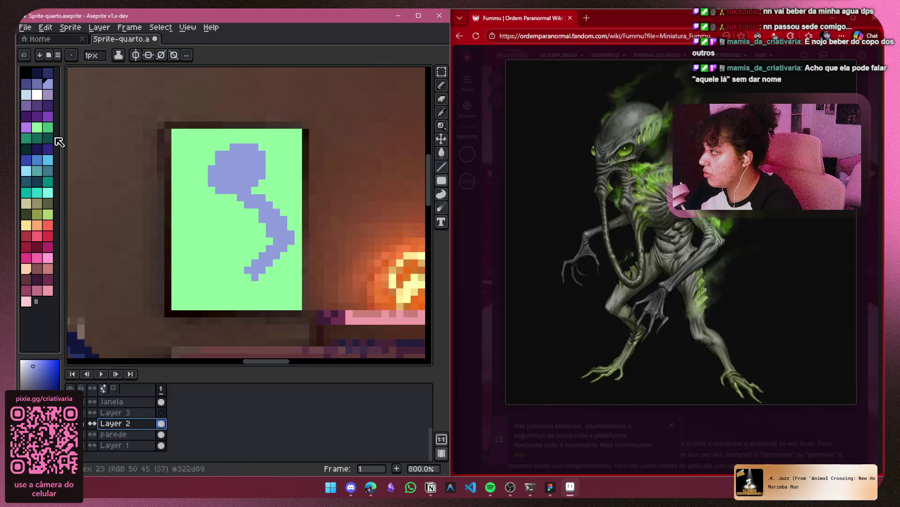
pyautogui.click(48, 213)
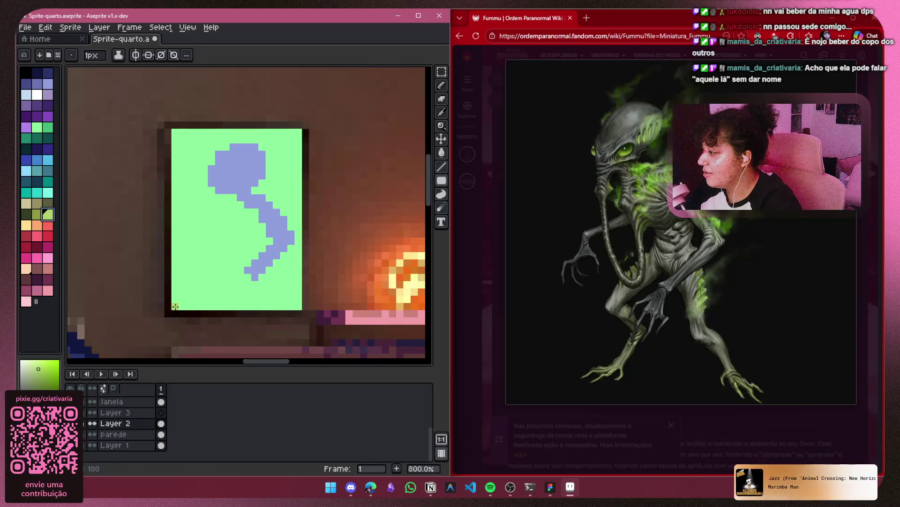
pyautogui.click(48, 128)
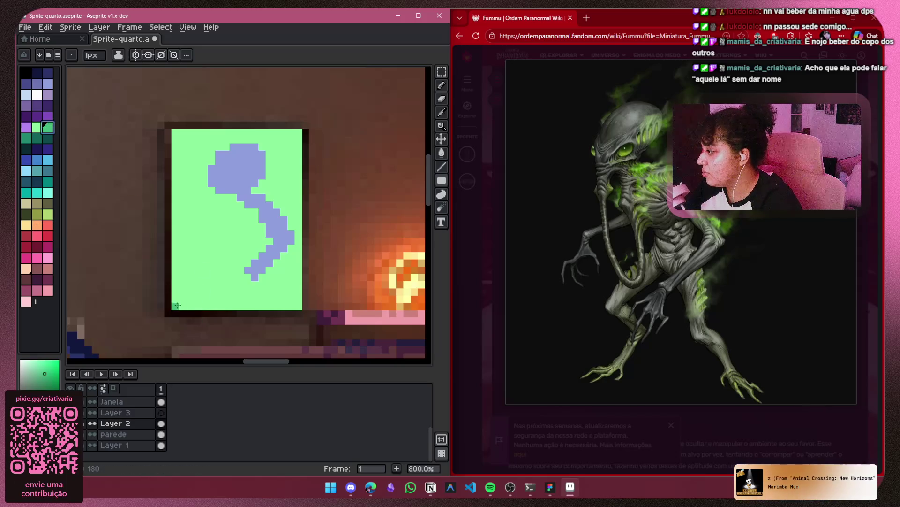
pyautogui.moveTo(175, 309)
pyautogui.mouseDown()
pyautogui.moveTo(304, 307)
pyautogui.moveTo(295, 135)
pyautogui.mouseUp()
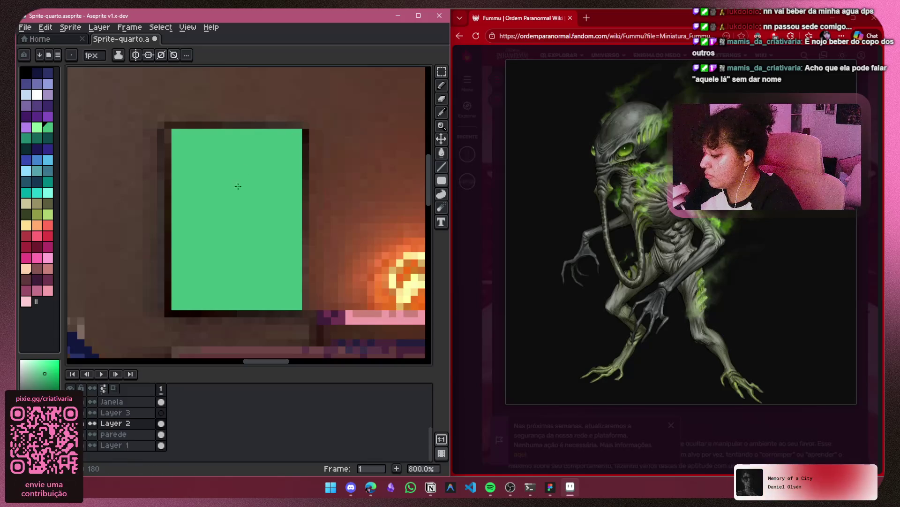
pyautogui.hotkey('ctrl', 't')
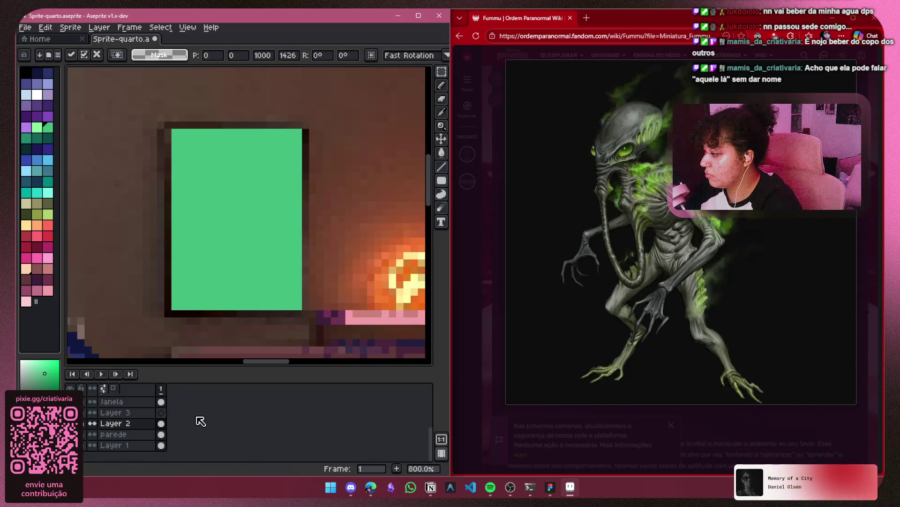
pyautogui.hotkey('ctrl', 'z')
pyautogui.hotkey('ctrl', 'y')
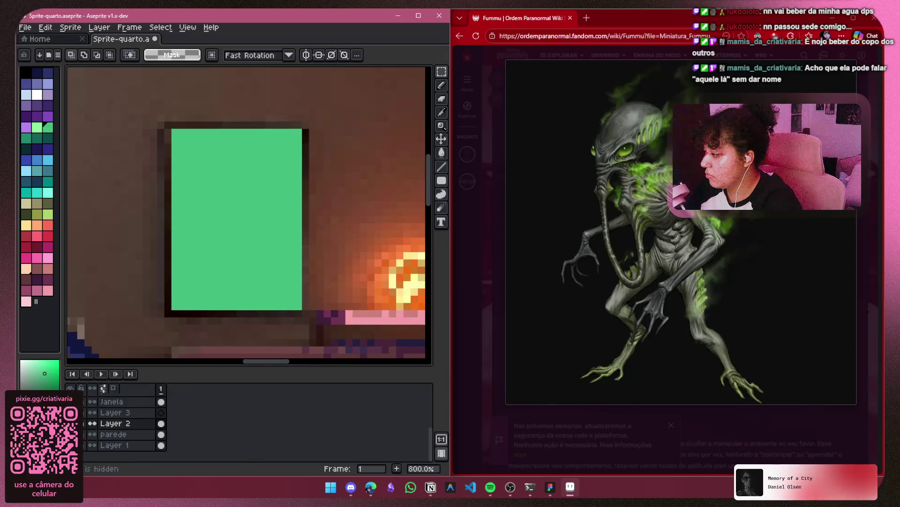
pyautogui.scroll(-6, 290, 268)
pyautogui.click(117, 423)
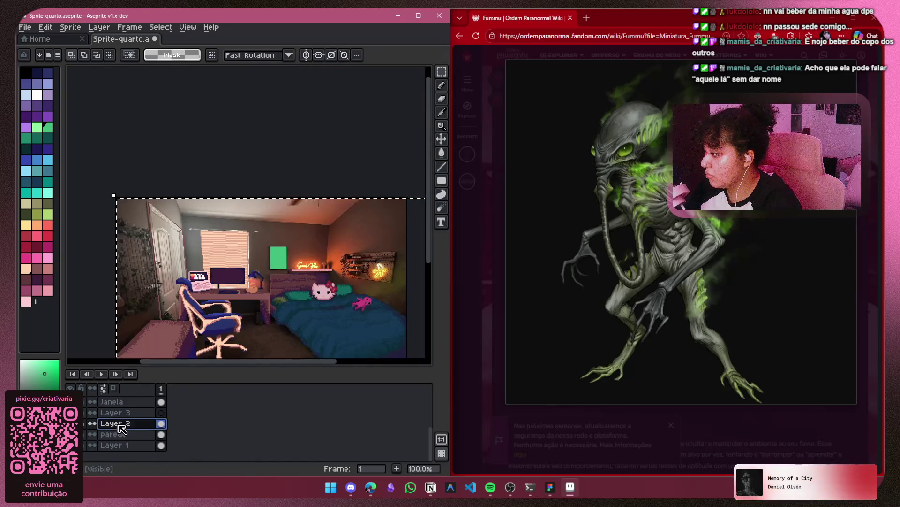
pyautogui.rightClick(675, 211)
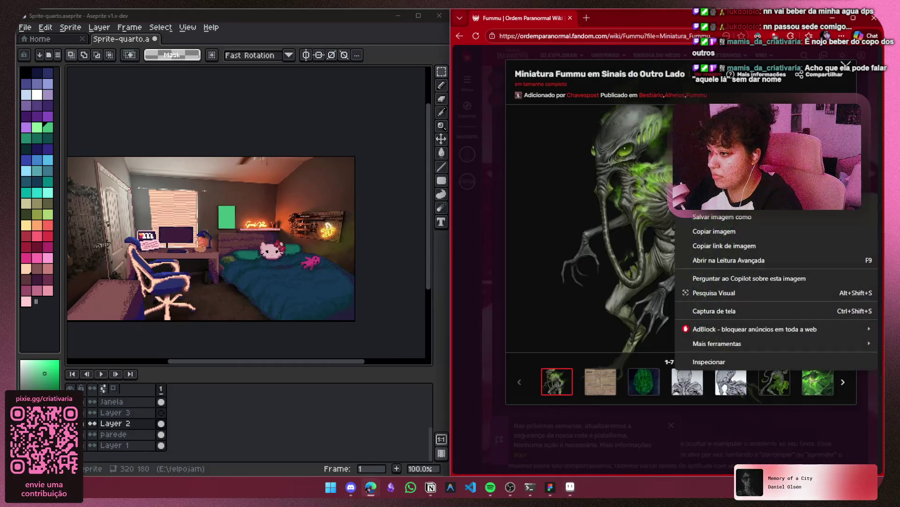
pyautogui.click(715, 231)
pyautogui.click(153, 407)
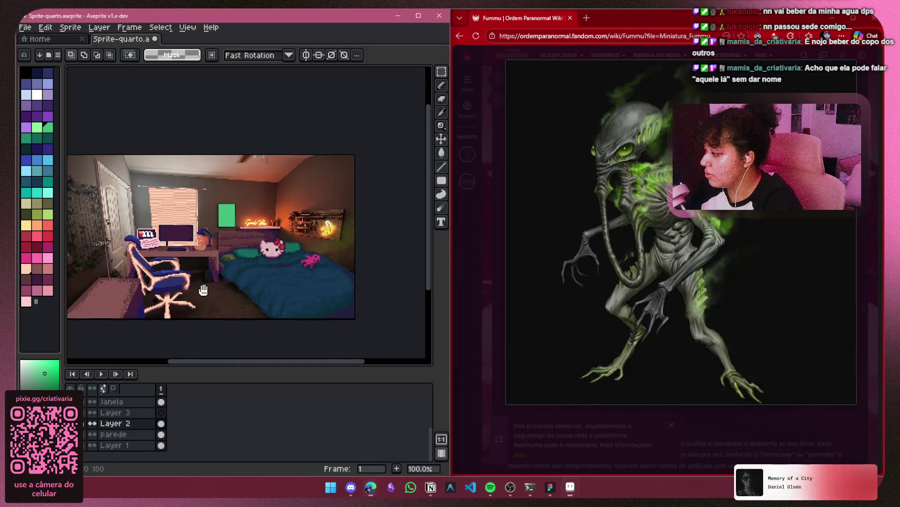
pyautogui.click(153, 410)
pyautogui.hotkey('ctrl', 'v')
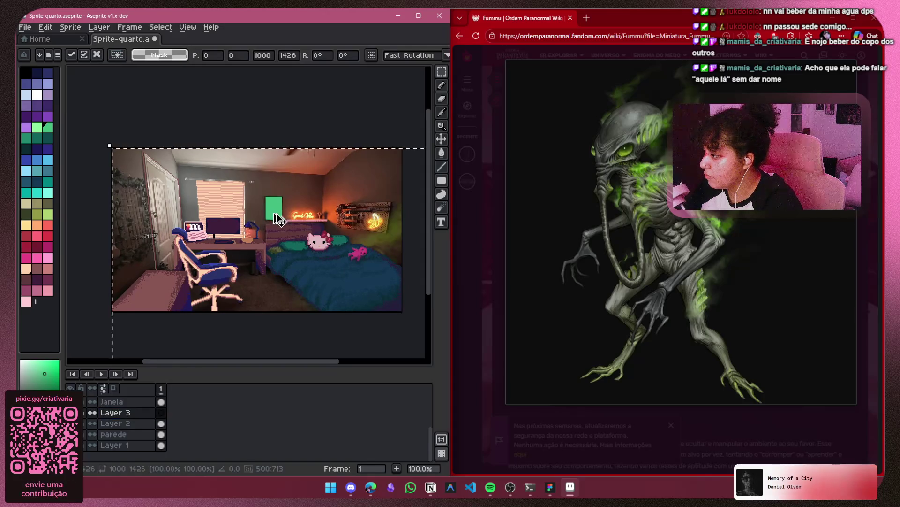
pyautogui.scroll(-4, 316, 227)
pyautogui.scroll(-3, 266, 182)
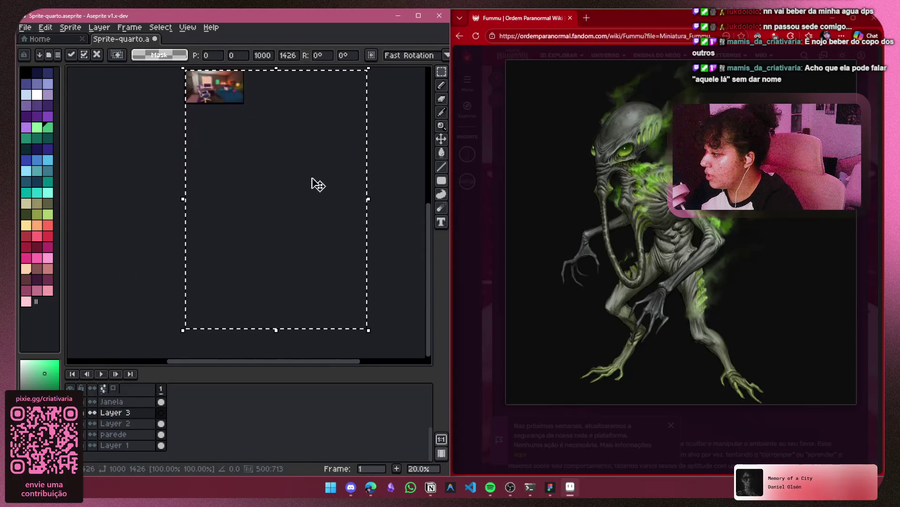
pyautogui.click(372, 297)
pyautogui.hotkey('ctrl', 'z')
pyautogui.hotkey('ctrl', 'd')
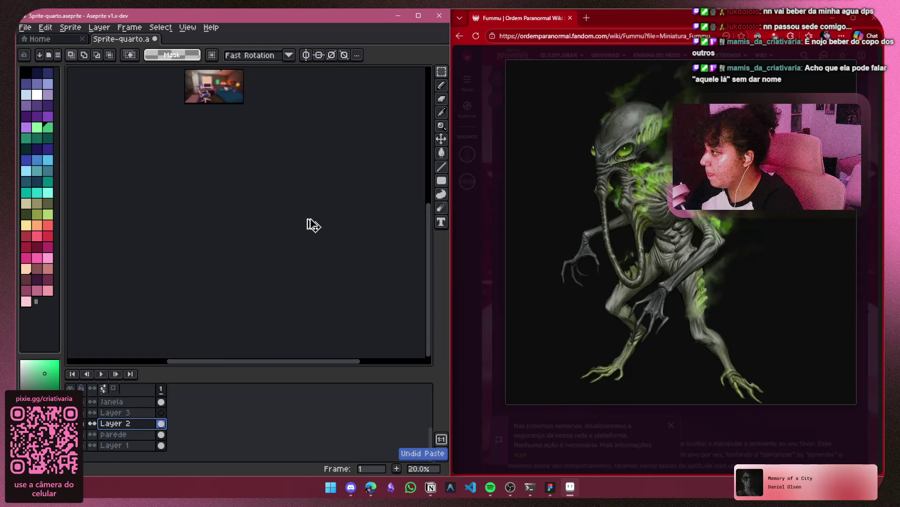
pyautogui.moveTo(263, 181); pyautogui.dragTo(267, 223)
# Paste the creature image into Layer 3, shrink it into the green frame and commit
pyautogui.click(107, 413)
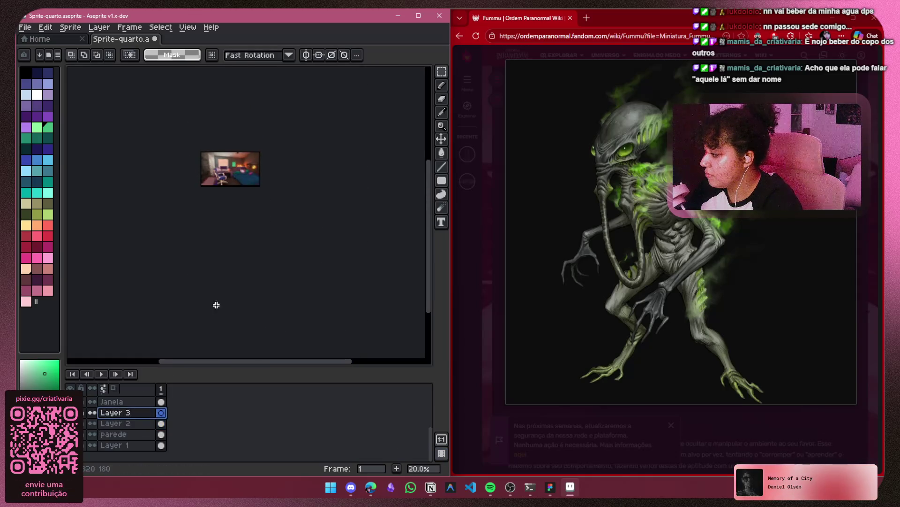
pyautogui.hotkey('ctrl', 'v')
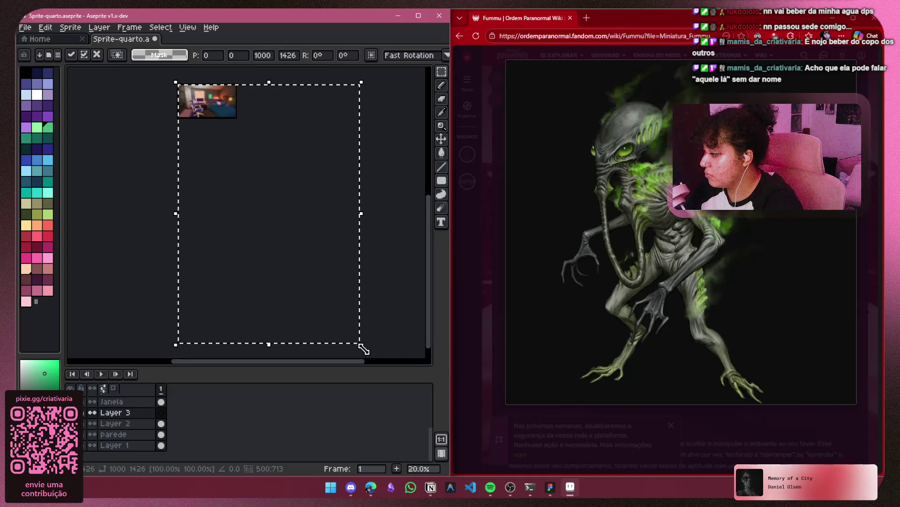
pyautogui.moveTo(362, 351)
pyautogui.mouseDown()
pyautogui.moveTo(287, 263)
pyautogui.moveTo(188, 104)
pyautogui.mouseUp()
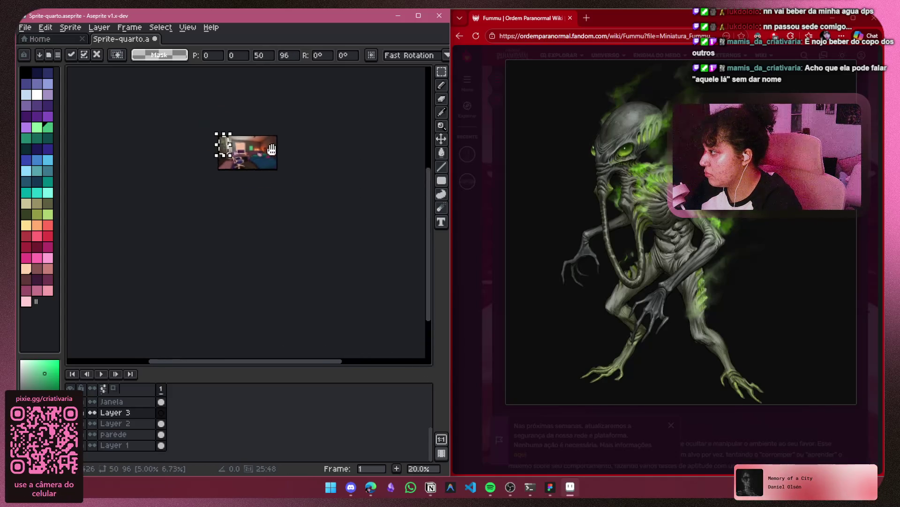
pyautogui.scroll(3, 265, 194)
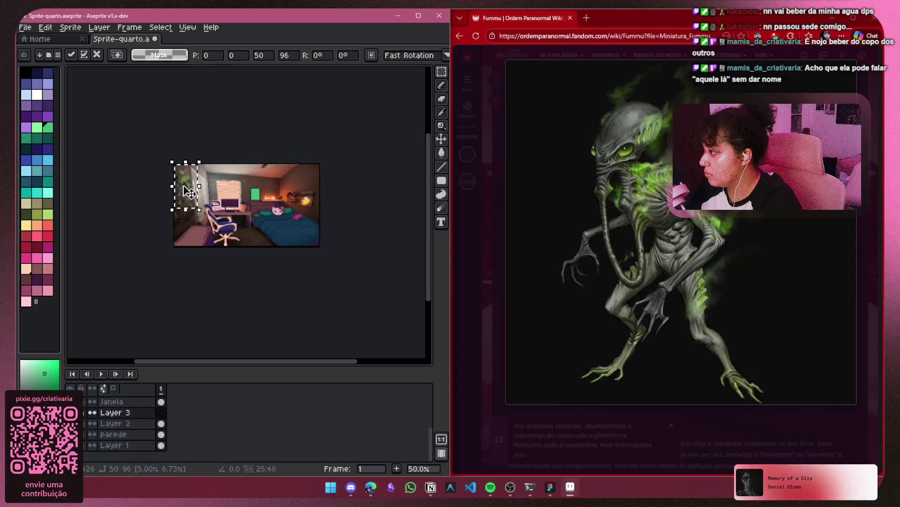
pyautogui.moveTo(190, 192); pyautogui.dragTo(264, 196)
pyautogui.scroll(2, 264, 196)
pyautogui.moveTo(300, 235)
pyautogui.mouseDown()
pyautogui.moveTo(295, 177)
pyautogui.moveTo(258, 137)
pyautogui.mouseUp()
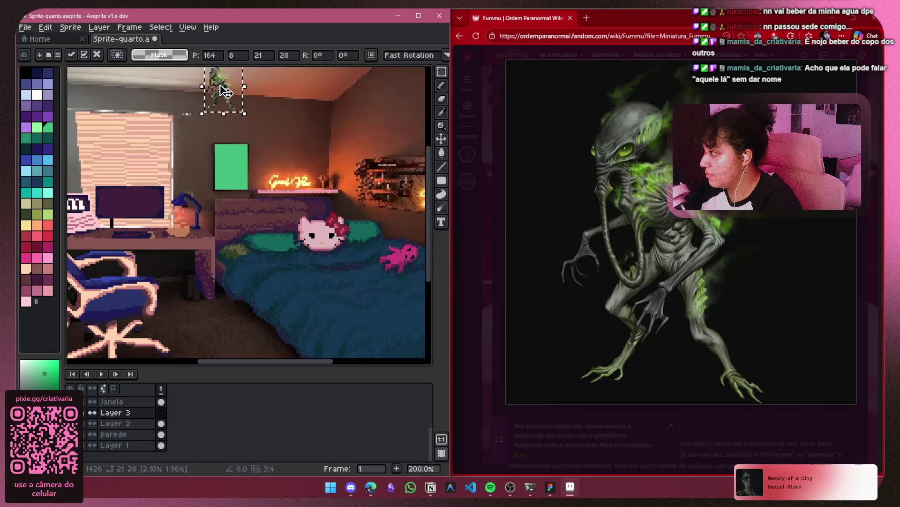
pyautogui.moveTo(225, 91); pyautogui.dragTo(236, 146)
pyautogui.scroll(4, 230, 166)
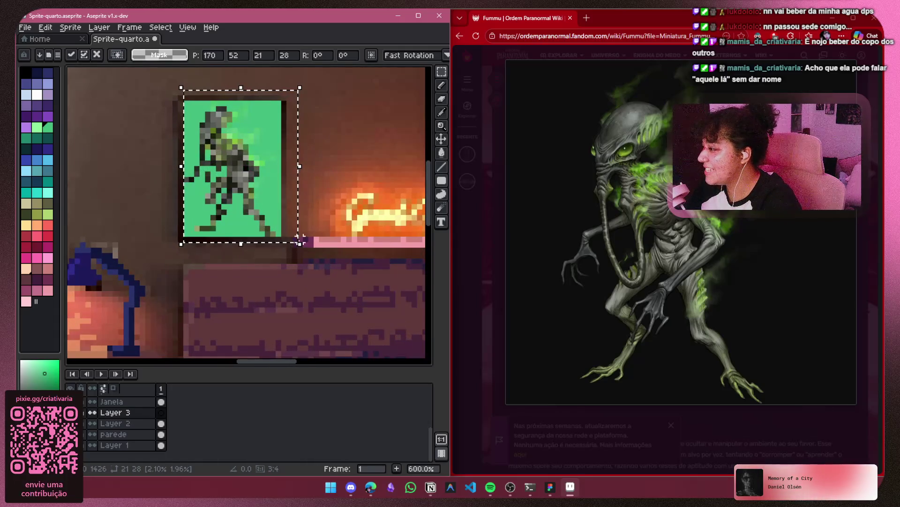
pyautogui.moveTo(299, 239); pyautogui.dragTo(283, 233)
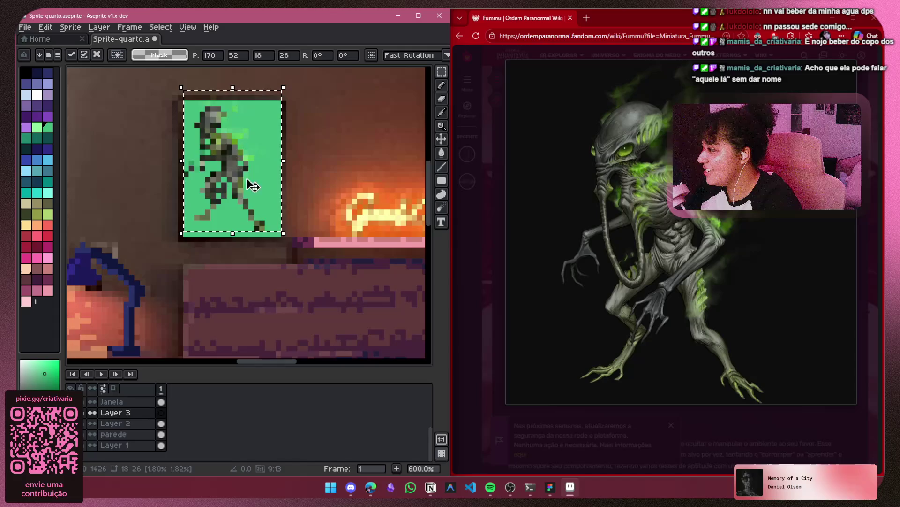
pyautogui.moveTo(252, 186); pyautogui.dragTo(258, 197)
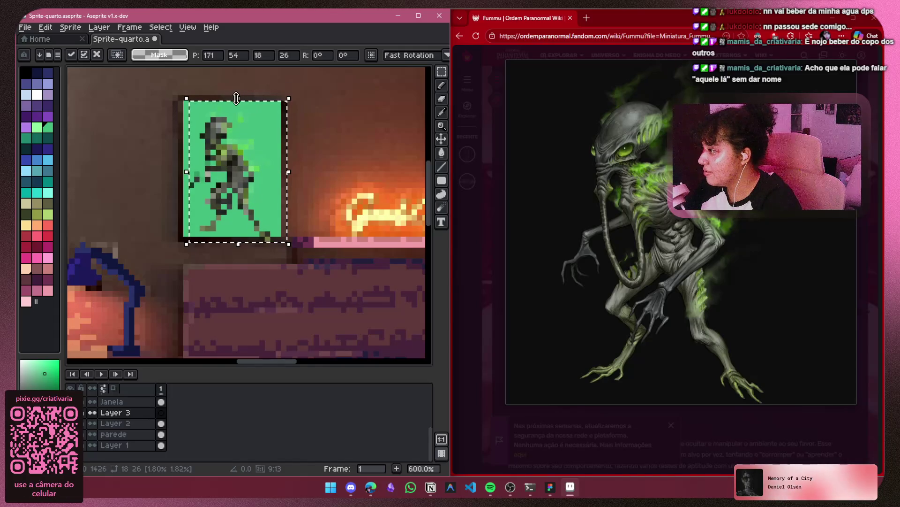
pyautogui.press('Return')
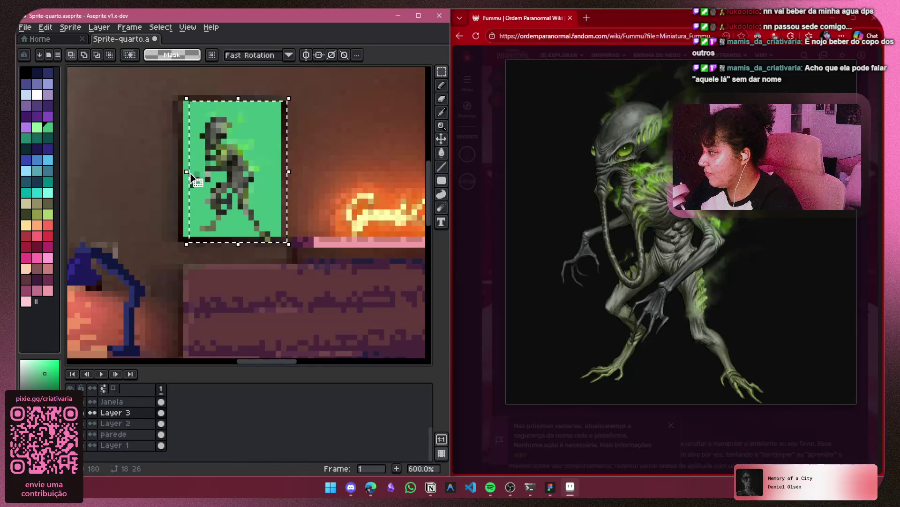
# Fine-tune the creature's size by single pixels to 20×25 and apply
pyautogui.click(187, 173)
pyautogui.moveTo(182, 174); pyautogui.dragTo(178, 174)
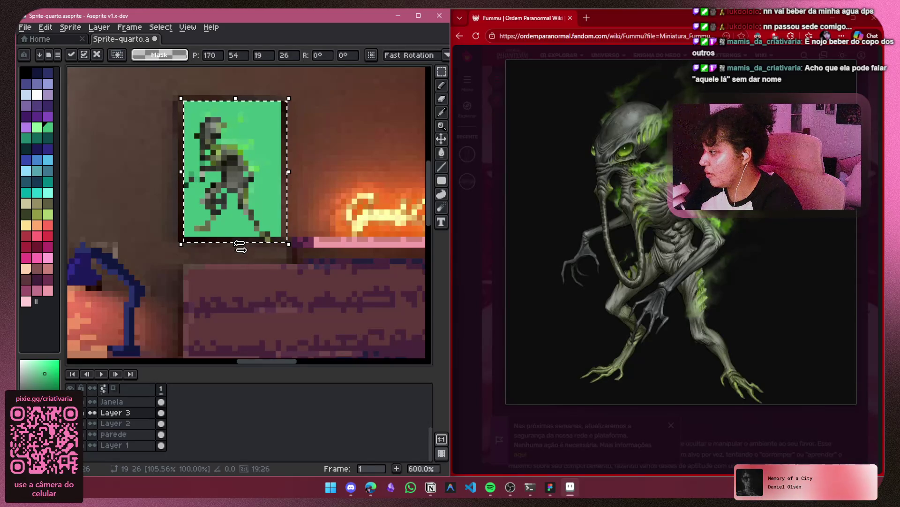
pyautogui.moveTo(236, 248); pyautogui.dragTo(237, 241)
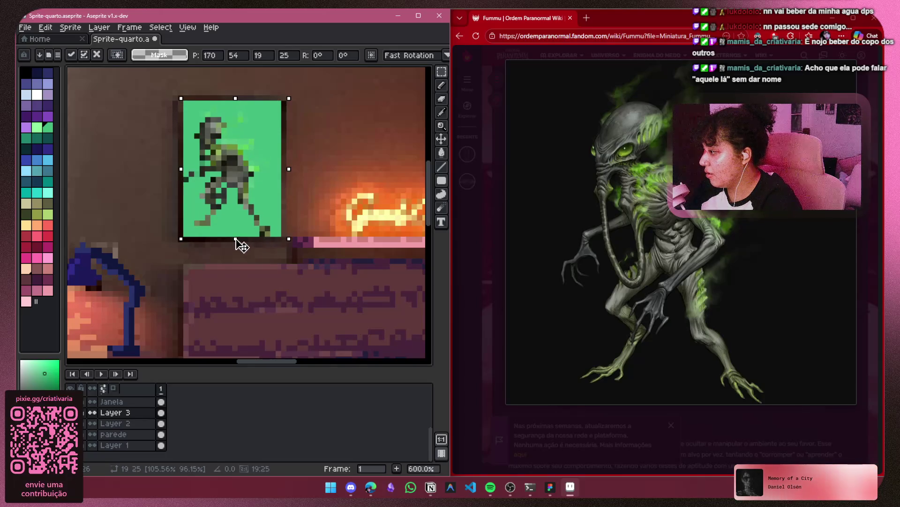
pyautogui.moveTo(287, 169)
pyautogui.mouseDown()
pyautogui.moveTo(310, 173)
pyautogui.moveTo(296, 171)
pyautogui.mouseUp()
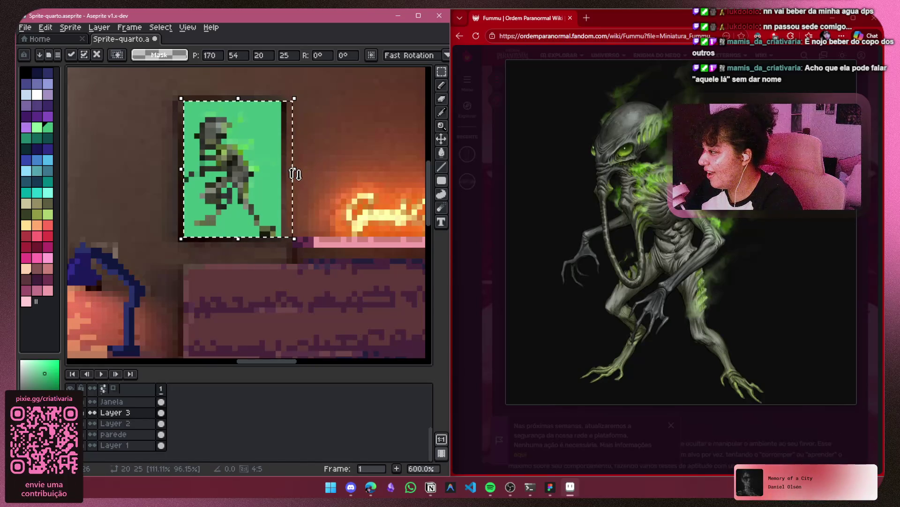
pyautogui.press('Return')
pyautogui.scroll(-5, 325, 186)
pyautogui.moveTo(325, 186); pyautogui.dragTo(270, 167)
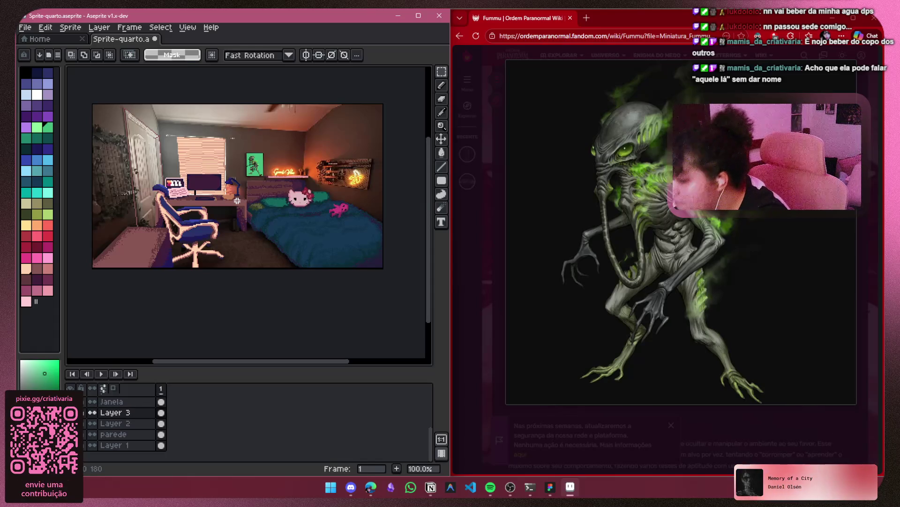
# Close the enlarged creature image and scroll through the Fummu article
pyautogui.moveTo(632, 194)
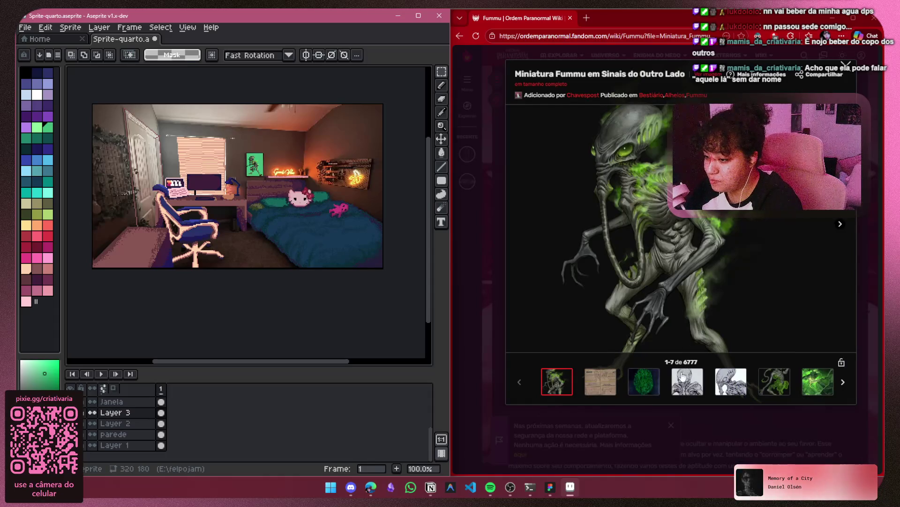
pyautogui.click(847, 66)
pyautogui.scroll(-10, 630, 245)
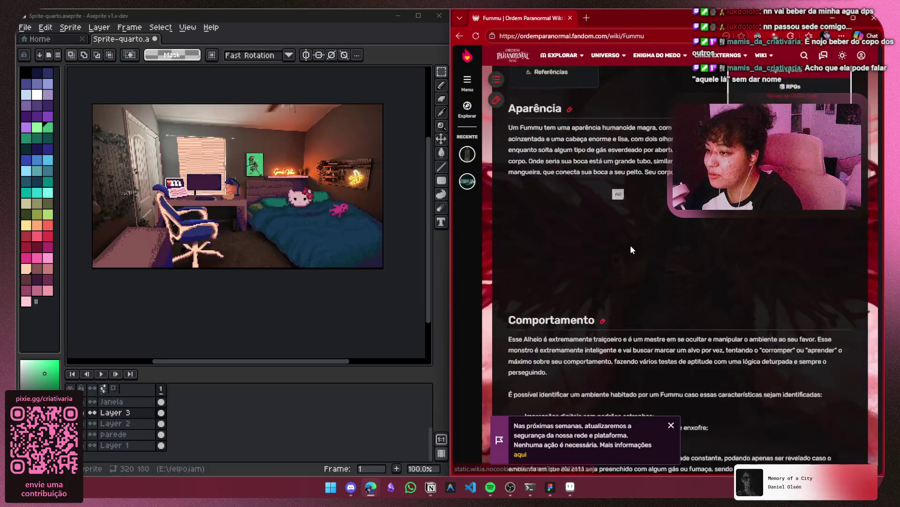
pyautogui.scroll(-10, 629, 245)
pyautogui.scroll(12, 717, 258)
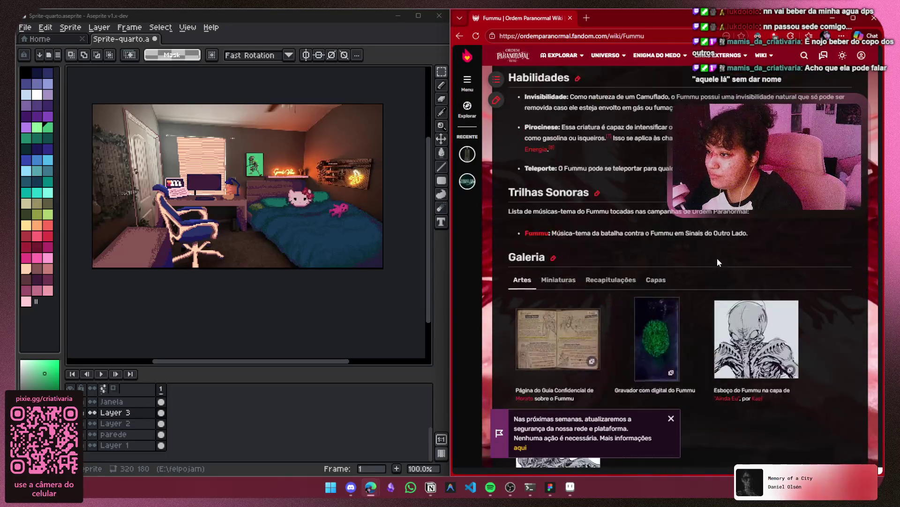
pyautogui.scroll(10, 727, 251)
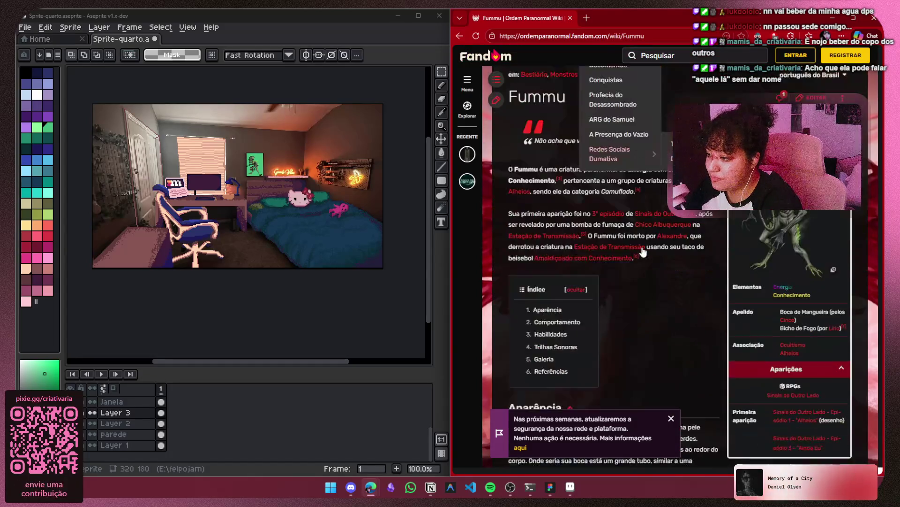
# Return to Sinais do Outro Lado, glance at the Estrangeiro page, and come back
pyautogui.hotkey('alt', 'Left')
pyautogui.scroll(-5, 711, 291)
pyautogui.scroll(3, 562, 168)
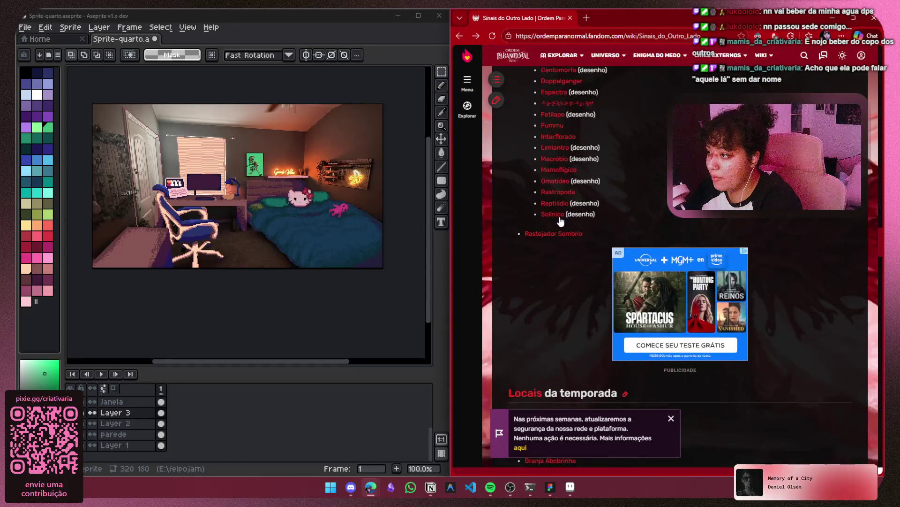
pyautogui.click(580, 136)
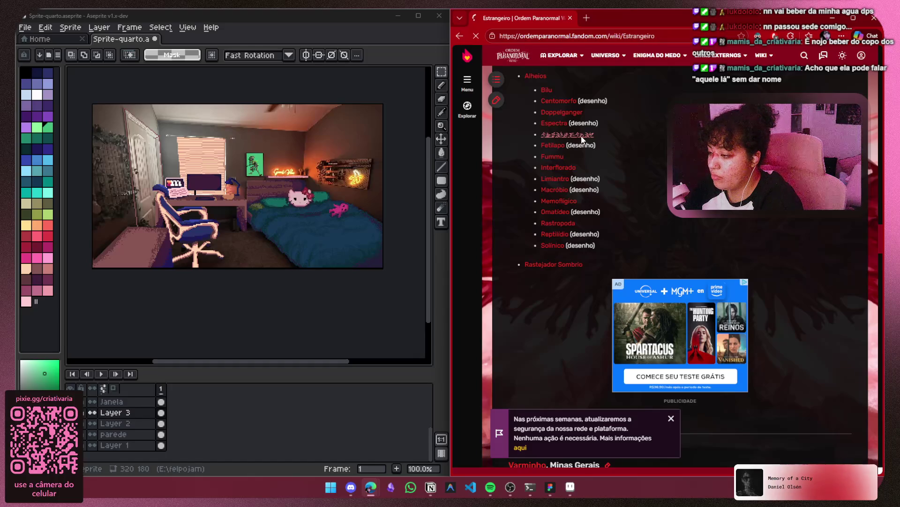
pyautogui.hotkey('alt', 'Left')
# Open Interflorado from the Monstros list, read its article, then go back
pyautogui.scroll(-10, 556, 284)
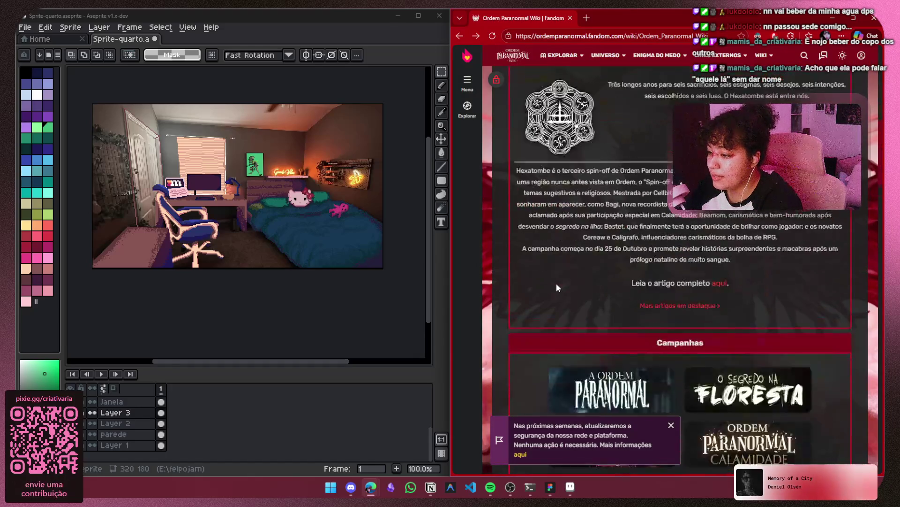
pyautogui.scroll(-6, 566, 273)
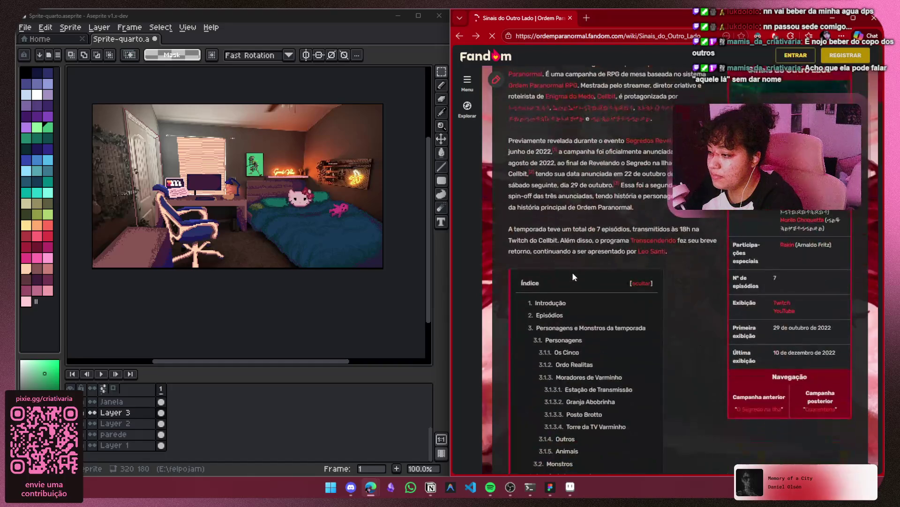
pyautogui.scroll(-12, 573, 276)
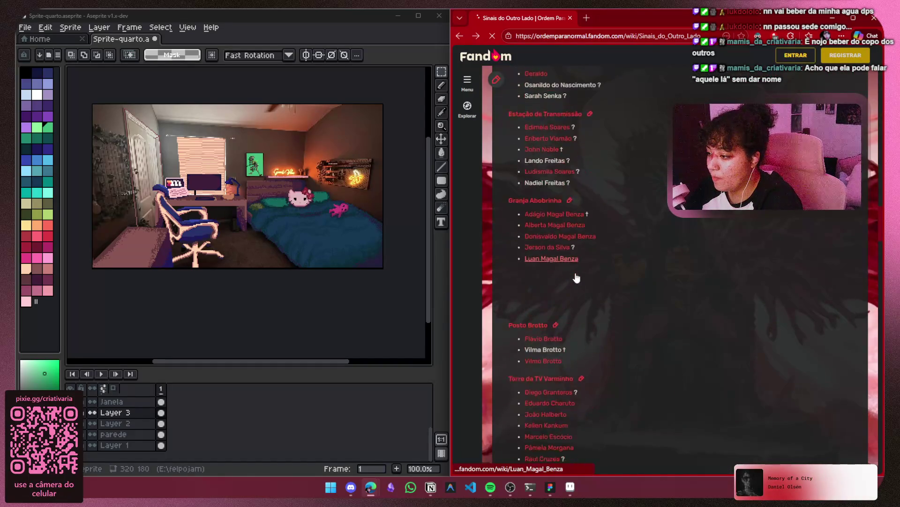
pyautogui.scroll(-6, 576, 276)
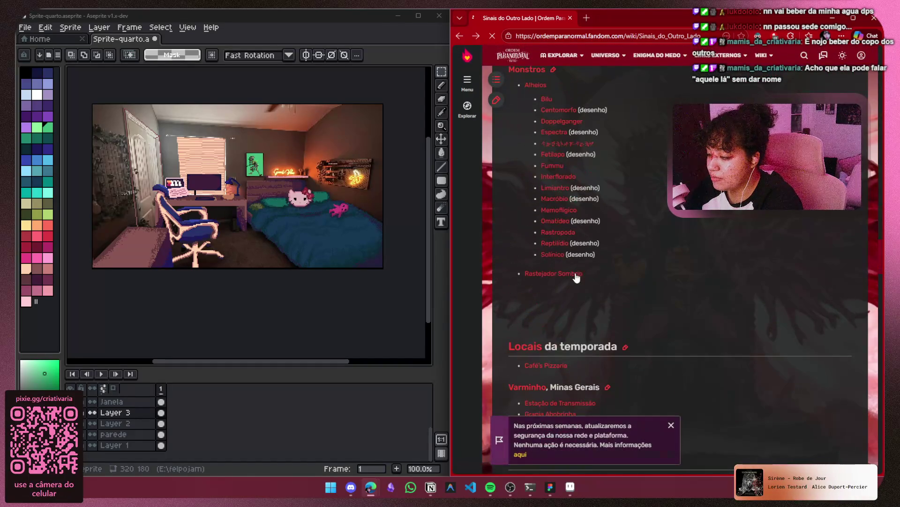
pyautogui.click(566, 177)
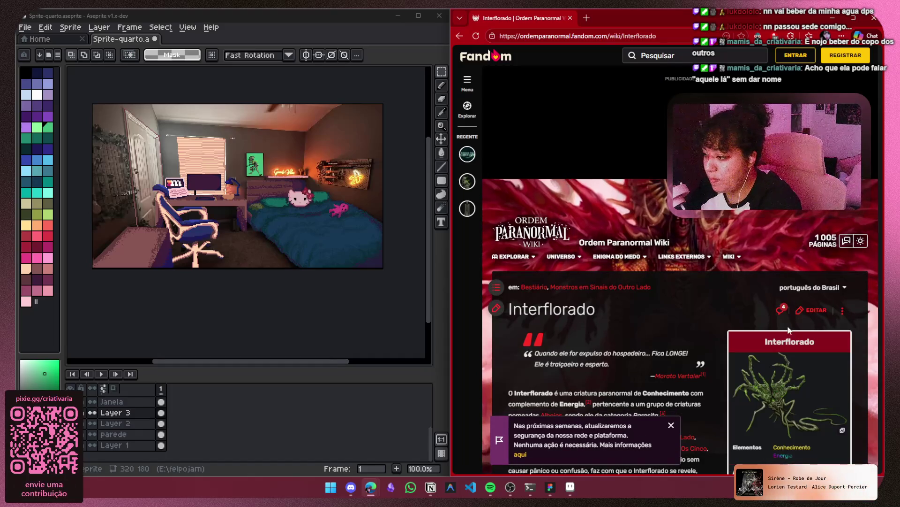
pyautogui.scroll(-6, 698, 343)
pyautogui.scroll(-20, 697, 342)
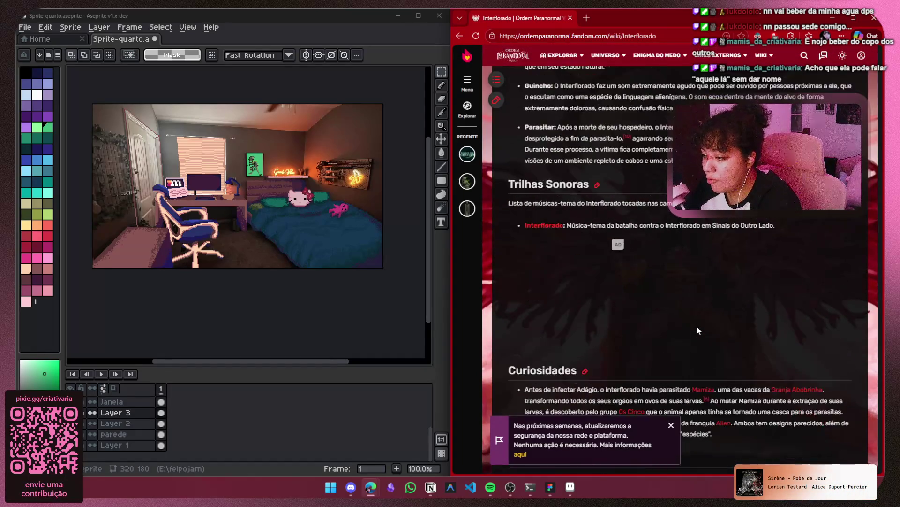
pyautogui.scroll(-20, 698, 327)
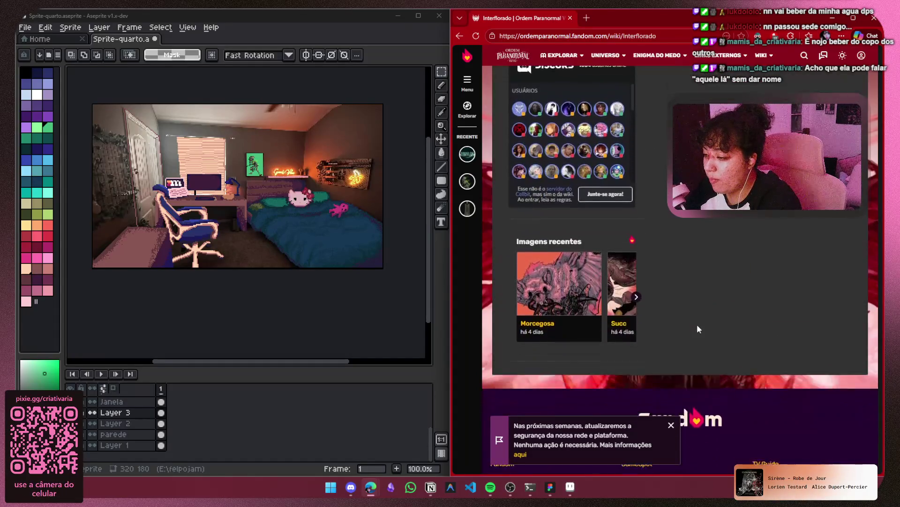
pyautogui.scroll(20, 695, 325)
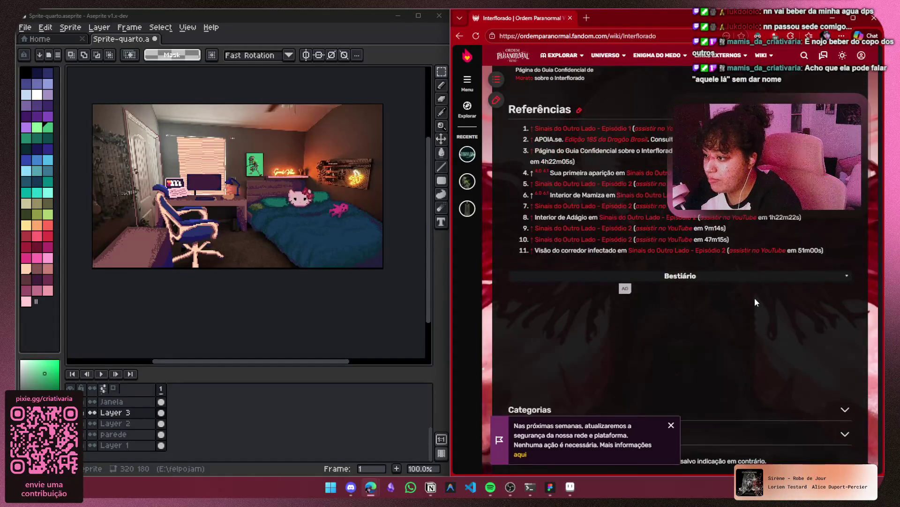
pyautogui.hotkey('alt', 'Left')
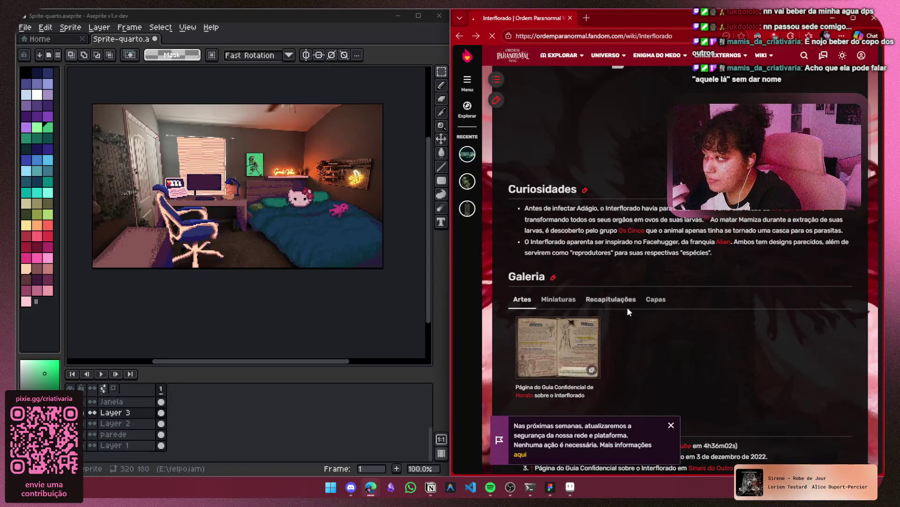
pyautogui.scroll(2, 262, 202)
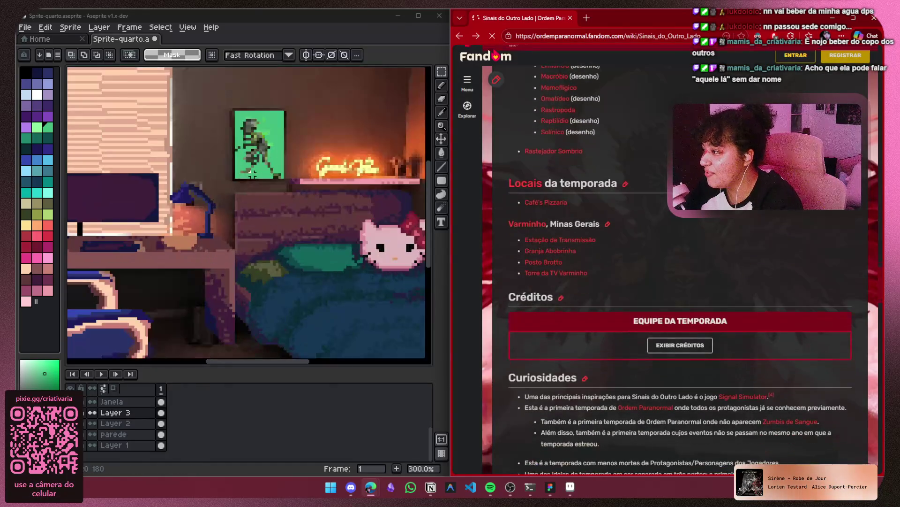
pyautogui.scroll(-2, 262, 202)
pyautogui.scroll(1, 262, 201)
pyautogui.scroll(-2, 262, 202)
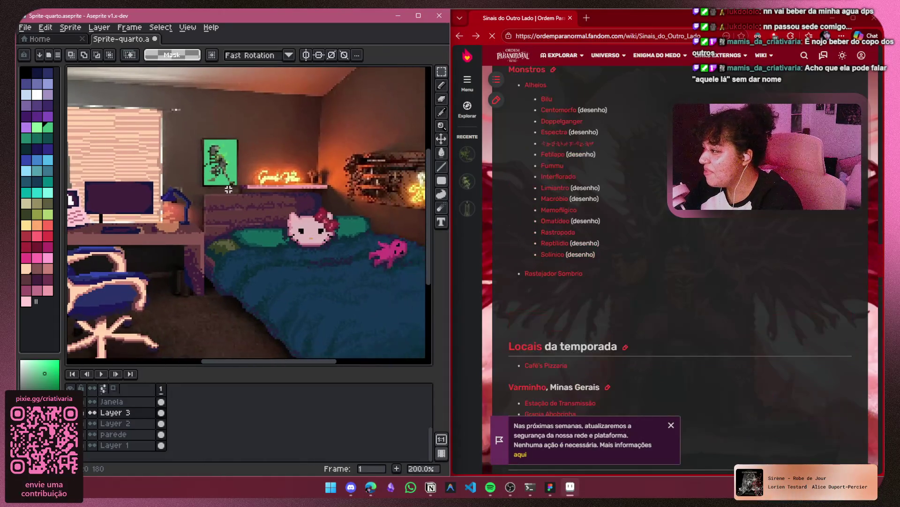
pyautogui.click(84, 440)
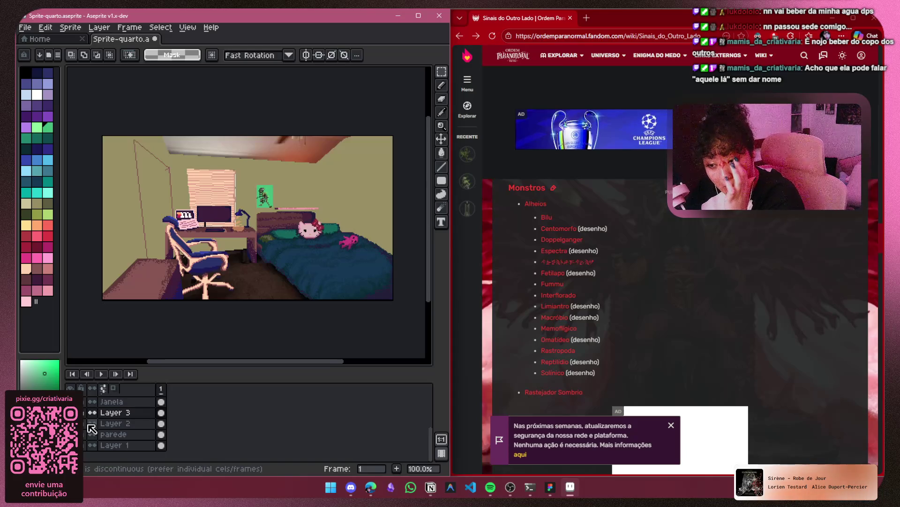
# Open the Estrangeiro creature page on the Ordem Paranormal Wiki
pyautogui.scroll(-1, 652, 247)
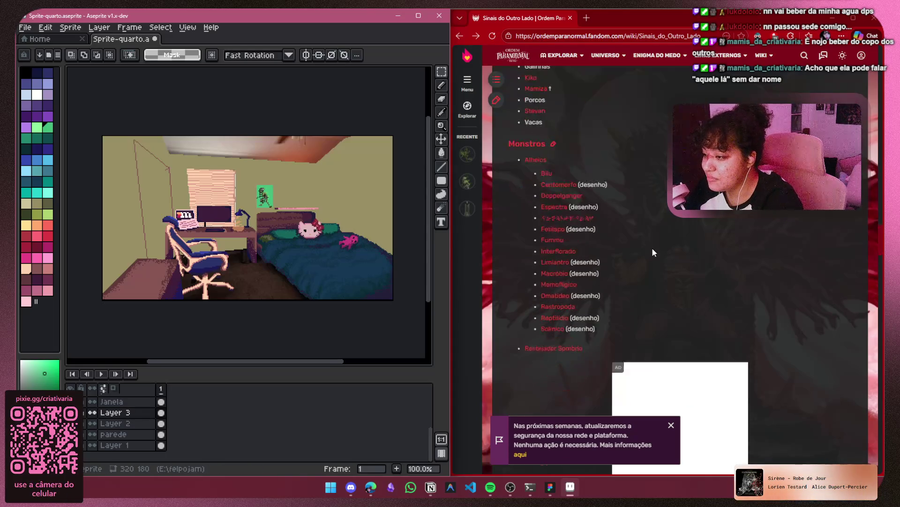
pyautogui.click(561, 211)
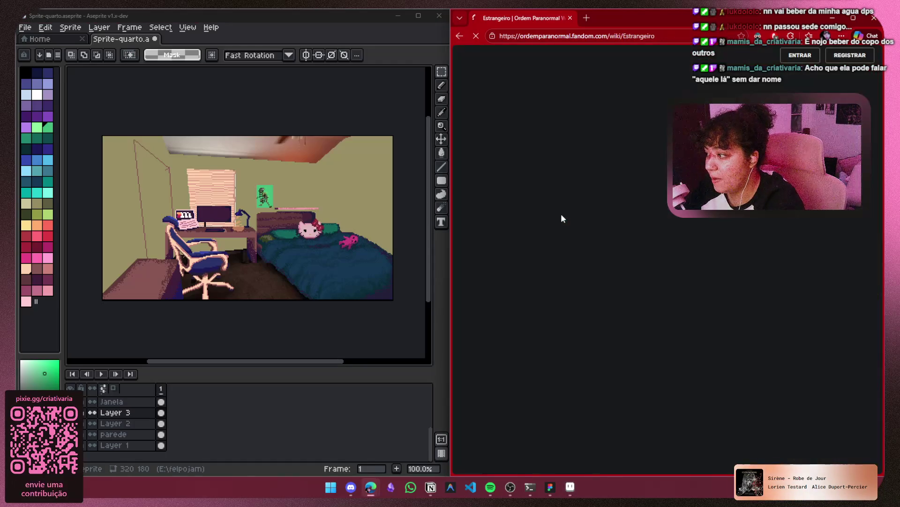
pyautogui.scroll(-3, 722, 280)
# View the Estrangeiro artwork enlarged, then switch to Notion's personagens page
pyautogui.rightClick(788, 279)
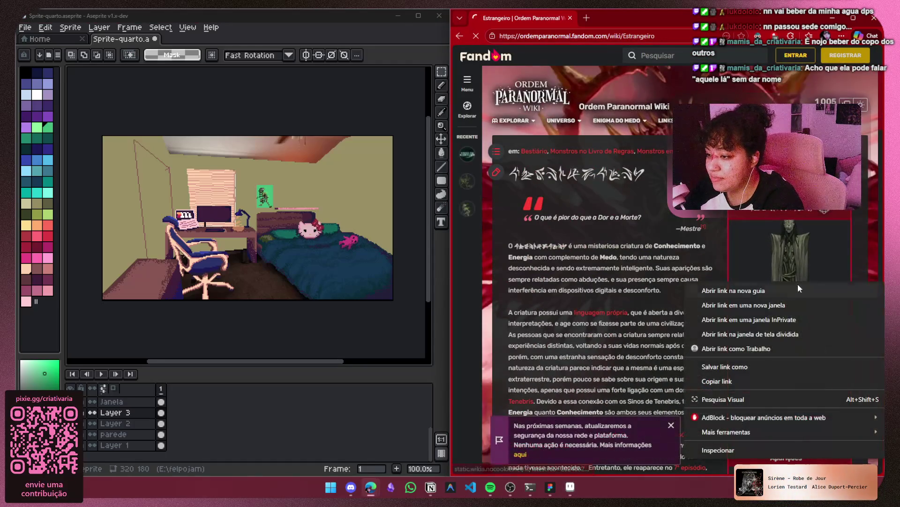
pyautogui.click(810, 240)
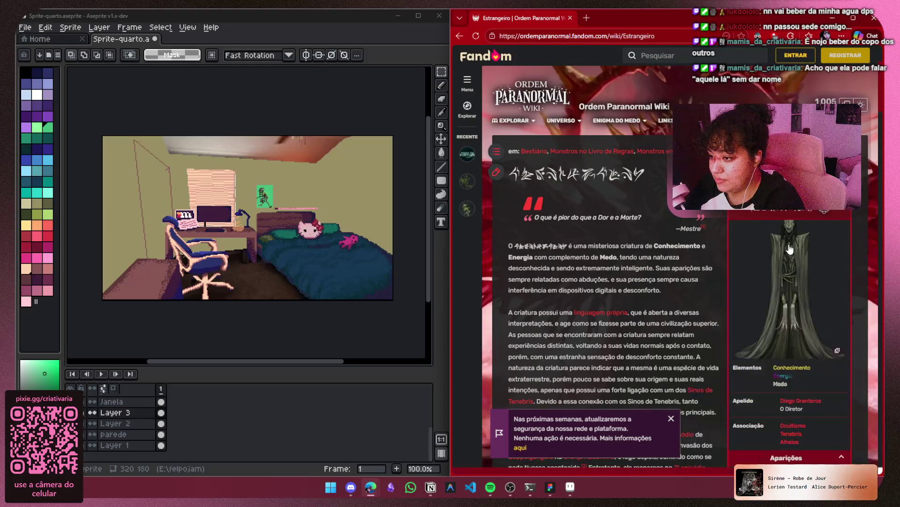
pyautogui.click(797, 328)
pyautogui.click(431, 487)
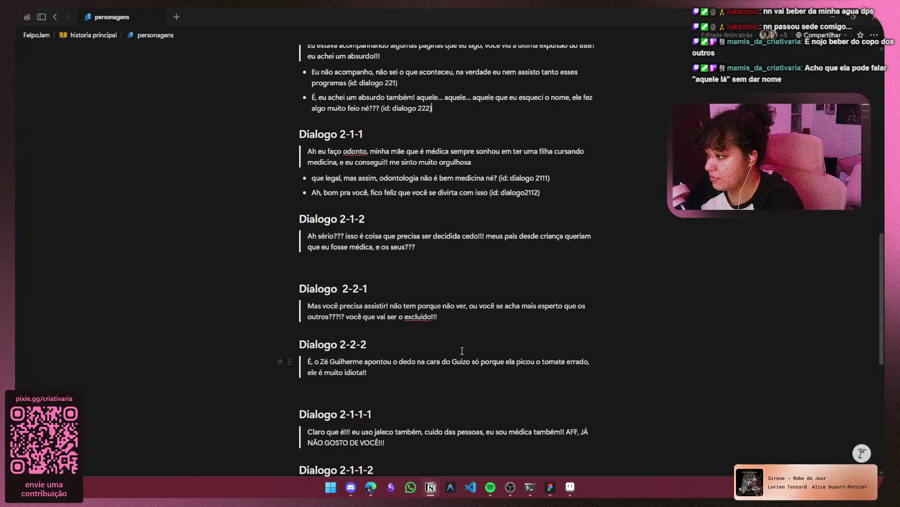
pyautogui.scroll(-5, 466, 329)
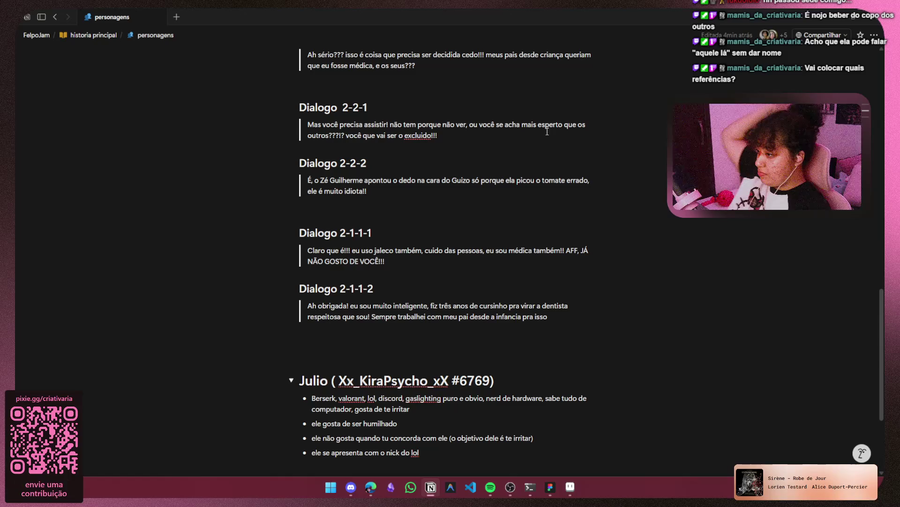
pyautogui.scroll(3, 338, 237)
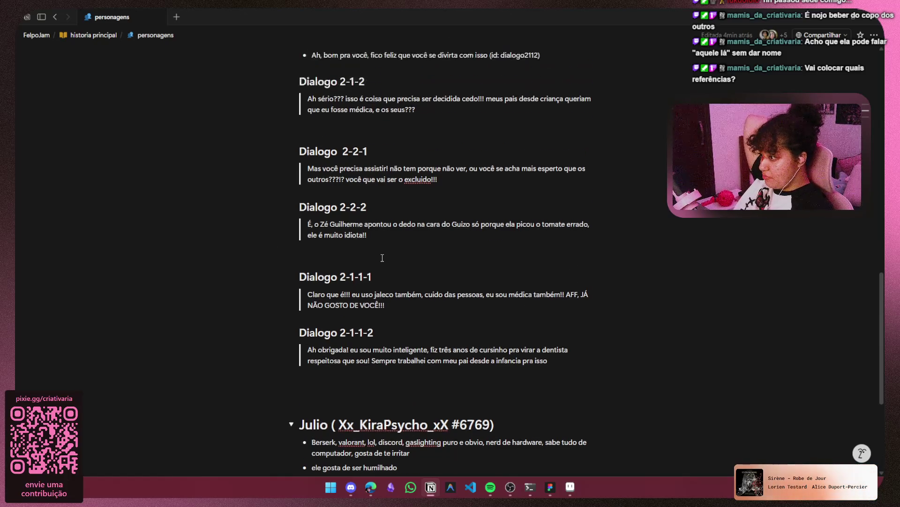
pyautogui.scroll(6, 375, 248)
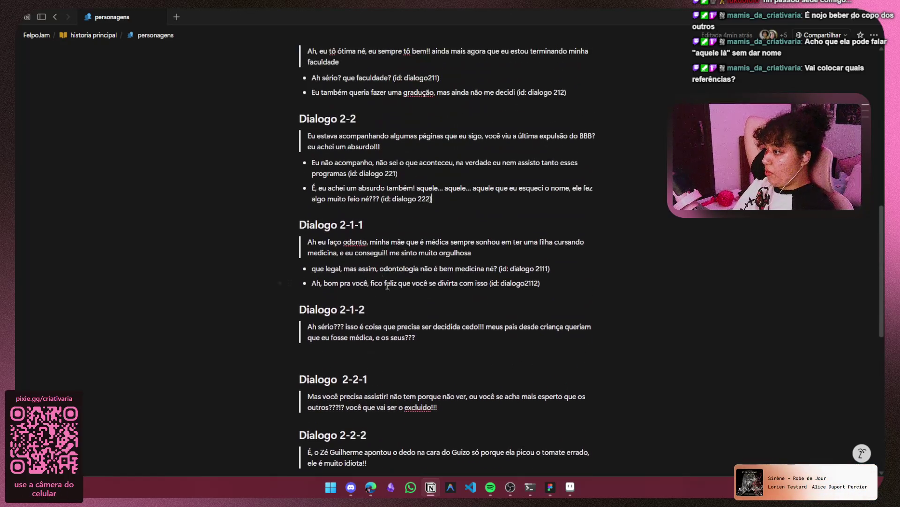
pyautogui.scroll(3, 402, 257)
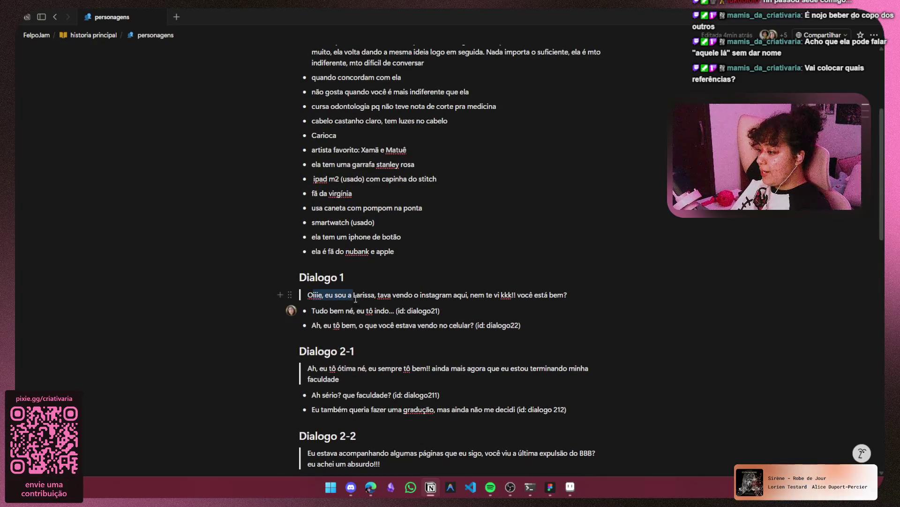
# Select Larissa's Dialogo 1 opening line and the dialogo 212 reply to review them
pyautogui.moveTo(356, 298); pyautogui.dragTo(572, 294)
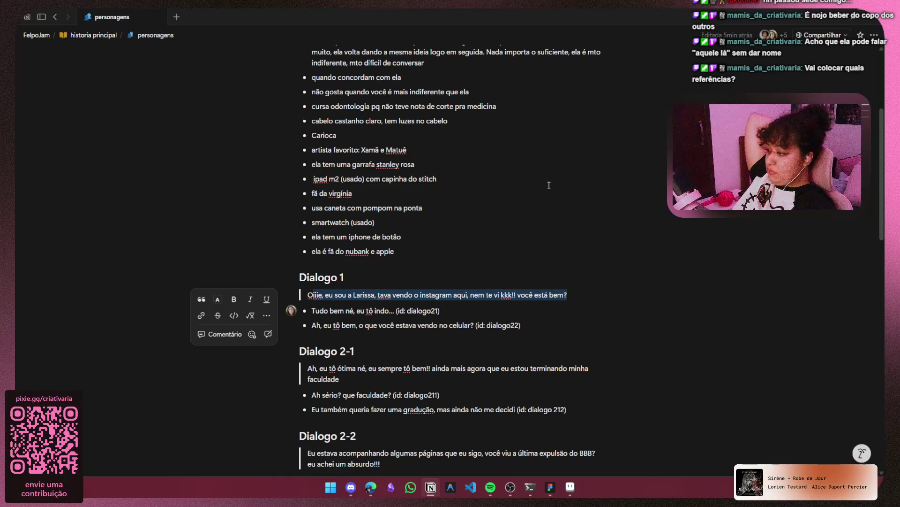
pyautogui.scroll(-2, 525, 203)
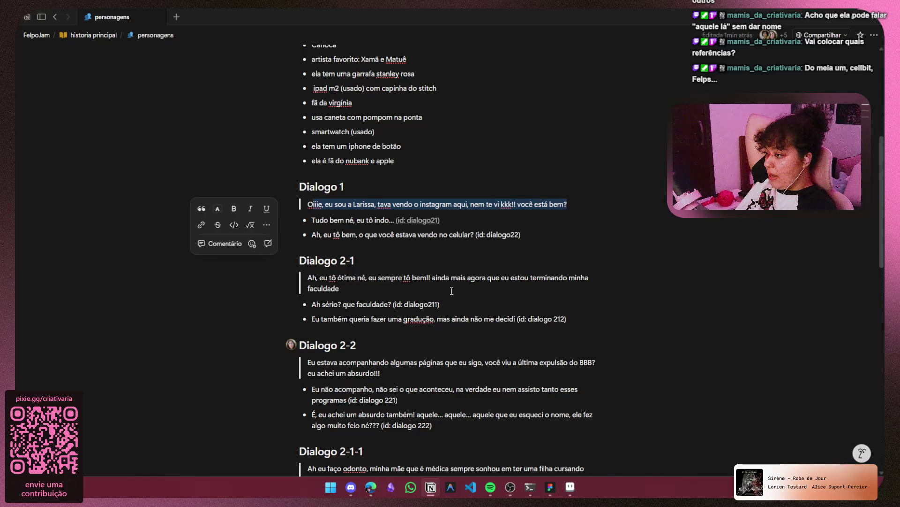
pyautogui.moveTo(323, 288); pyautogui.dragTo(339, 289)
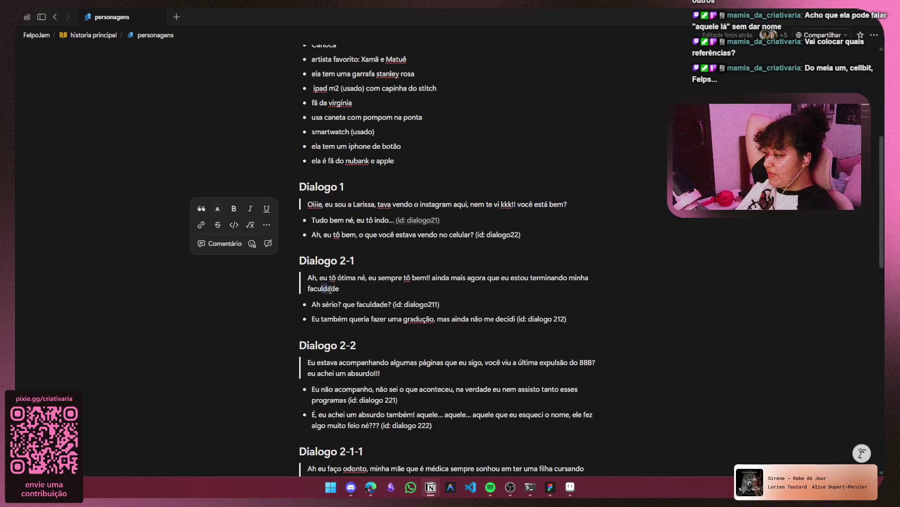
pyautogui.press('Right')
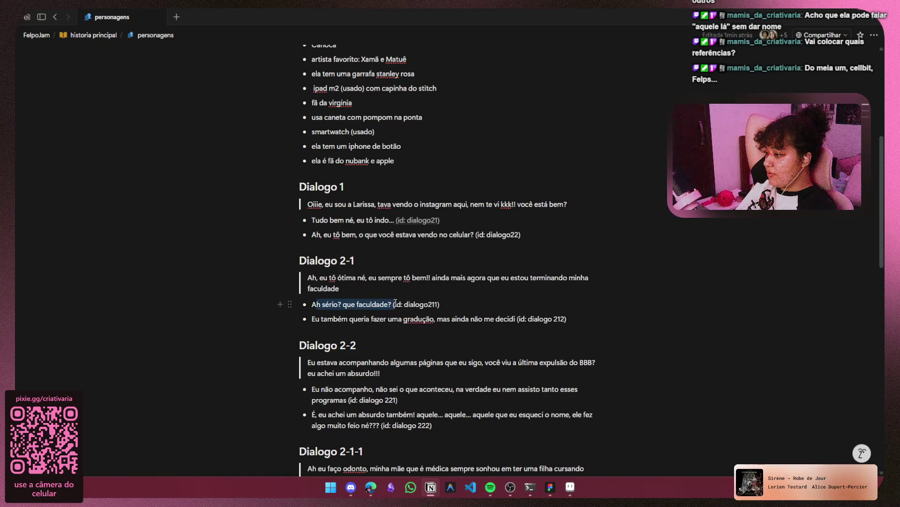
pyautogui.moveTo(323, 319); pyautogui.dragTo(516, 312)
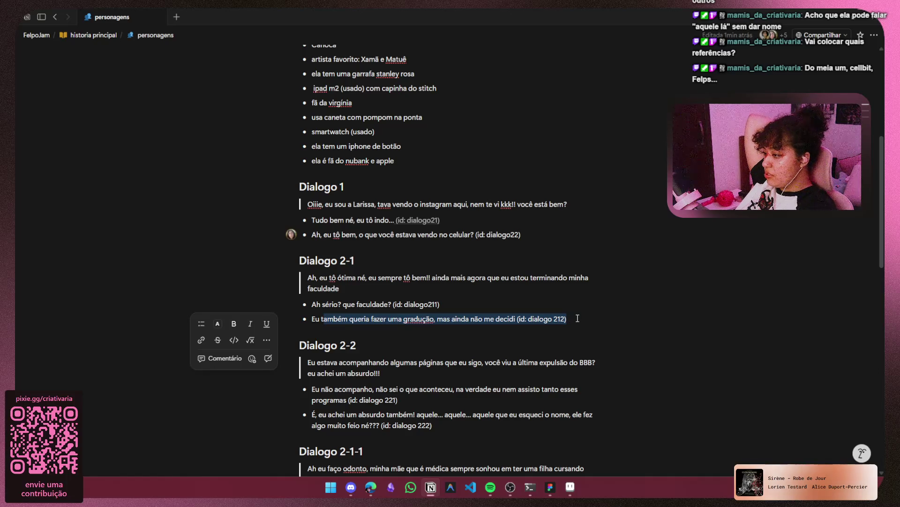
pyautogui.click(578, 326)
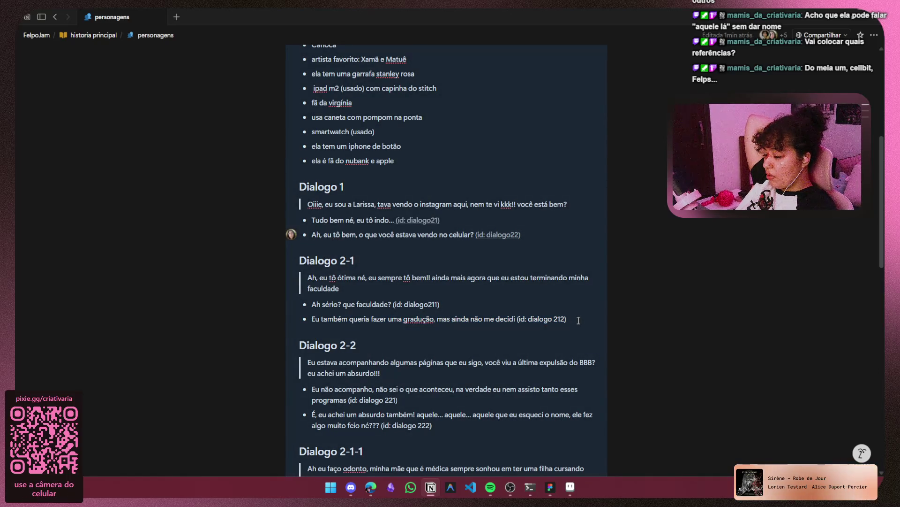
# Select both Dialogo 2-1 reply lines, from dialogo211 through dialogo212
pyautogui.scroll(-1, 578, 324)
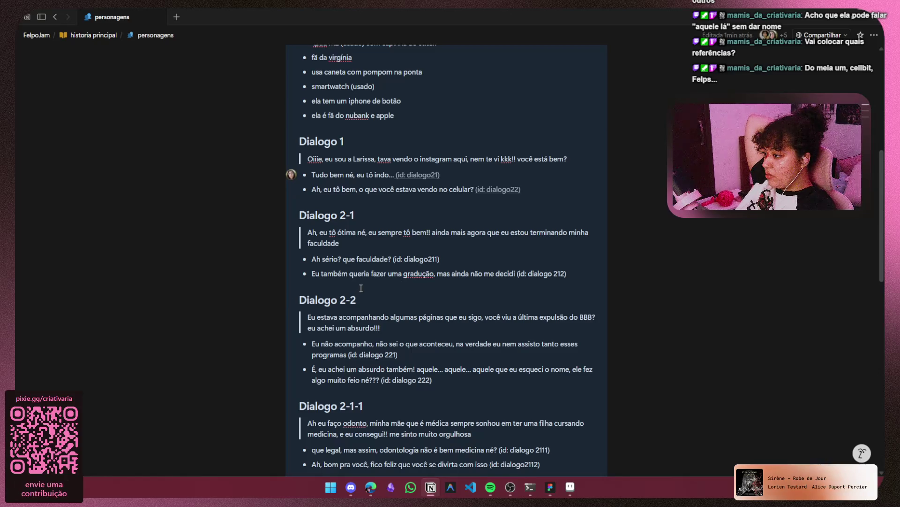
pyautogui.moveTo(310, 258)
pyautogui.mouseDown()
pyautogui.moveTo(398, 257)
pyautogui.moveTo(446, 273)
pyautogui.moveTo(655, 267)
pyautogui.mouseUp()
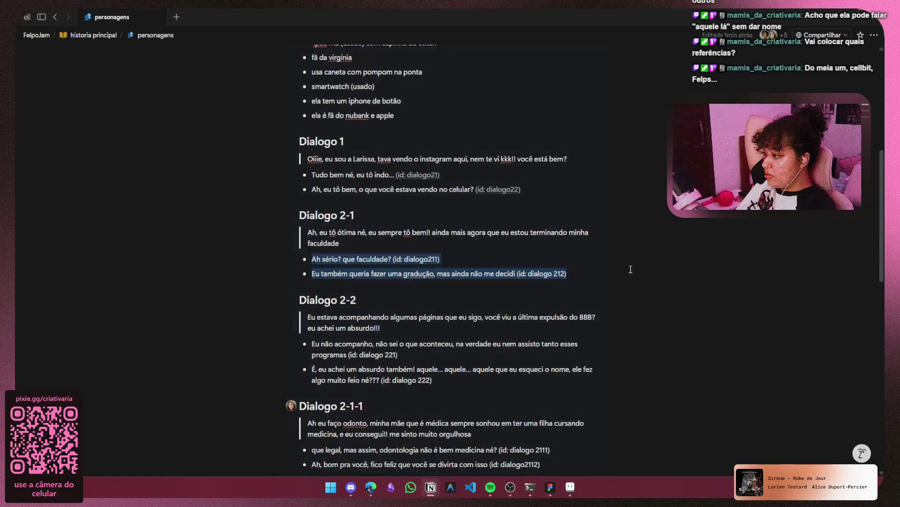
pyautogui.click(655, 267)
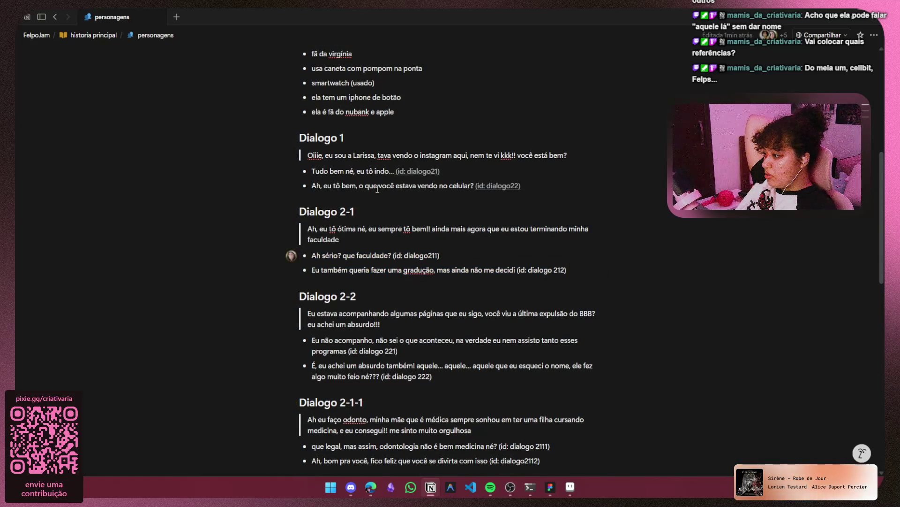
pyautogui.scroll(-2, 378, 189)
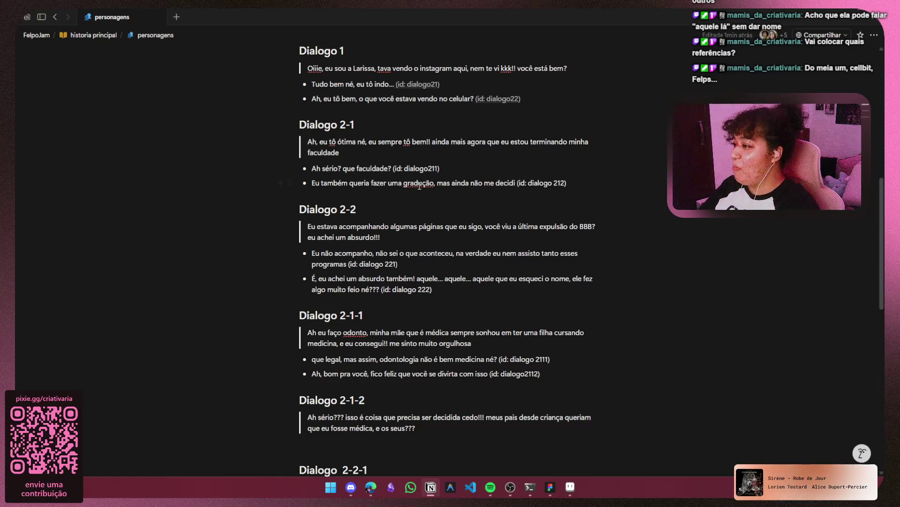
pyautogui.doubleClick(420, 183)
pyautogui.write('faculdade')
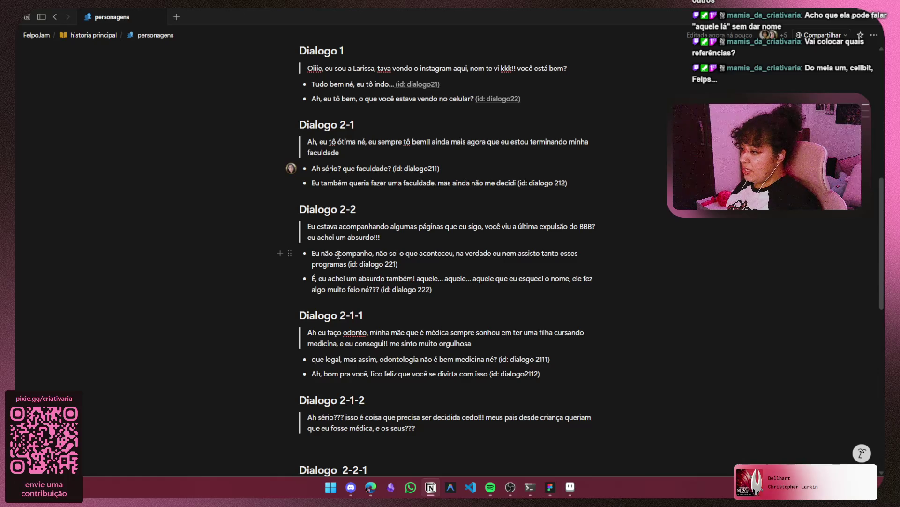
pyautogui.moveTo(317, 278)
pyautogui.mouseDown()
pyautogui.moveTo(494, 282)
pyautogui.moveTo(497, 290)
pyautogui.moveTo(413, 305)
pyautogui.moveTo(412, 291)
pyautogui.moveTo(430, 290)
pyautogui.mouseUp()
pyautogui.press('Right')
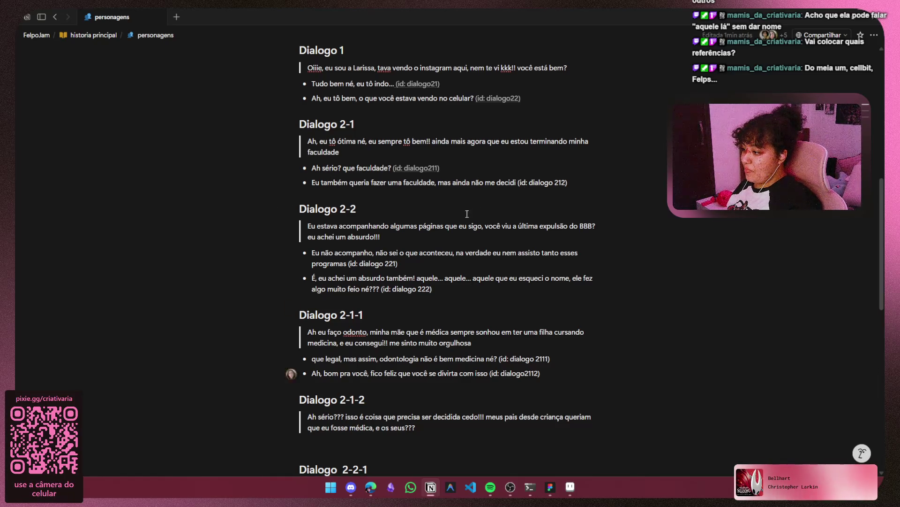
pyautogui.scroll(-1, 338, 277)
pyautogui.click(311, 287)
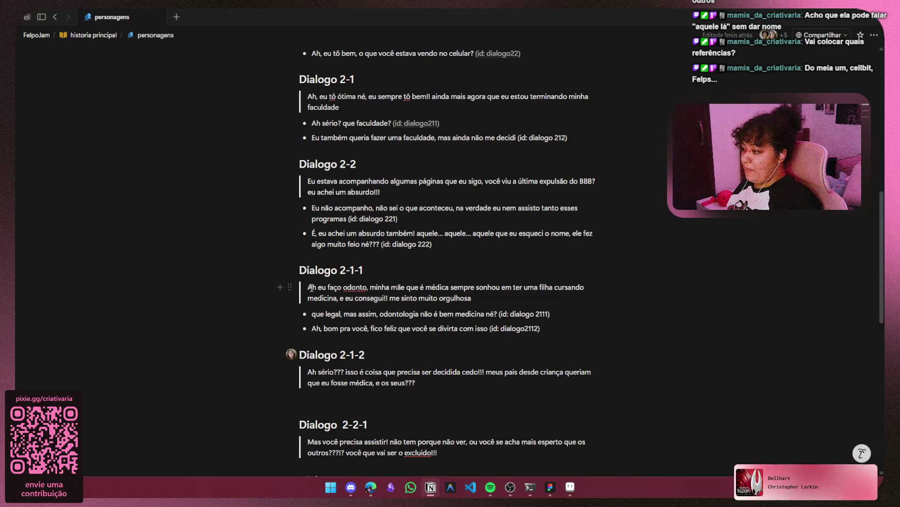
pyautogui.moveTo(311, 287); pyautogui.dragTo(327, 290)
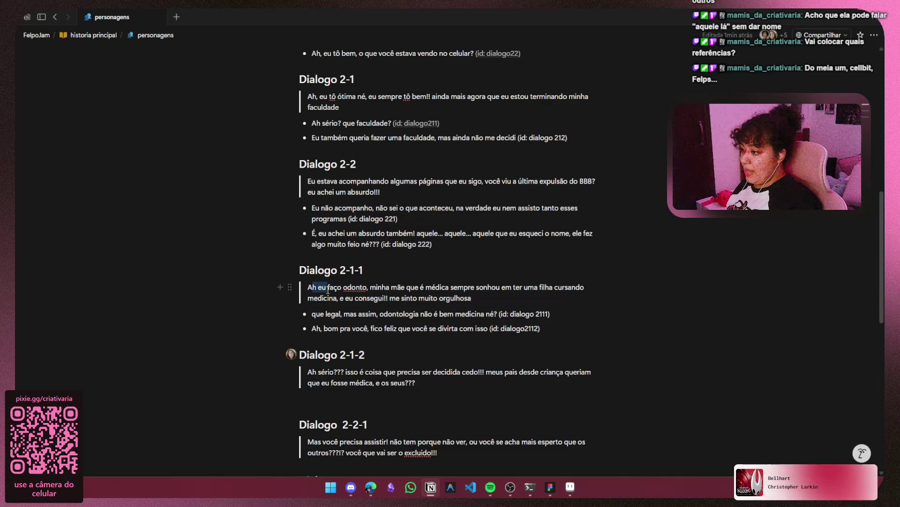
pyautogui.moveTo(328, 290)
pyautogui.mouseDown()
pyautogui.moveTo(372, 313)
pyautogui.moveTo(405, 300)
pyautogui.moveTo(469, 300)
pyautogui.mouseUp()
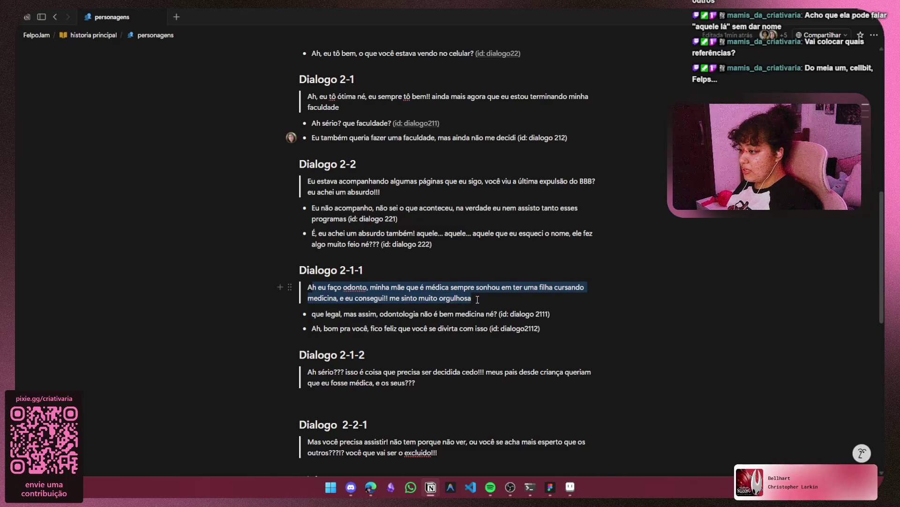
pyautogui.click(477, 299)
pyautogui.scroll(-1, 478, 299)
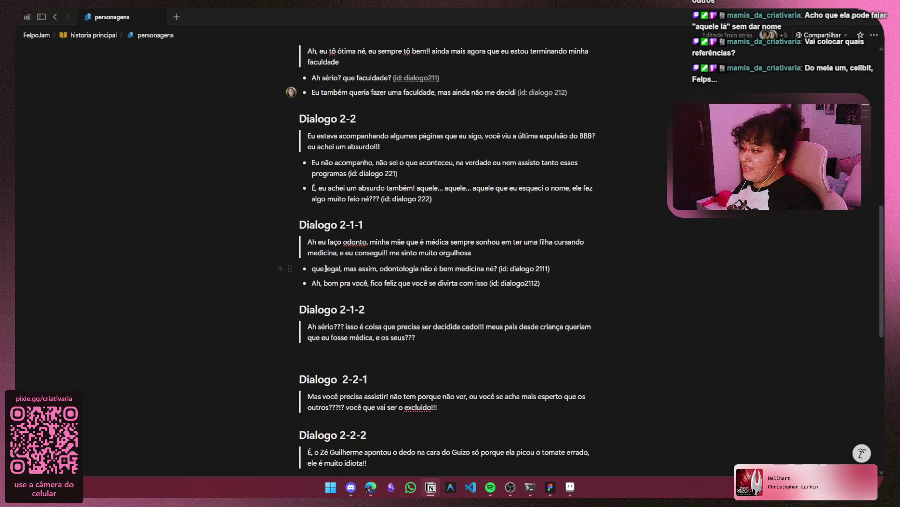
pyautogui.moveTo(346, 266); pyautogui.dragTo(529, 264)
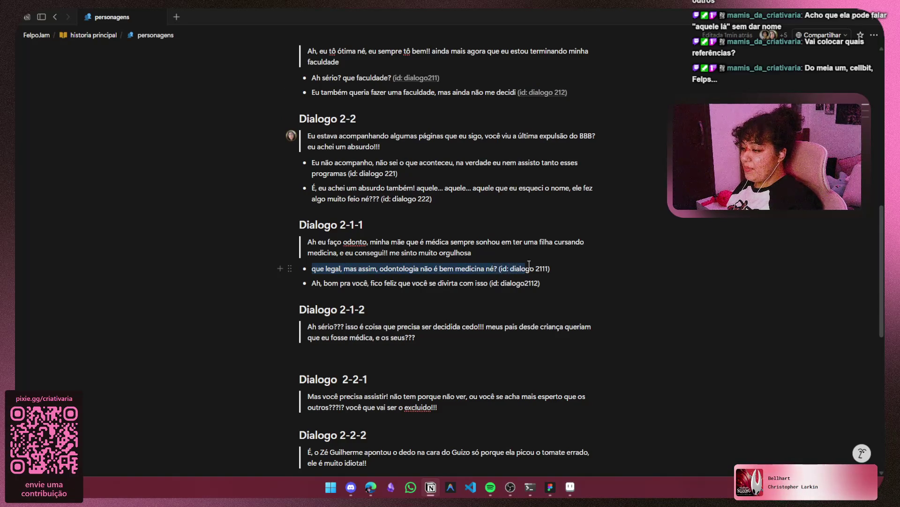
pyautogui.scroll(-3, 469, 282)
pyautogui.click(322, 318)
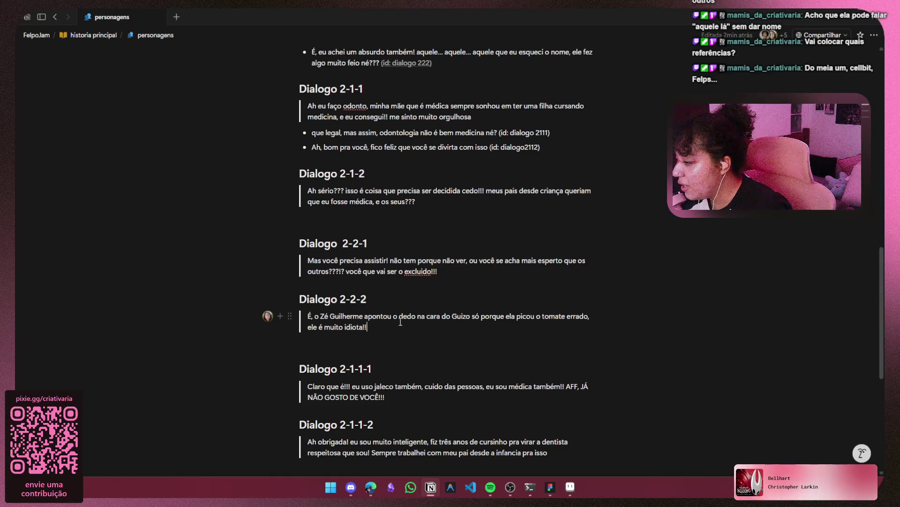
pyautogui.click(516, 316)
pyautogui.press('BackSpace')
pyautogui.write('e')
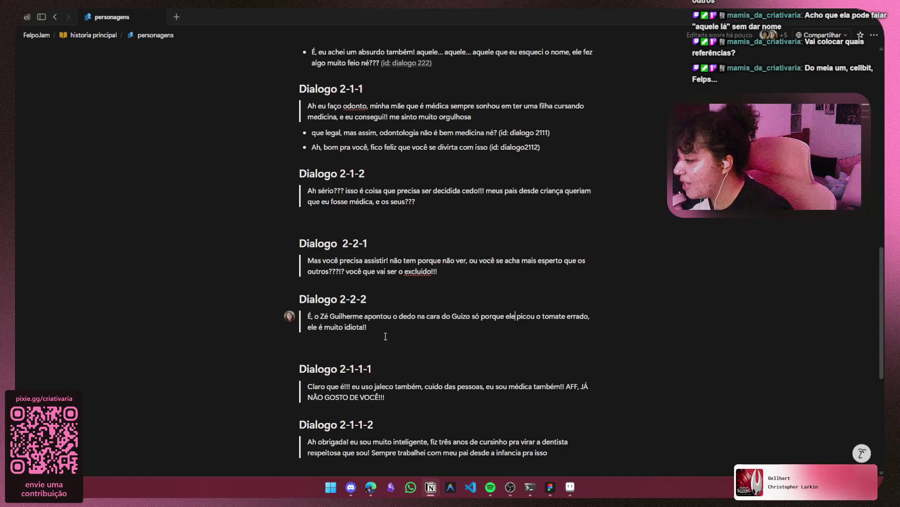
pyautogui.moveTo(368, 327)
pyautogui.mouseDown()
pyautogui.moveTo(268, 315)
pyautogui.moveTo(310, 327)
pyautogui.mouseUp()
pyautogui.click(397, 325)
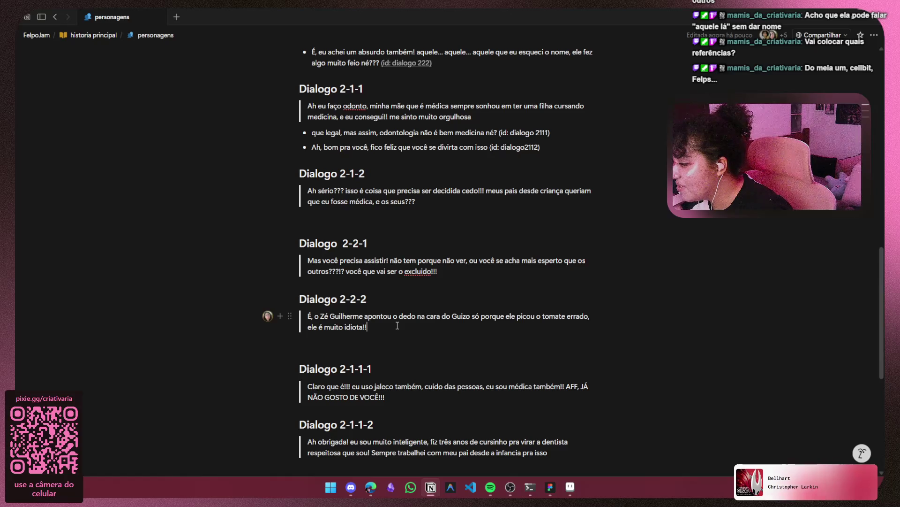
pyautogui.scroll(-1, 390, 290)
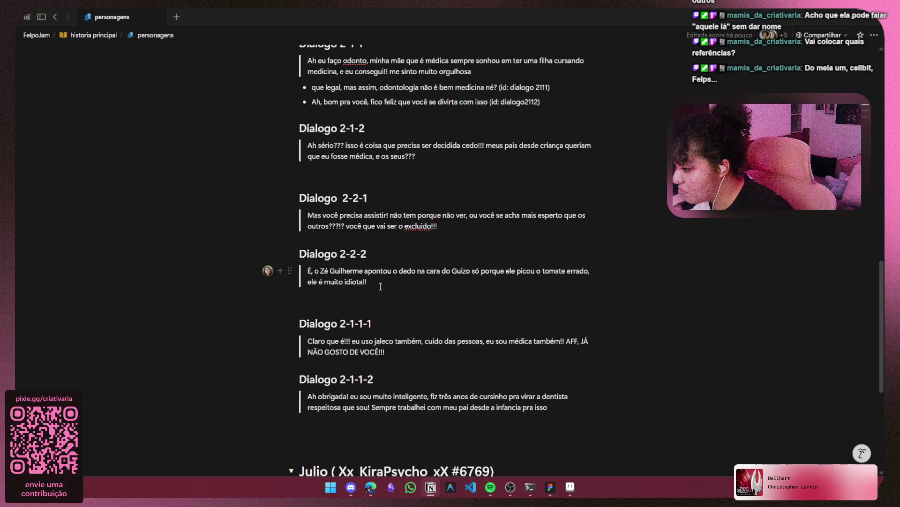
pyautogui.scroll(-2, 380, 286)
pyautogui.scroll(2, 381, 285)
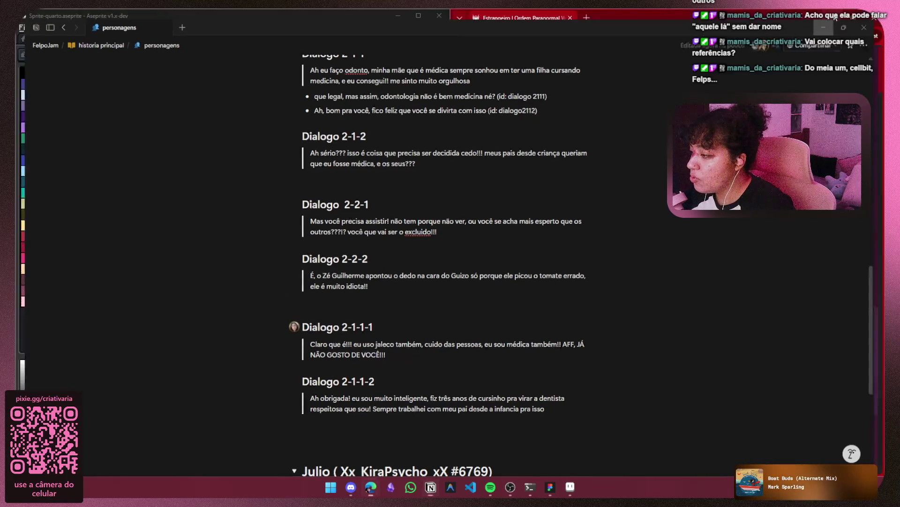
# Minimize Notion and load excalidraw.com in a new browser tab
pyautogui.click(836, 18)
pyautogui.click(586, 18)
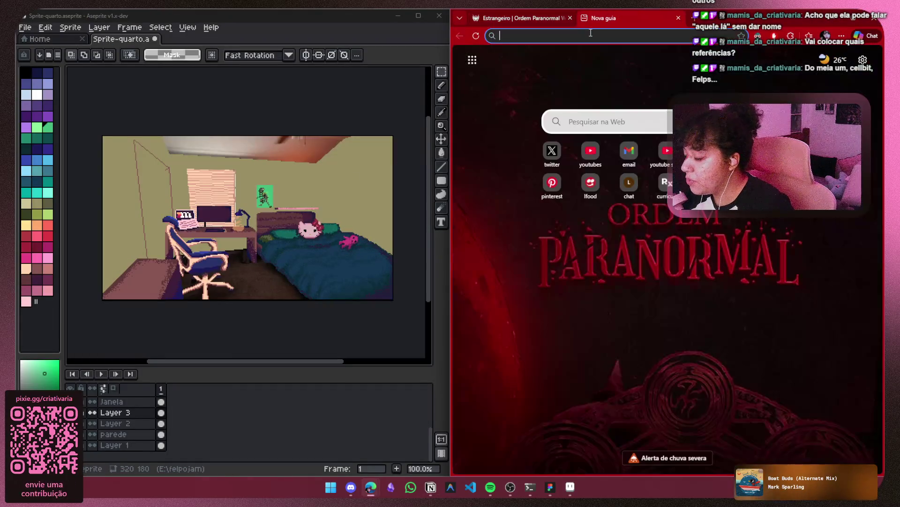
pyautogui.write('exca')
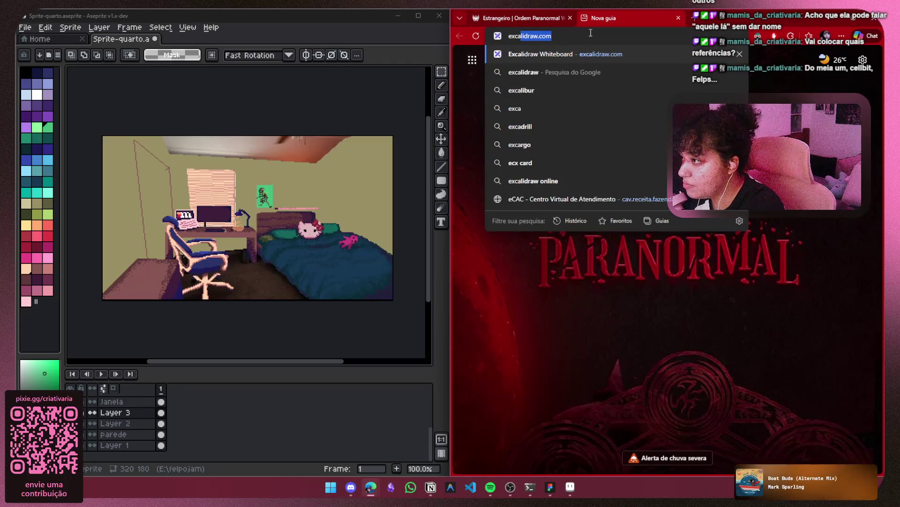
pyautogui.press('Return')
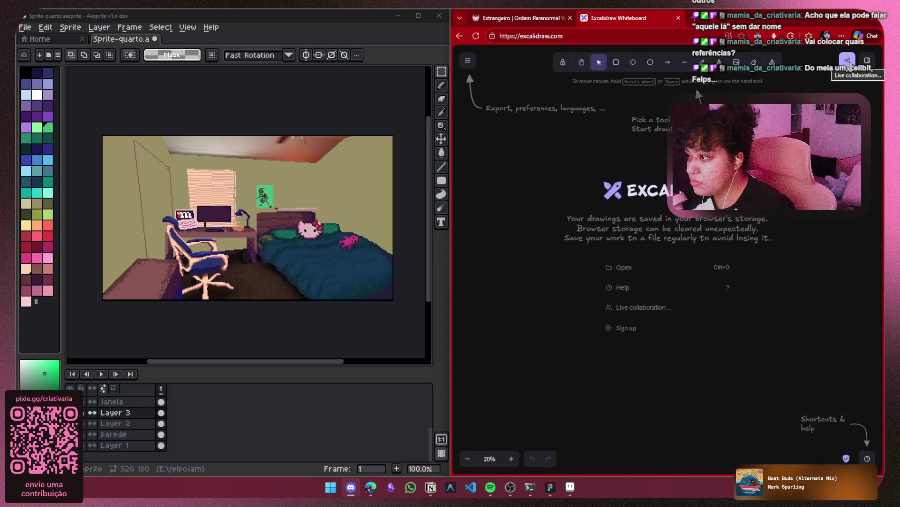
# Start an Excalidraw live collaboration session, copy its room link, and return to Notion
pyautogui.click(852, 65)
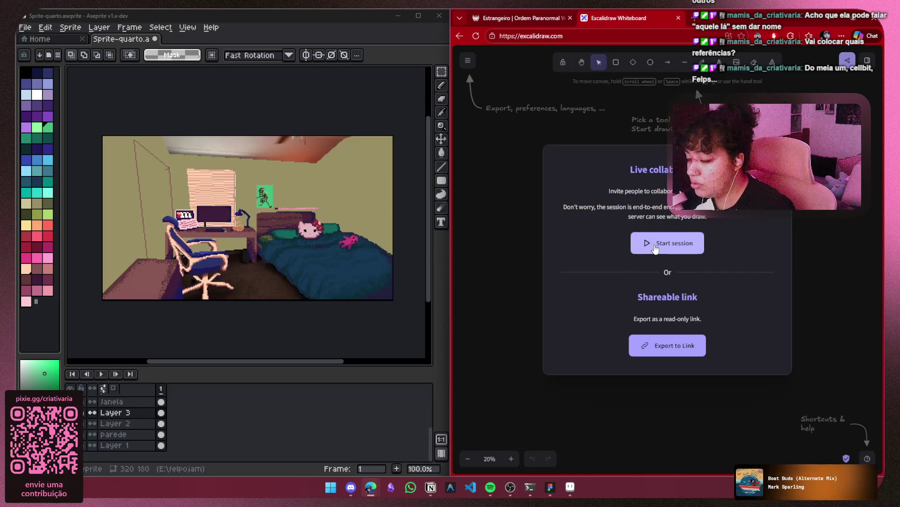
pyautogui.click(657, 244)
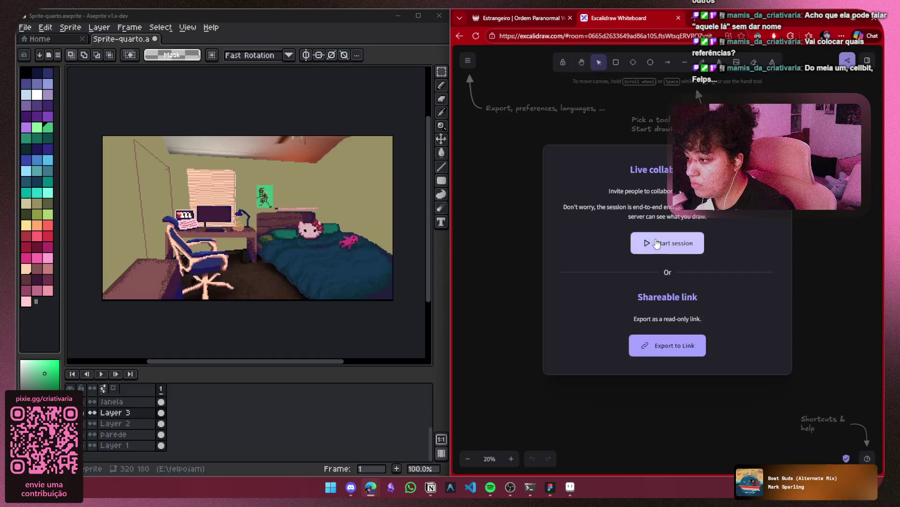
pyautogui.click(734, 212)
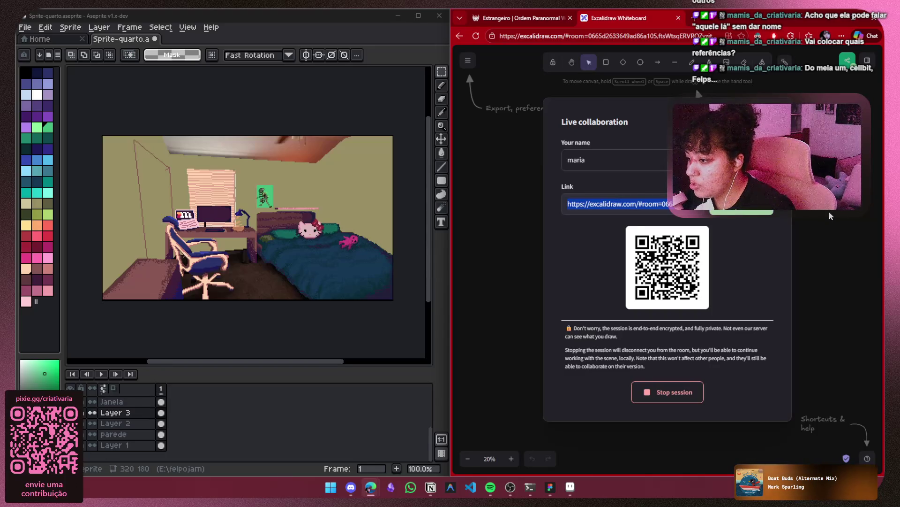
pyautogui.click(819, 222)
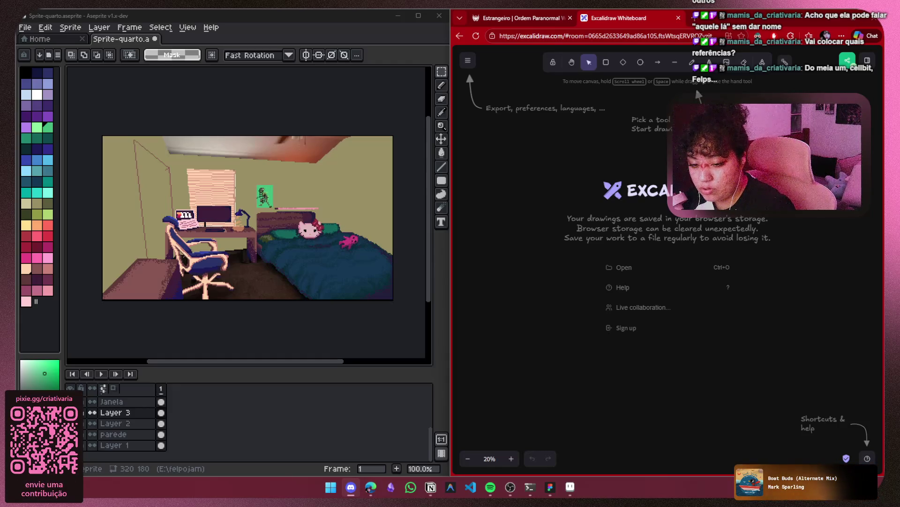
pyautogui.hotkey('alt', 'Tab')
pyautogui.scroll(10, 486, 214)
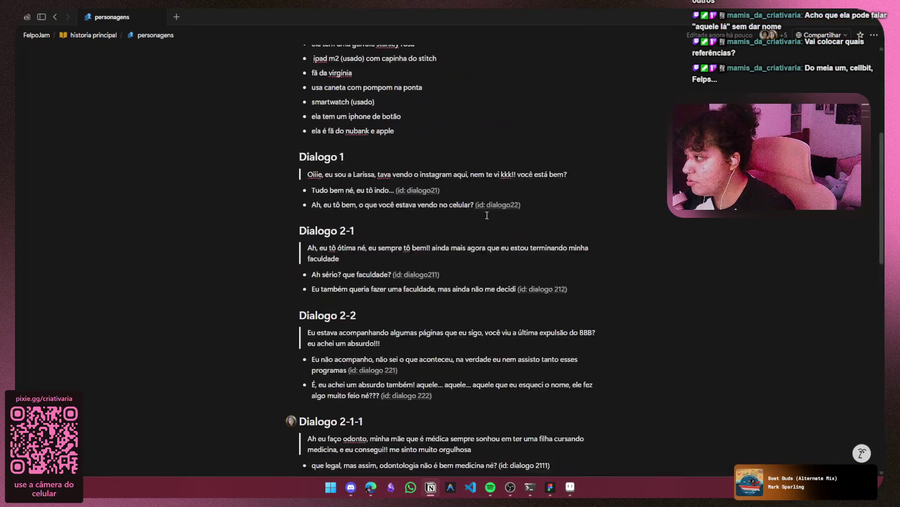
# Paste the Excalidraw room link as a mention above the Larissa (Lari) section
pyautogui.scroll(2, 420, 215)
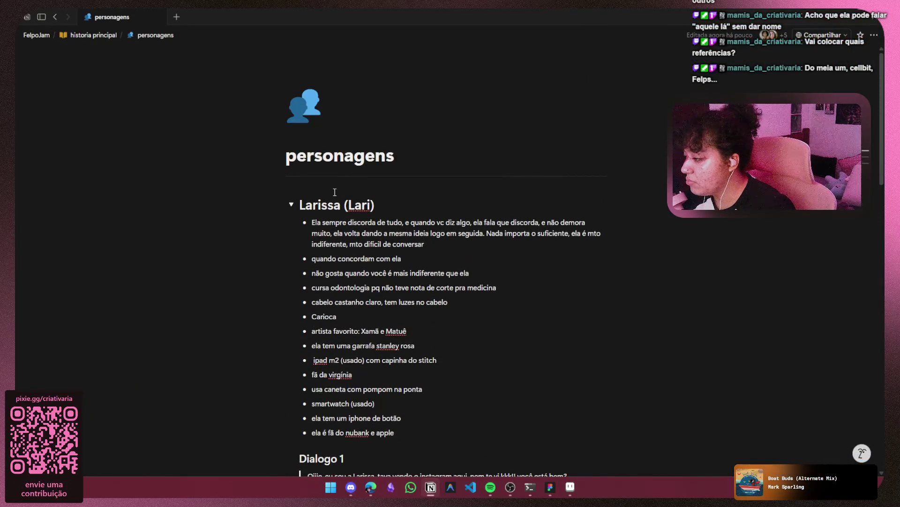
pyautogui.press('Return')
pyautogui.hotkey('ctrl', 'v')
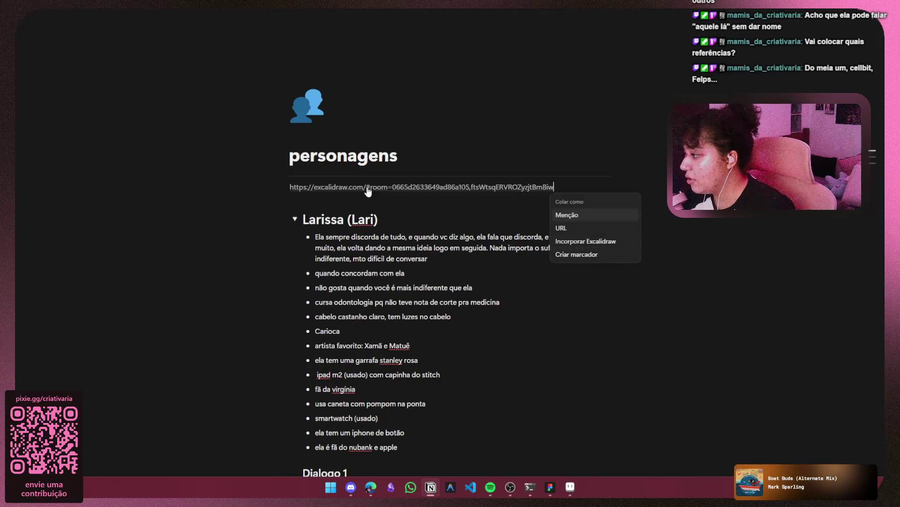
pyautogui.click(592, 215)
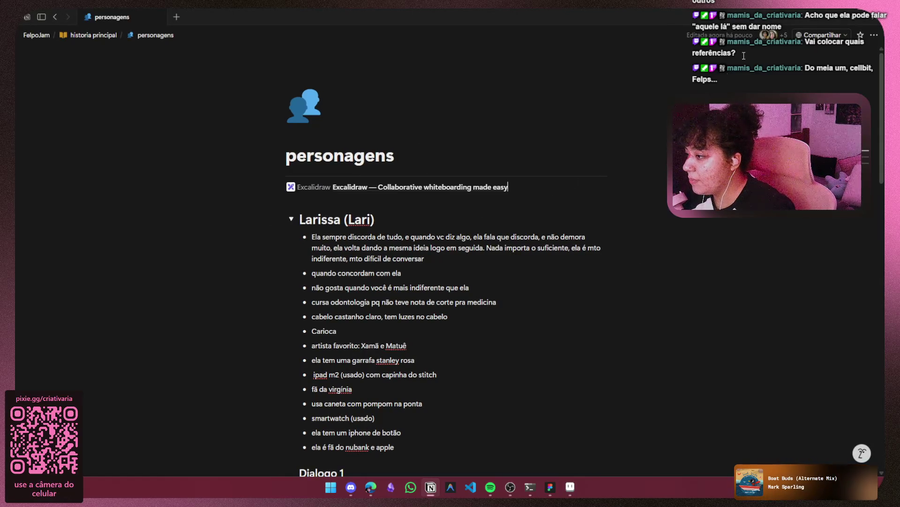
# Minimize Notion and maximize the browser showing the Excalidraw whiteboard
pyautogui.scroll(-10, 399, 304)
pyautogui.scroll(-8, 399, 304)
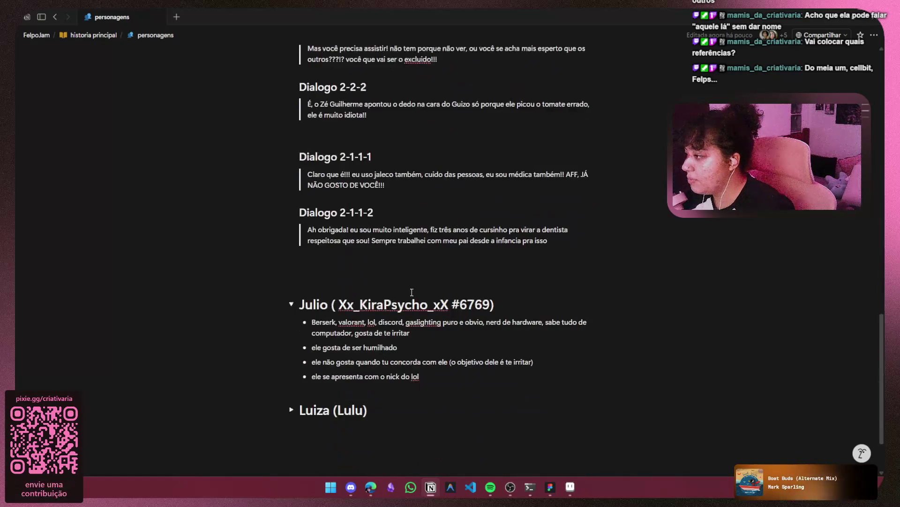
pyautogui.click(836, 10)
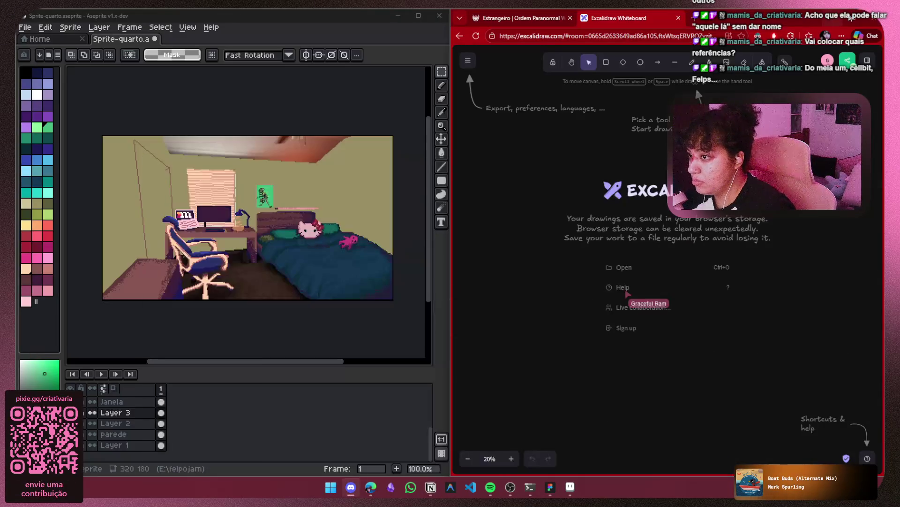
pyautogui.click(852, 18)
# Write a 'Larissa' text label on the canvas with extra-large font size
pyautogui.click(495, 62)
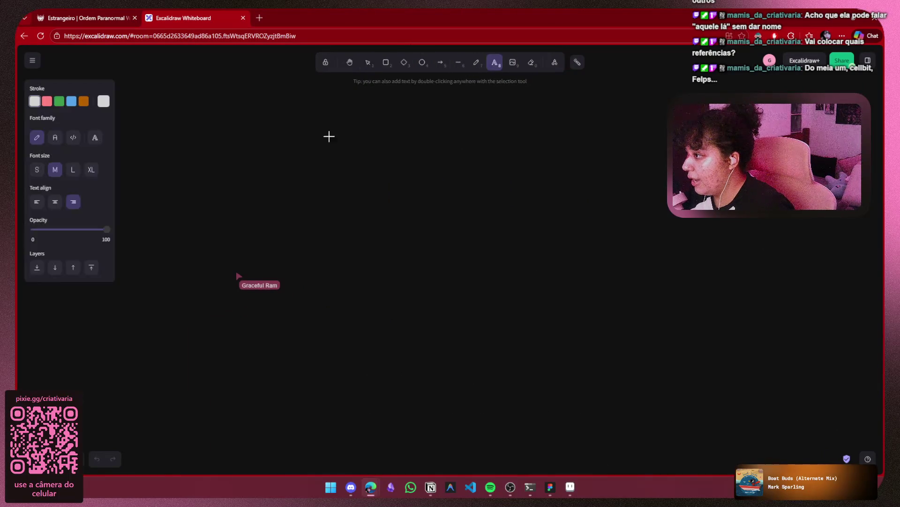
pyautogui.click(266, 165)
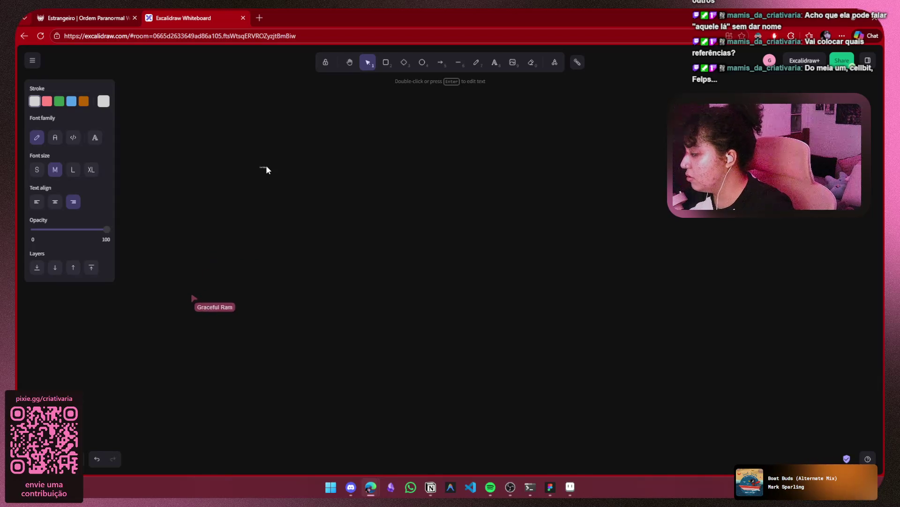
pyautogui.click(91, 170)
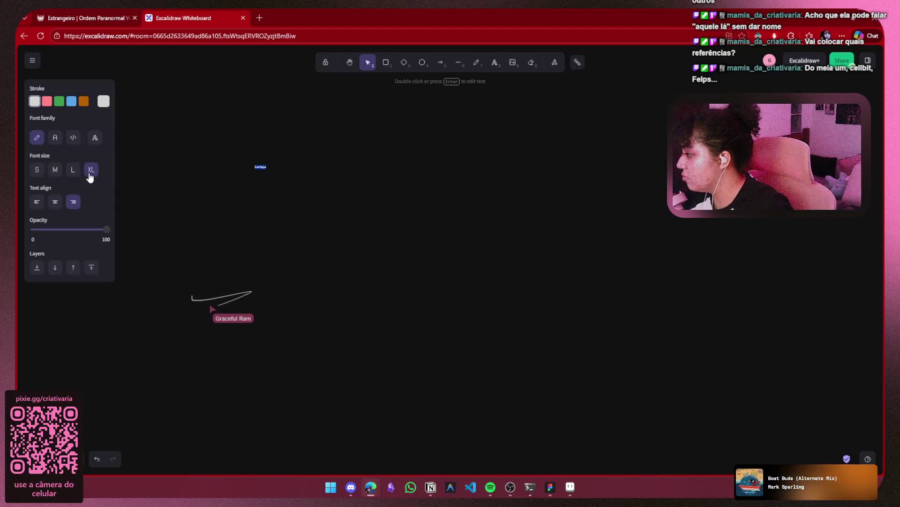
pyautogui.click(273, 173)
pyautogui.moveTo(274, 148)
pyautogui.mouseDown()
pyautogui.moveTo(223, 184)
pyautogui.moveTo(291, 183)
pyautogui.moveTo(336, 200)
pyautogui.moveTo(236, 184)
pyautogui.mouseUp()
# Alt-drag a copy of the Larissa label to the right and rename it Júlio
pyautogui.moveTo(231, 188)
pyautogui.keyDown('alt'); pyautogui.mouseDown()
pyautogui.moveTo(499, 169)
pyautogui.moveTo(483, 196)
pyautogui.moveTo(495, 188)
pyautogui.mouseUp(); pyautogui.keyUp('alt')
pyautogui.doubleClick(495, 188)
pyautogui.write('J')
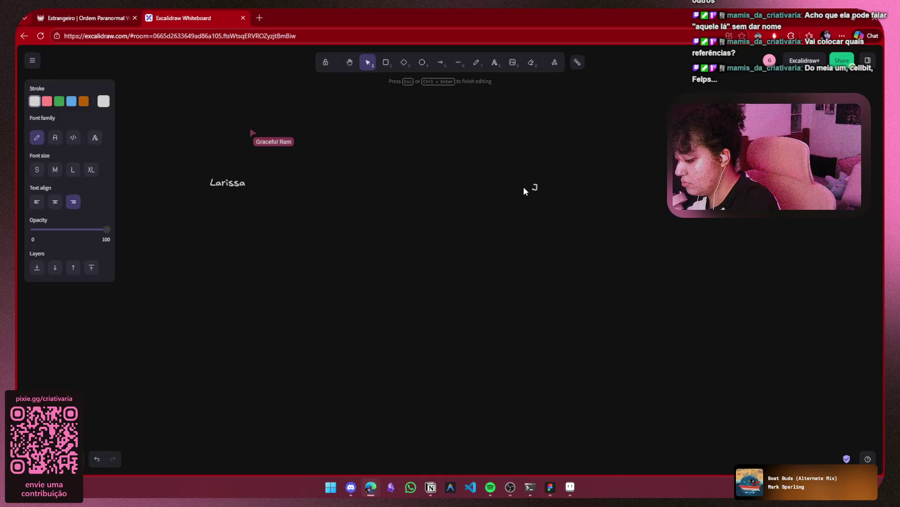
pyautogui.write('úlio')
pyautogui.click(629, 231)
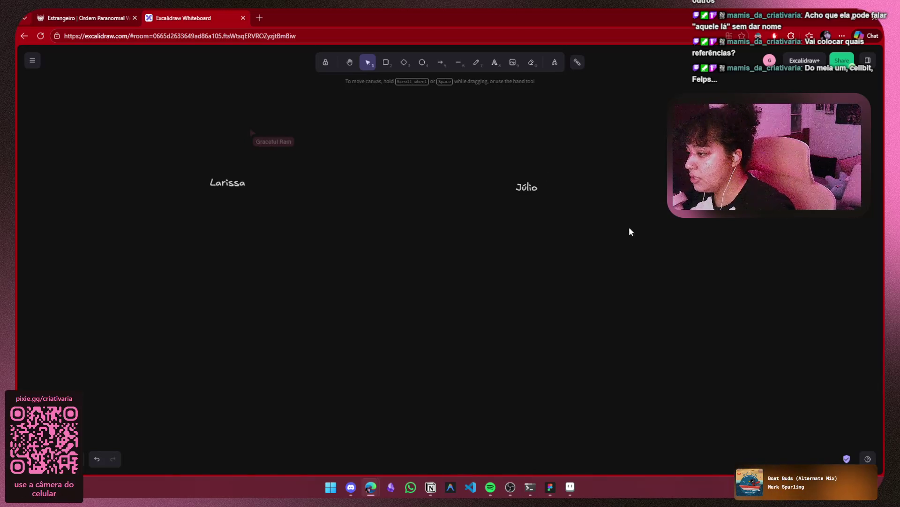
# Add a third copy renamed Luiza further right, then switch back to Notion
pyautogui.hscroll(3, 519, 199)
pyautogui.moveTo(75, 183)
pyautogui.mouseDown()
pyautogui.moveTo(517, 196)
pyautogui.moveTo(634, 185)
pyautogui.mouseUp()
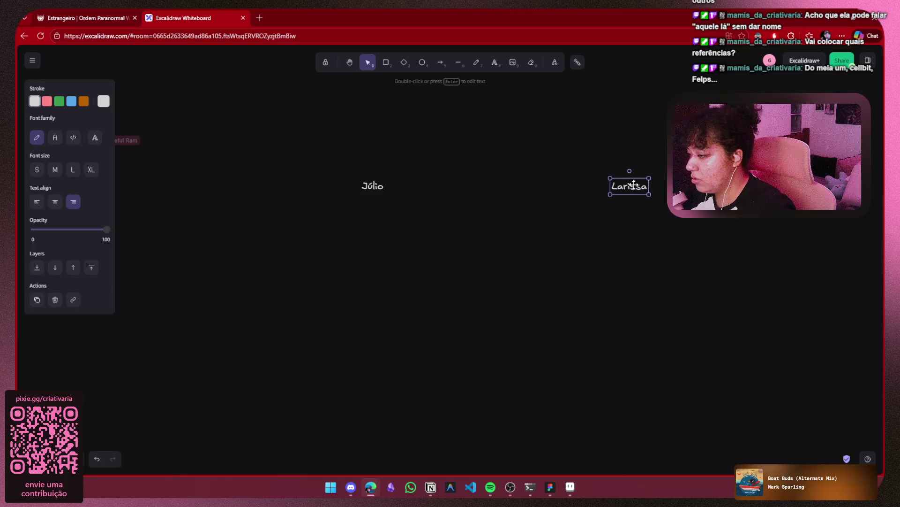
pyautogui.doubleClick(634, 188)
pyautogui.press('BackSpace')
pyautogui.write('Luiza')
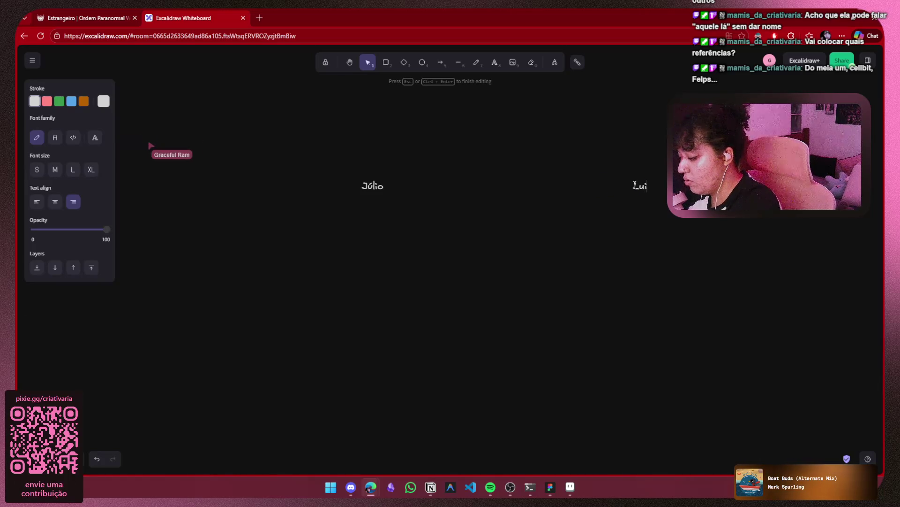
pyautogui.click(628, 239)
pyautogui.moveTo(635, 186); pyautogui.dragTo(661, 185)
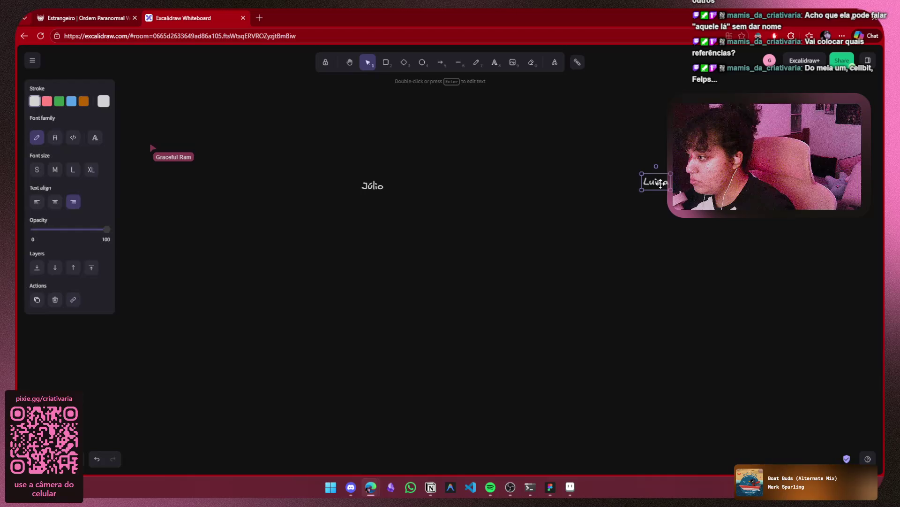
pyautogui.click(354, 230)
pyautogui.moveTo(354, 230)
pyautogui.mouseDown()
pyautogui.moveTo(551, 233)
pyautogui.moveTo(312, 244)
pyautogui.moveTo(497, 225)
pyautogui.moveTo(474, 185)
pyautogui.moveTo(438, 199)
pyautogui.mouseUp()
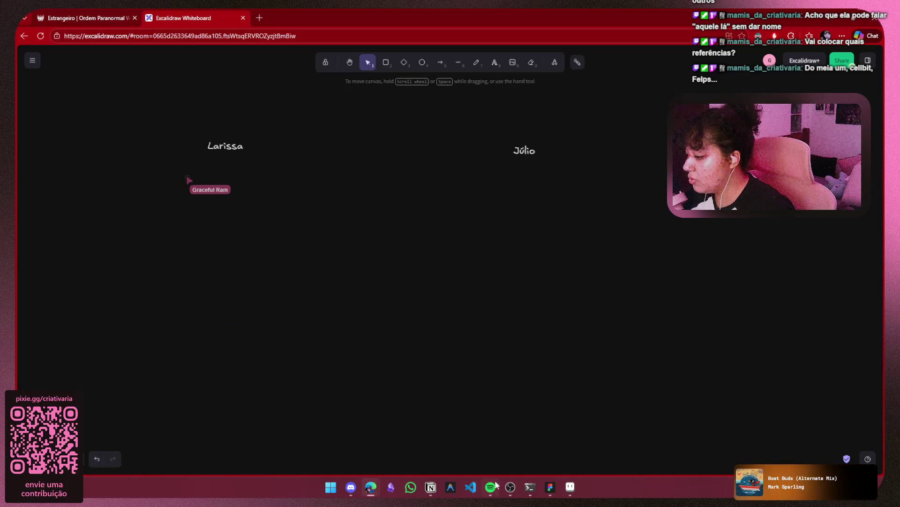
pyautogui.click(430, 487)
# Undo an accidental move of Larissa's first bullet, then minimize Notion
pyautogui.scroll(10, 421, 248)
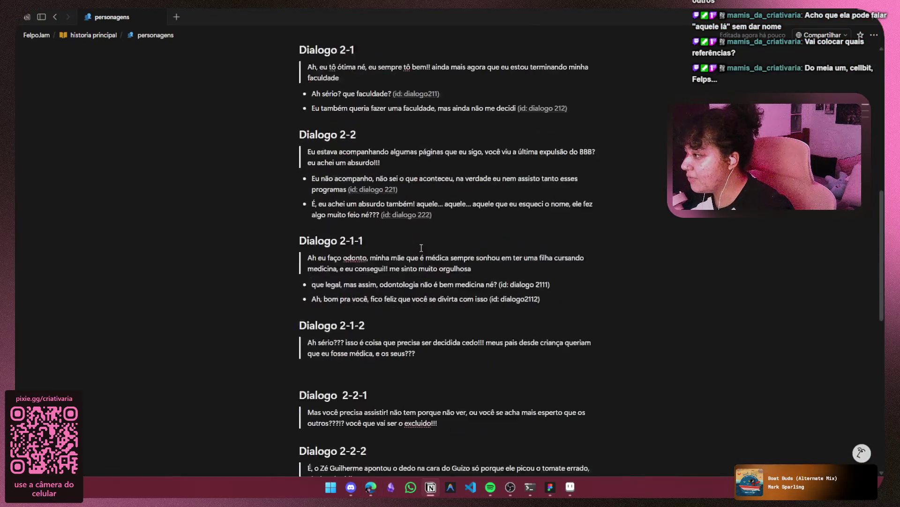
pyautogui.scroll(15, 421, 248)
pyautogui.scroll(-2, 492, 267)
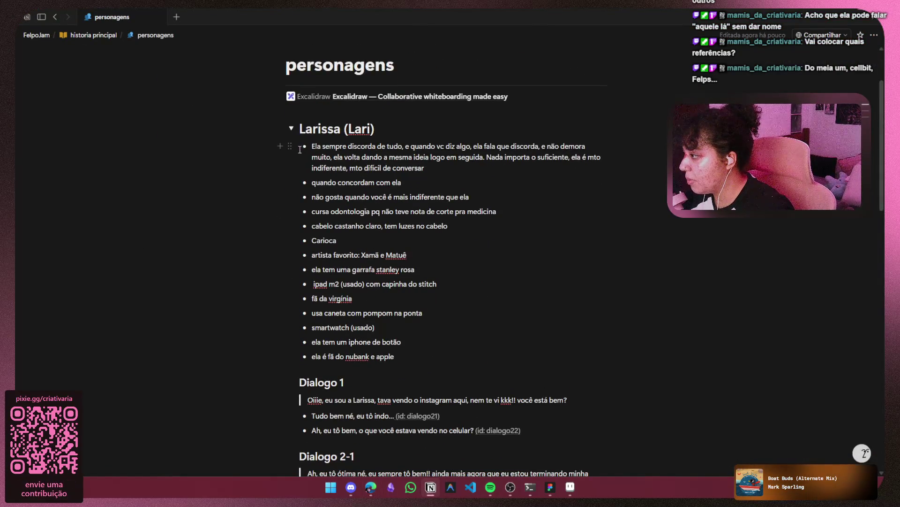
pyautogui.moveTo(290, 145)
pyautogui.mouseDown()
pyautogui.moveTo(403, 263)
pyautogui.moveTo(422, 240)
pyautogui.mouseUp()
pyautogui.hotkey('ctrl', 'z')
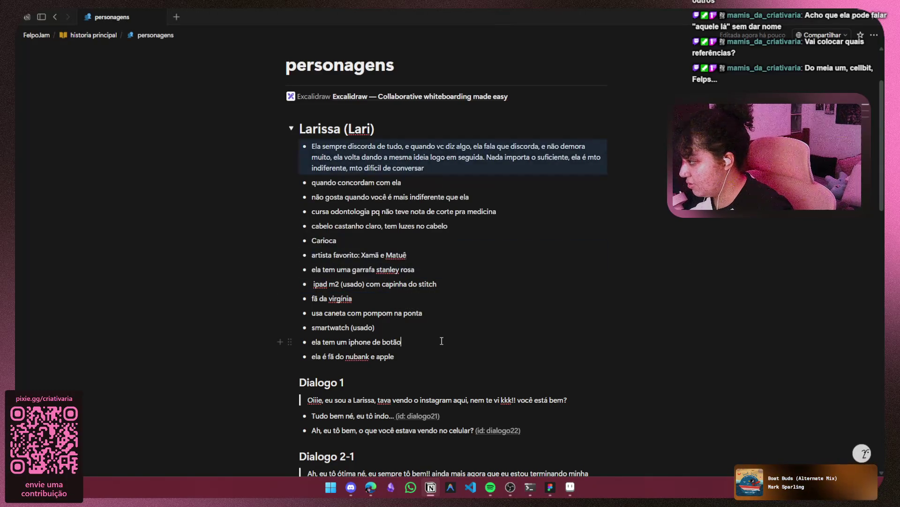
pyautogui.scroll(-2, 409, 357)
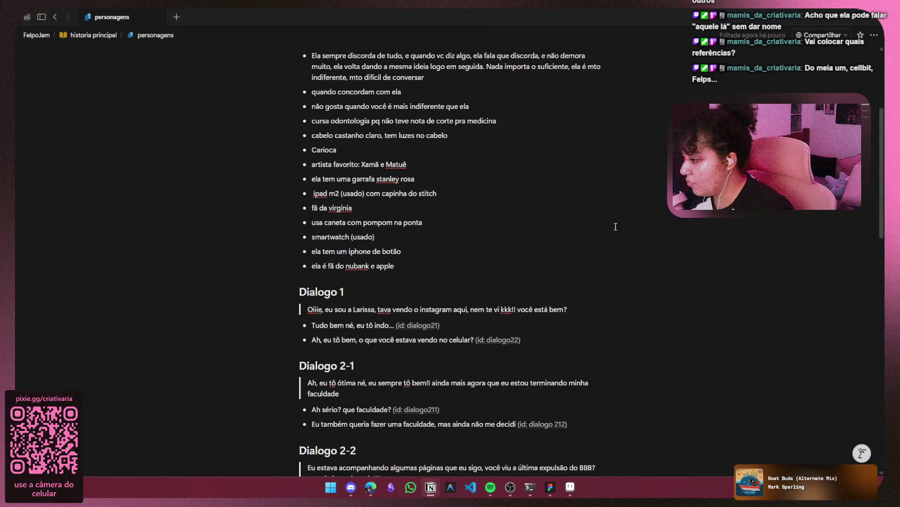
pyautogui.click(836, 18)
# Draw elbow arrows from the Larissa title down to both Dialogo 1 labels
pyautogui.moveTo(240, 216)
pyautogui.mouseDown()
pyautogui.moveTo(499, 204)
pyautogui.moveTo(403, 215)
pyautogui.mouseUp()
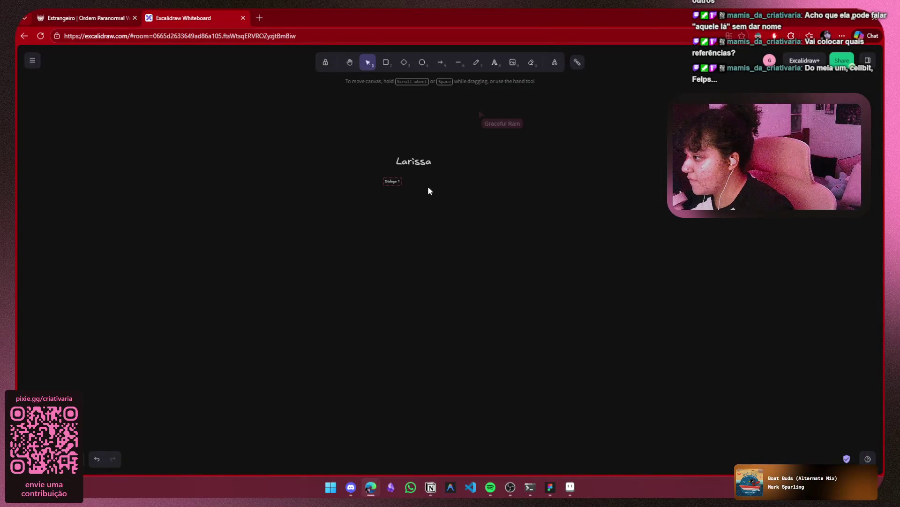
pyautogui.moveTo(415, 172)
pyautogui.mouseDown()
pyautogui.moveTo(415, 209)
pyautogui.moveTo(372, 210)
pyautogui.moveTo(348, 190)
pyautogui.moveTo(316, 199)
pyautogui.moveTo(348, 192)
pyautogui.mouseUp()
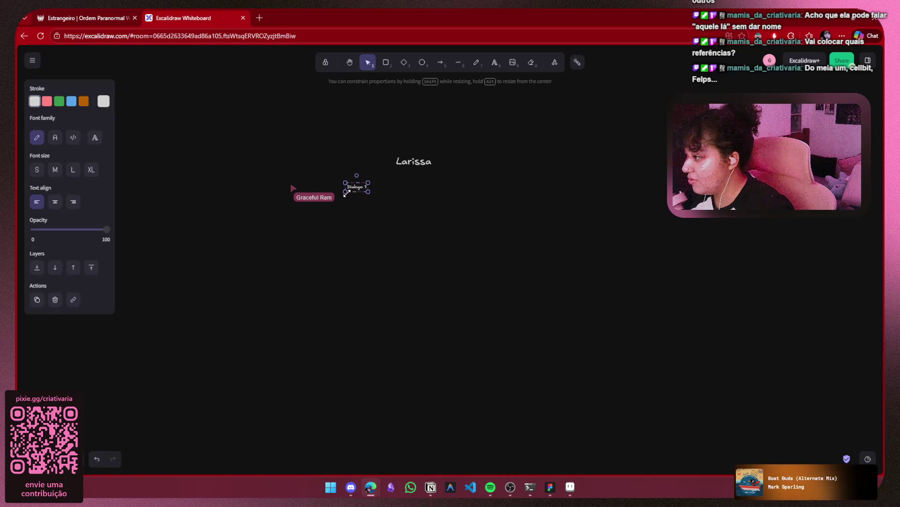
pyautogui.scroll(4, 384, 187)
pyautogui.keyDown('ctrl'); pyautogui.scroll(3, 398, 286); pyautogui.keyUp('ctrl')
pyautogui.moveTo(404, 275)
pyautogui.mouseDown()
pyautogui.moveTo(321, 256)
pyautogui.moveTo(335, 250)
pyautogui.mouseUp()
pyautogui.click(382, 140)
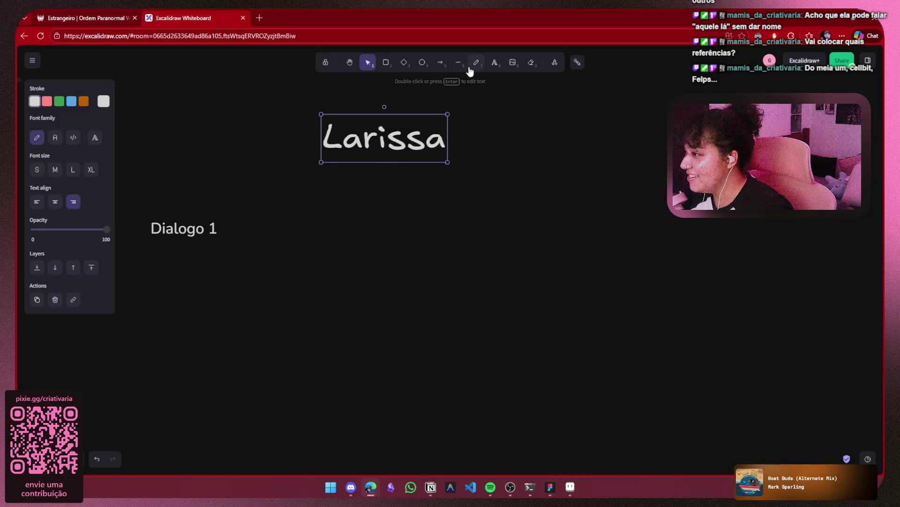
pyautogui.click(441, 67)
pyautogui.moveTo(382, 157)
pyautogui.mouseDown()
pyautogui.moveTo(197, 204)
pyautogui.moveTo(178, 221)
pyautogui.moveTo(255, 235)
pyautogui.moveTo(581, 235)
pyautogui.mouseUp()
pyautogui.click(210, 234)
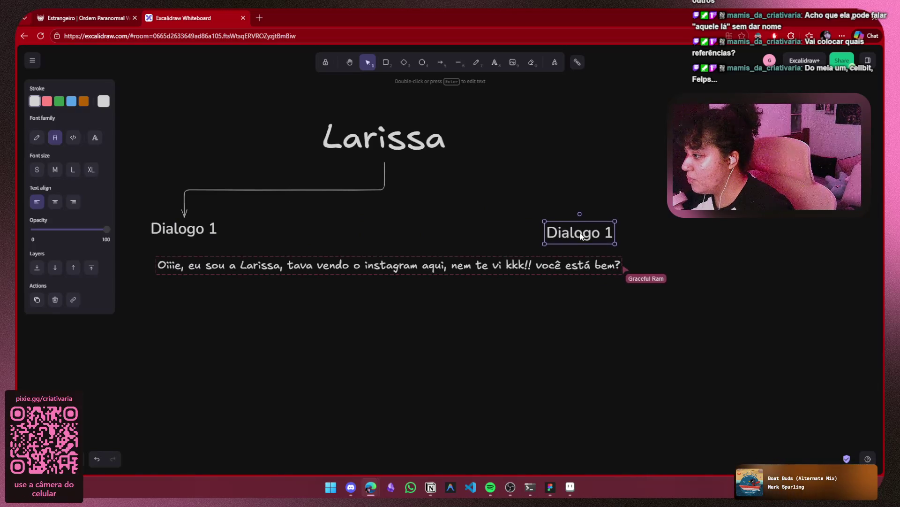
pyautogui.press('a')
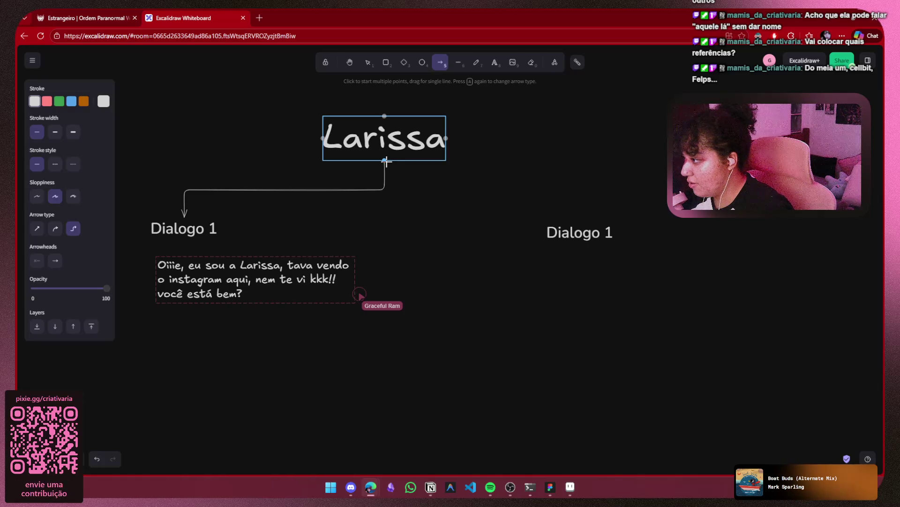
pyautogui.moveTo(390, 136)
pyautogui.mouseDown()
pyautogui.moveTo(459, 199)
pyautogui.moveTo(600, 233)
pyautogui.moveTo(588, 228)
pyautogui.mouseUp()
pyautogui.click(407, 269)
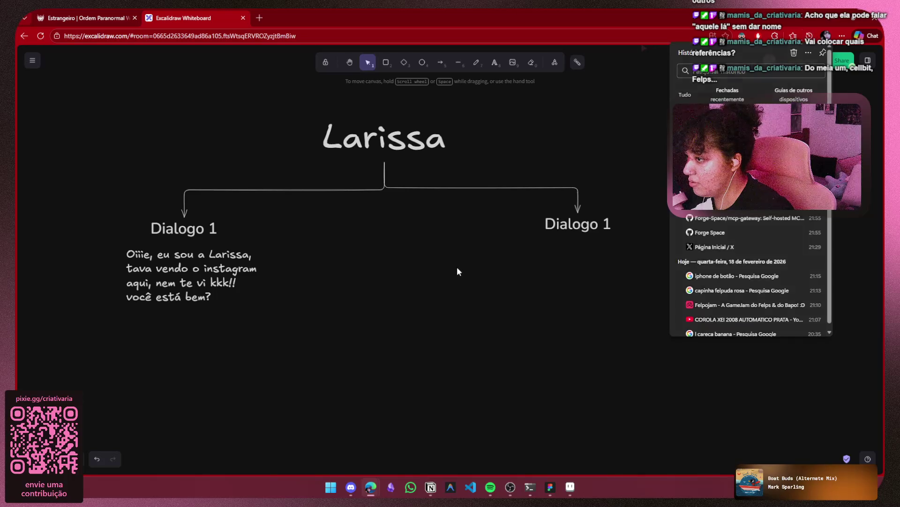
# Turn on the canvas grid via the right-click Toggle grid option
pyautogui.rightClick(497, 263)
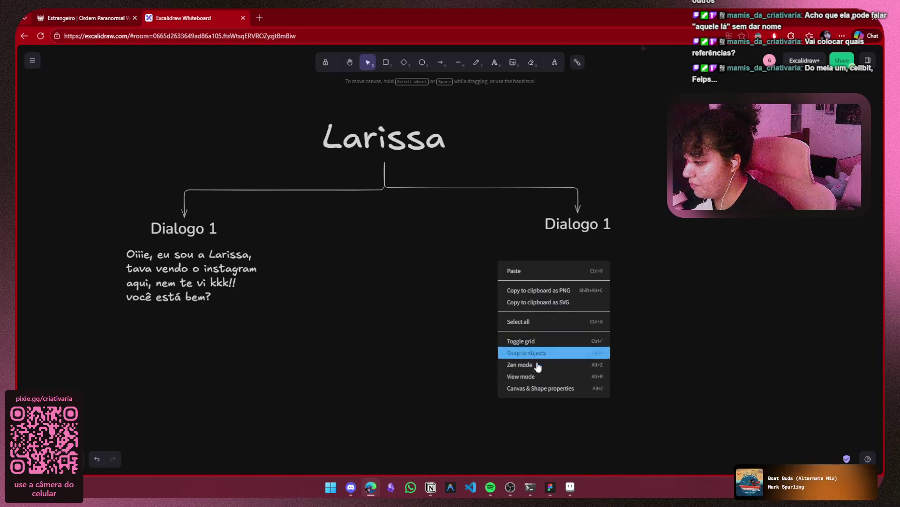
pyautogui.click(399, 362)
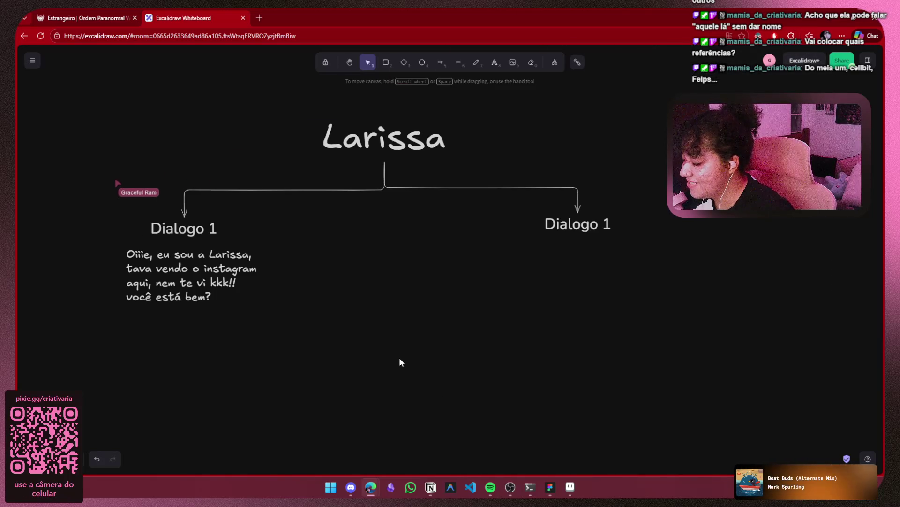
pyautogui.rightClick(394, 258)
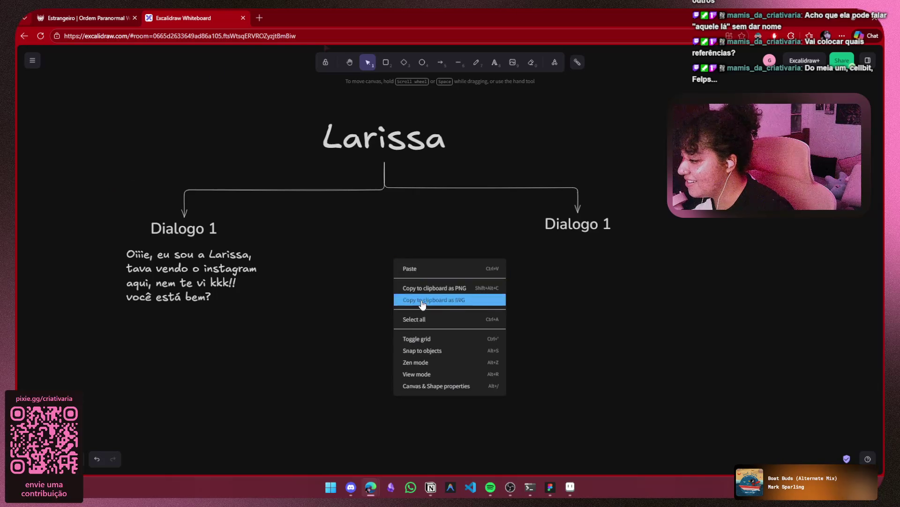
pyautogui.click(434, 339)
# Align the two labels and rename the right-hand one to Dialogo 2
pyautogui.click(552, 228)
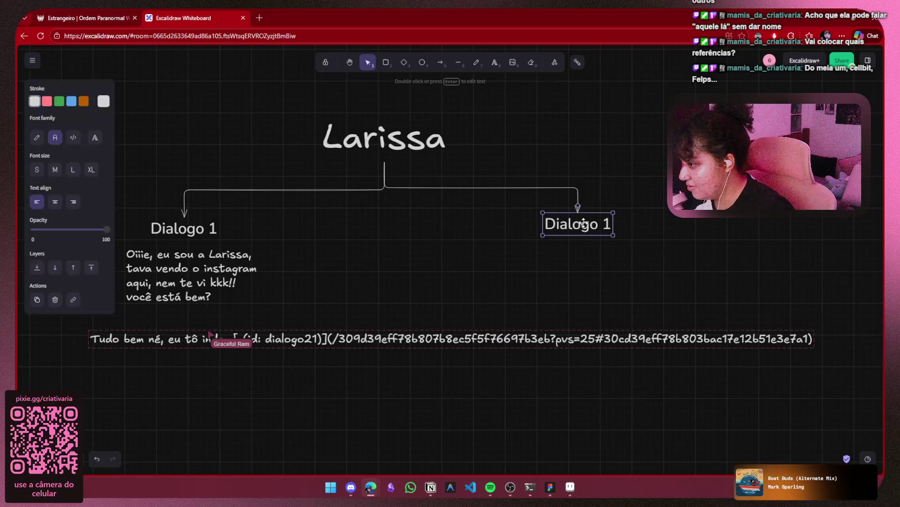
pyautogui.moveTo(583, 225)
pyautogui.mouseDown()
pyautogui.moveTo(593, 230)
pyautogui.moveTo(567, 229)
pyautogui.moveTo(576, 227)
pyautogui.mouseUp()
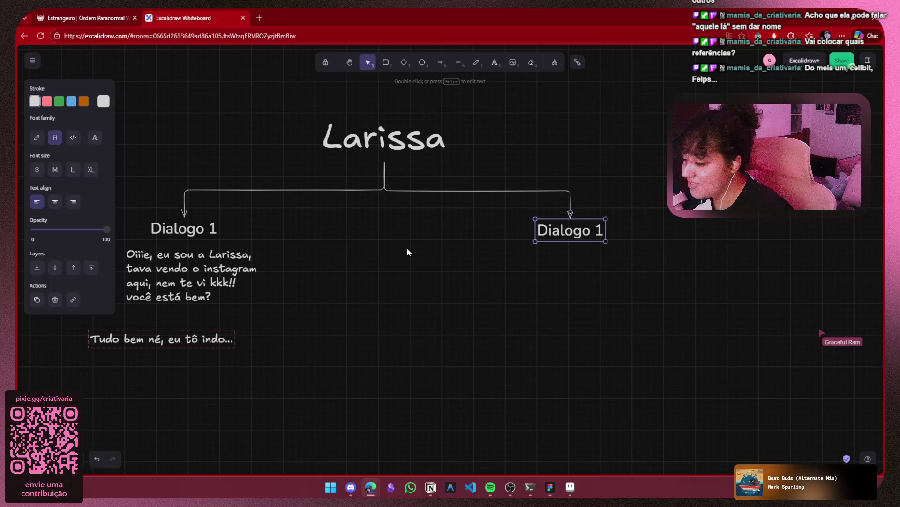
pyautogui.moveTo(180, 223); pyautogui.dragTo(192, 222)
pyautogui.click(564, 228)
pyautogui.doubleClick(583, 230)
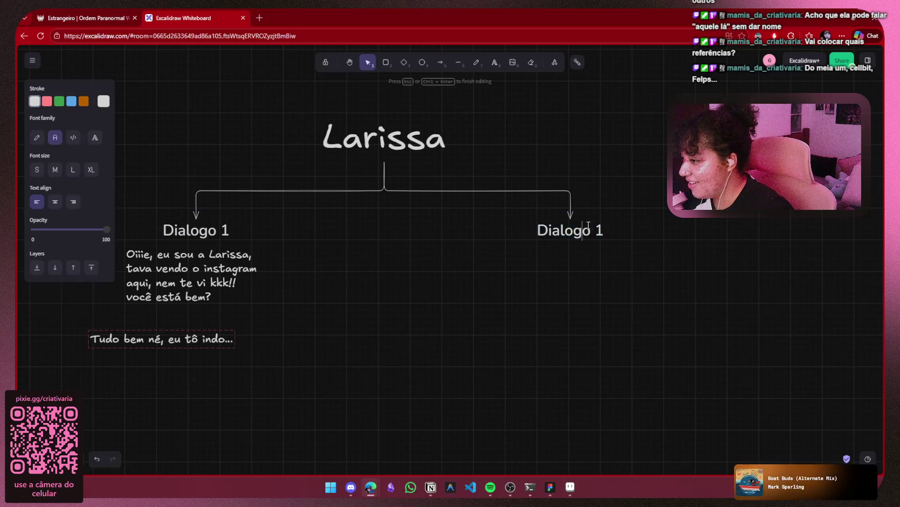
pyautogui.press('BackSpace')
pyautogui.write('2')
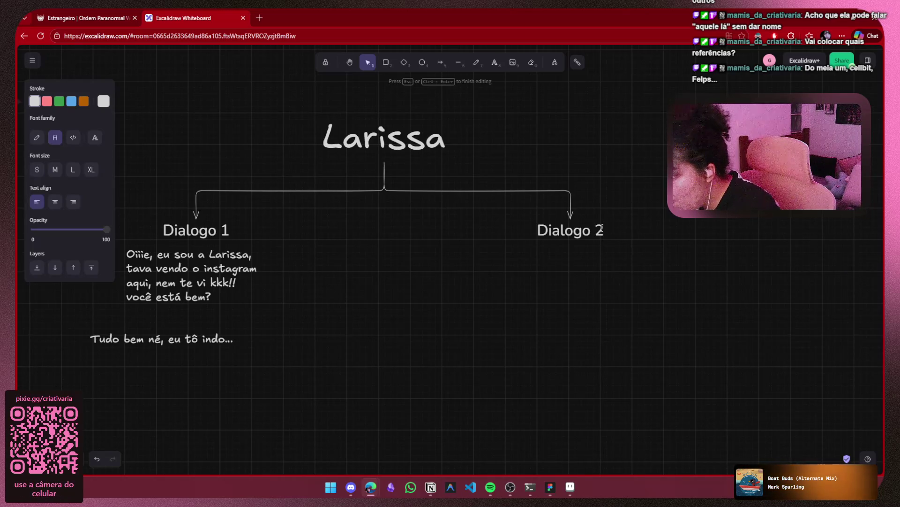
# Widen the Oiiie greeting into three wrapped lines, place it under Dialogo 1, and zoom out
pyautogui.scroll(-3, 333, 325)
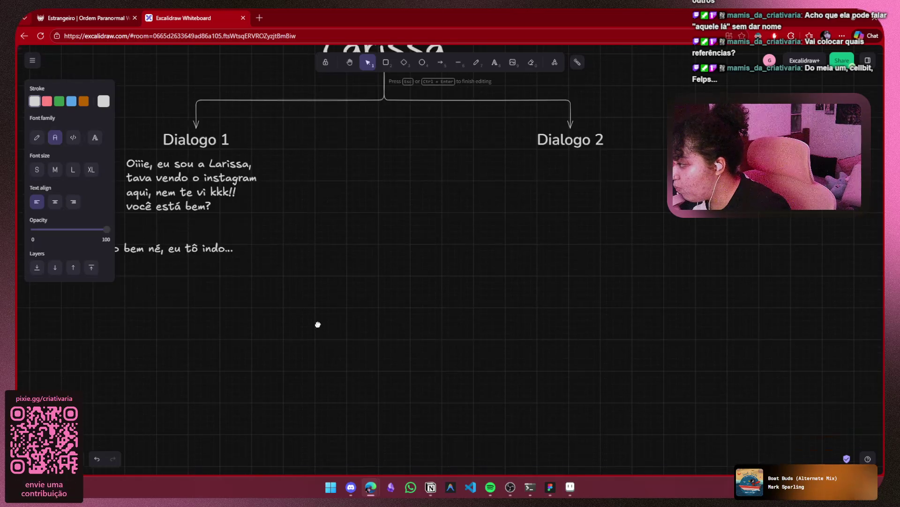
pyautogui.moveTo(316, 322); pyautogui.dragTo(586, 346)
pyautogui.click(440, 214)
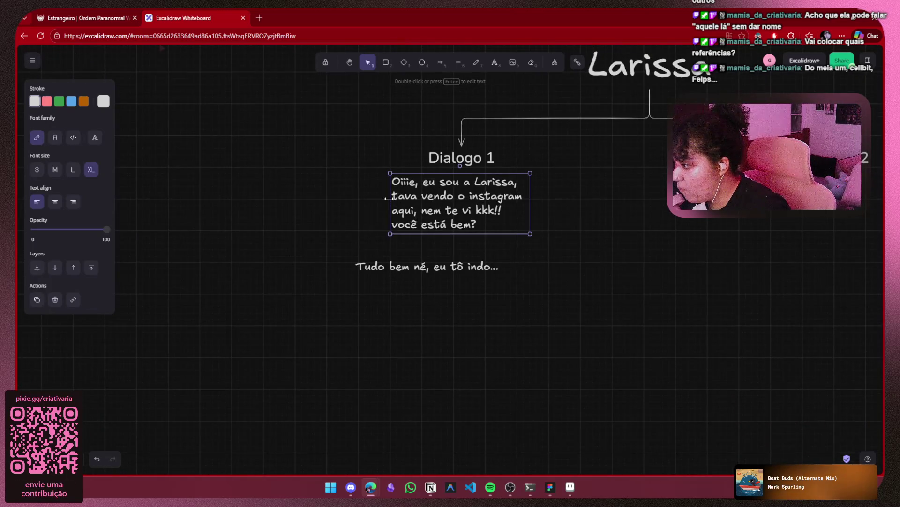
pyautogui.moveTo(389, 198); pyautogui.dragTo(323, 205)
pyautogui.moveTo(430, 216)
pyautogui.mouseDown()
pyautogui.moveTo(473, 212)
pyautogui.moveTo(468, 201)
pyautogui.mouseUp()
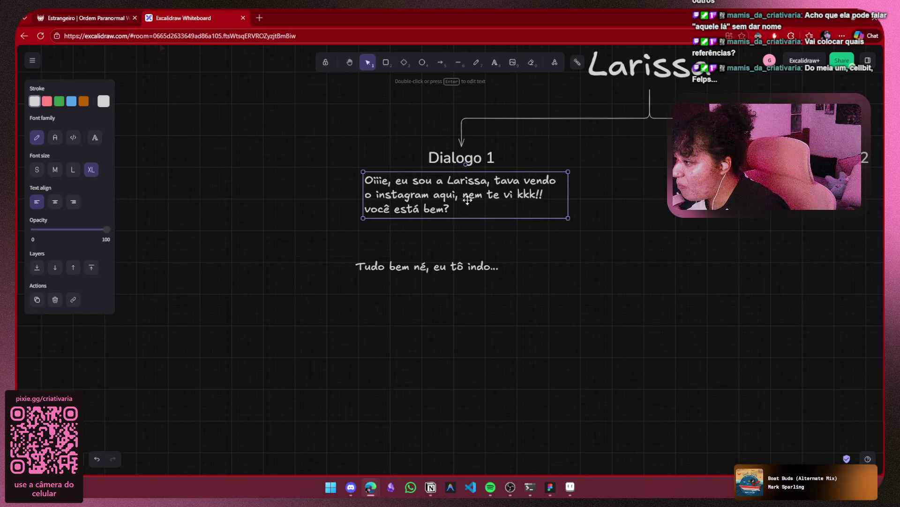
pyautogui.click(545, 255)
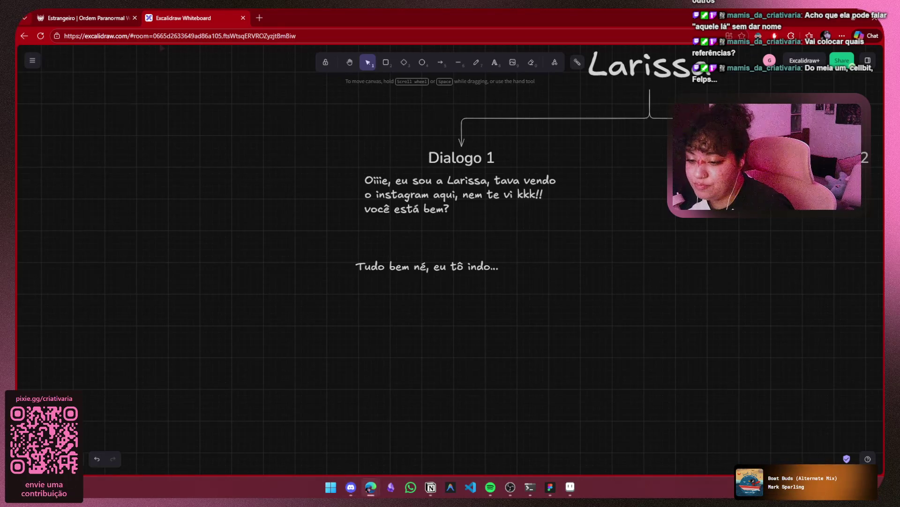
pyautogui.moveTo(486, 270); pyautogui.dragTo(372, 283)
pyautogui.scroll(-2, 372, 284)
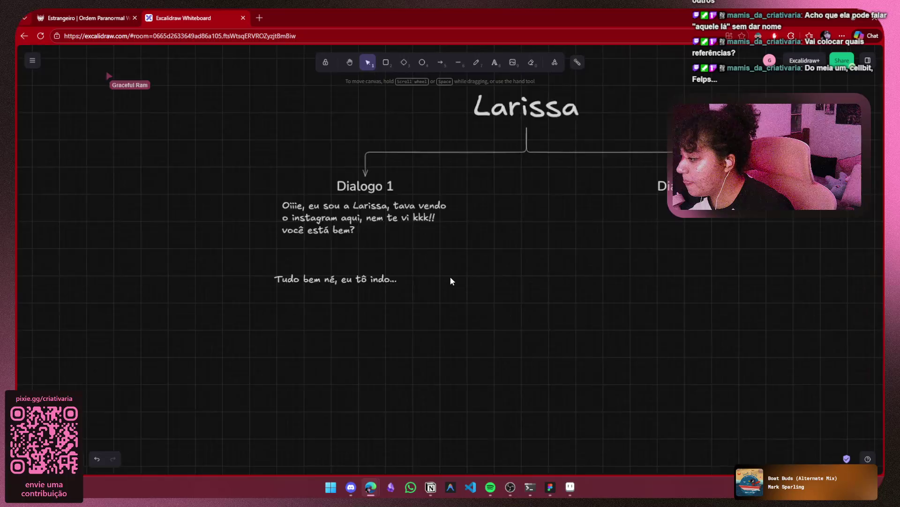
pyautogui.scroll(-3, 450, 279)
pyautogui.moveTo(440, 288); pyautogui.dragTo(388, 291)
pyautogui.scroll(1, 310, 300)
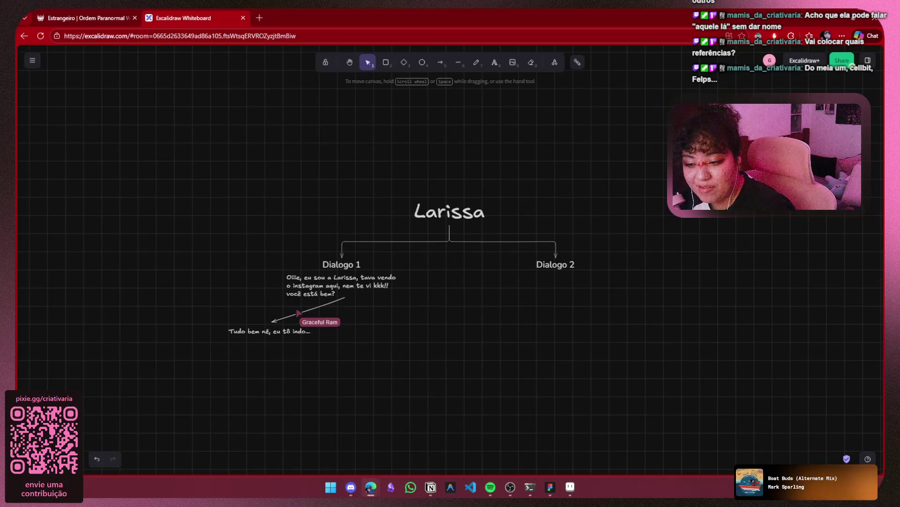
# Make the arrow to 'Tudo bem' an elbow arrow and reattach its end above that text
pyautogui.moveTo(410, 304); pyautogui.dragTo(373, 245)
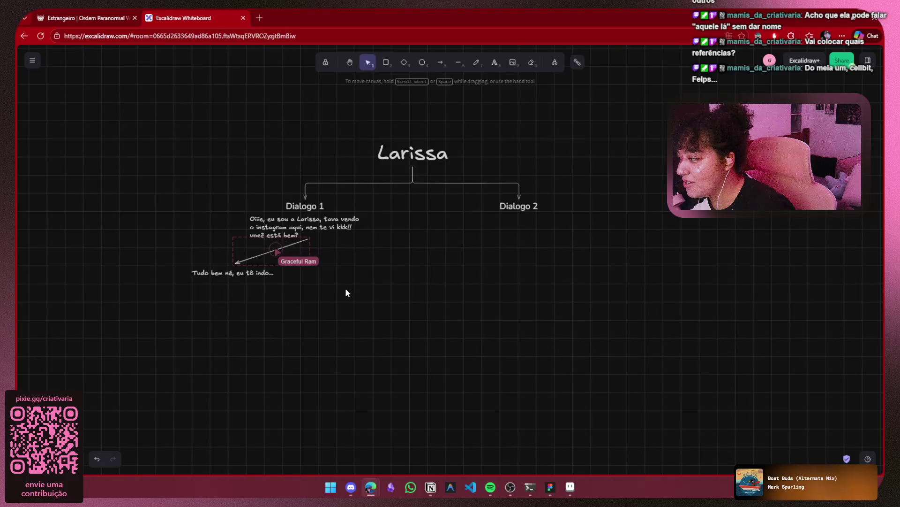
pyautogui.moveTo(220, 279); pyautogui.dragTo(288, 287)
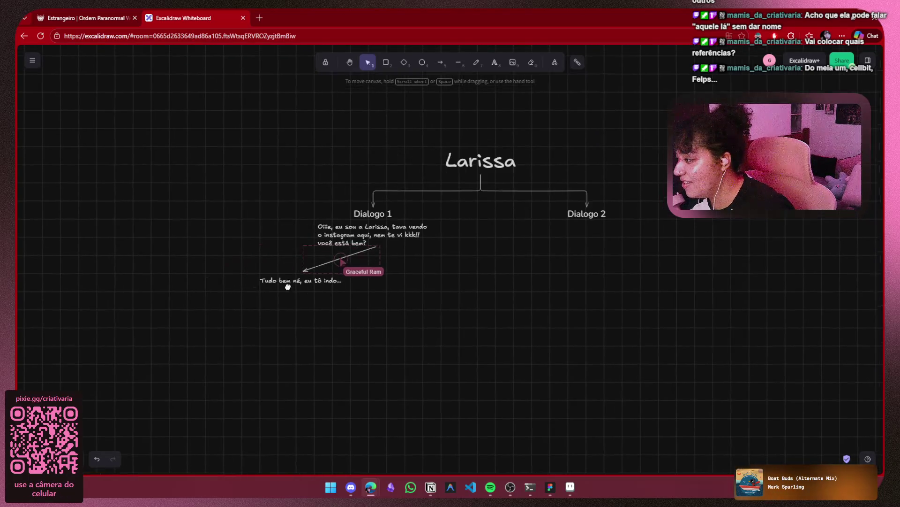
pyautogui.scroll(3, 303, 276)
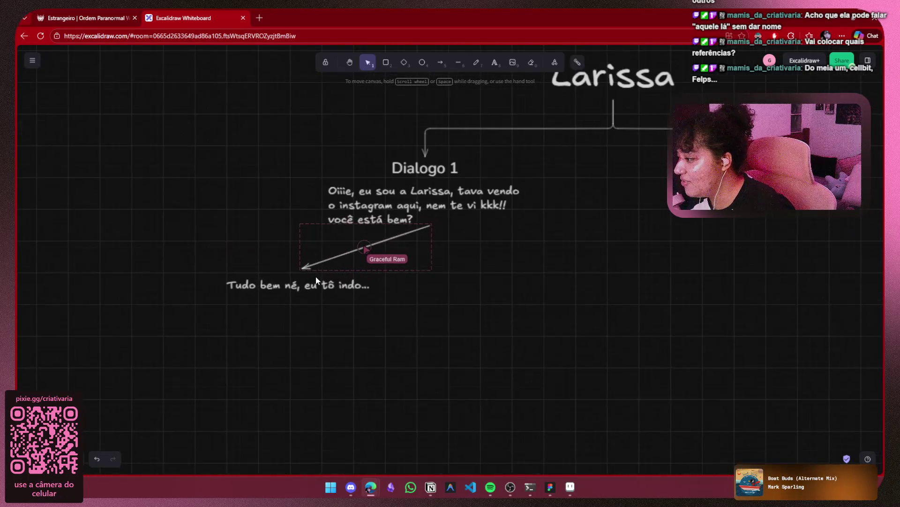
pyautogui.click(388, 243)
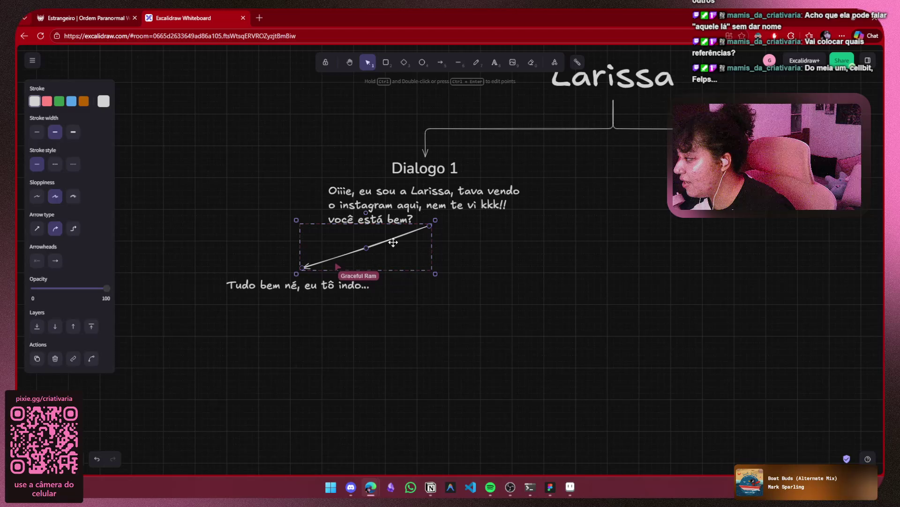
pyautogui.click(74, 229)
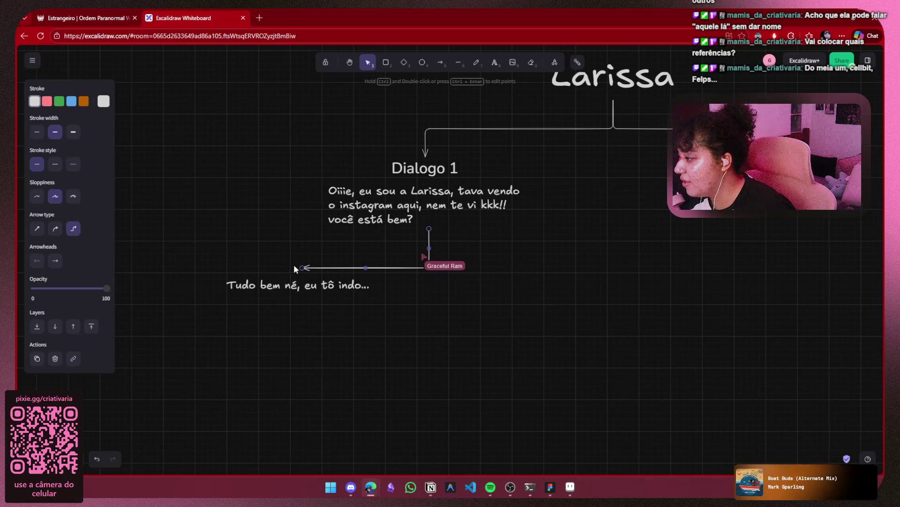
pyautogui.moveTo(305, 272); pyautogui.dragTo(304, 293)
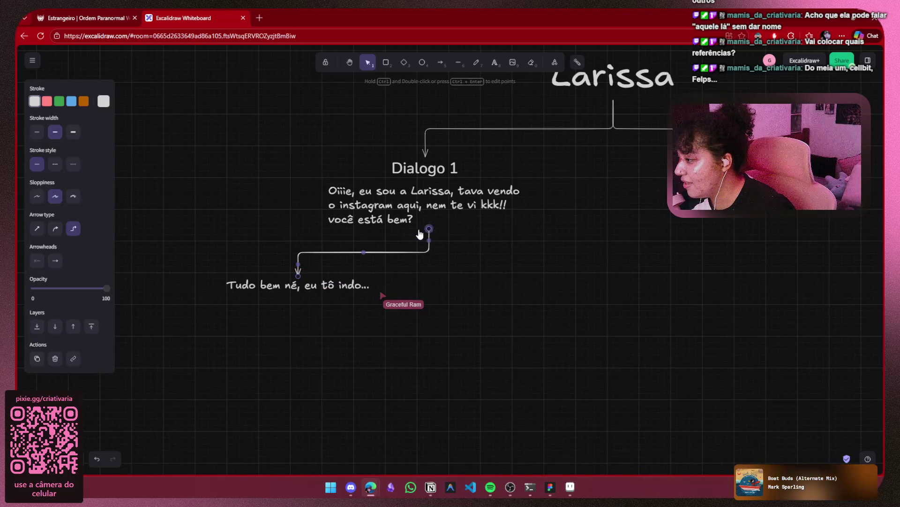
pyautogui.click(483, 258)
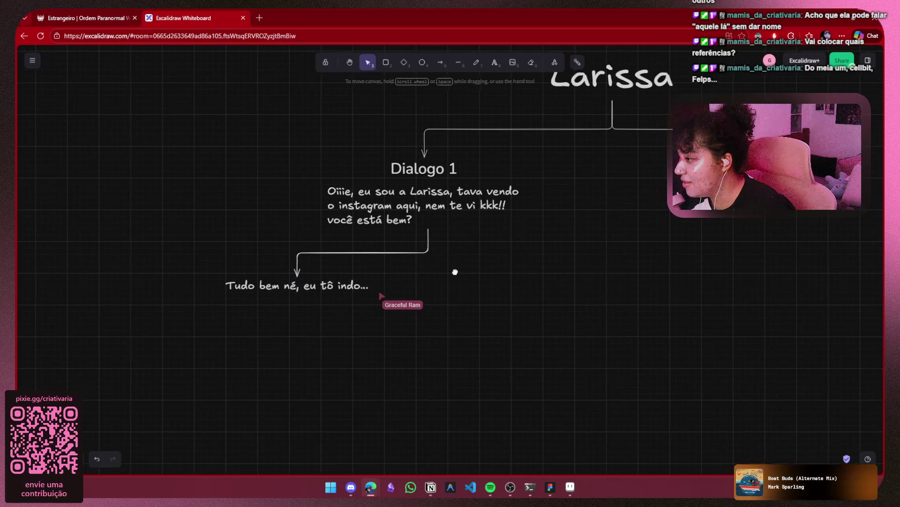
# Draw a trial arrow rightward from the greeting, curve it upward, then delete it
pyautogui.moveTo(465, 267); pyautogui.dragTo(449, 273)
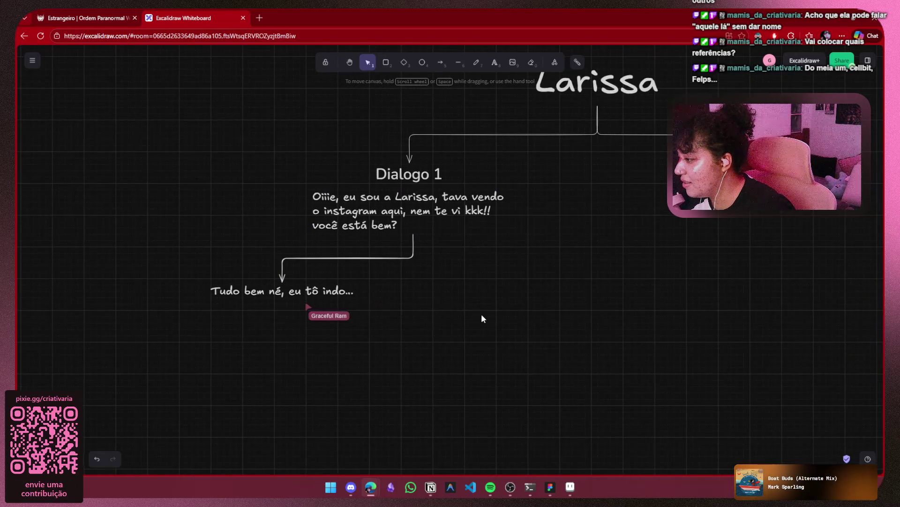
pyautogui.moveTo(471, 311); pyautogui.dragTo(389, 272)
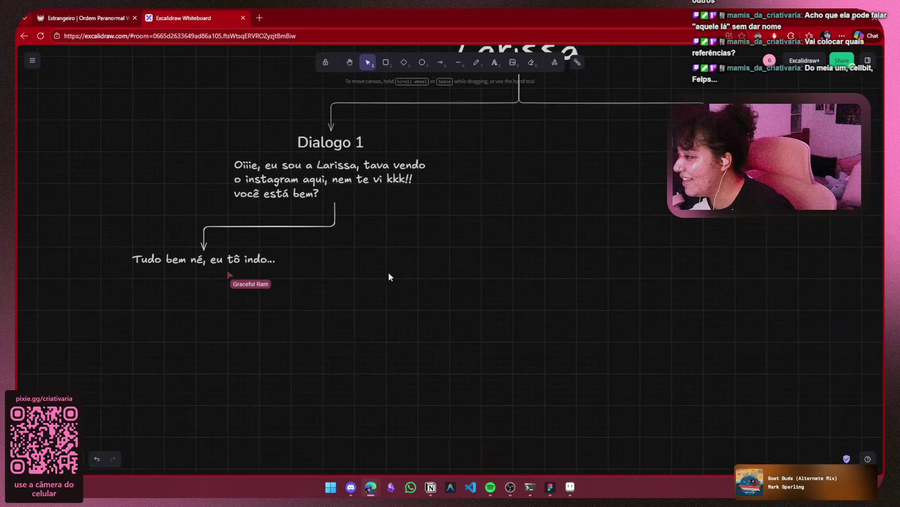
pyautogui.click(441, 65)
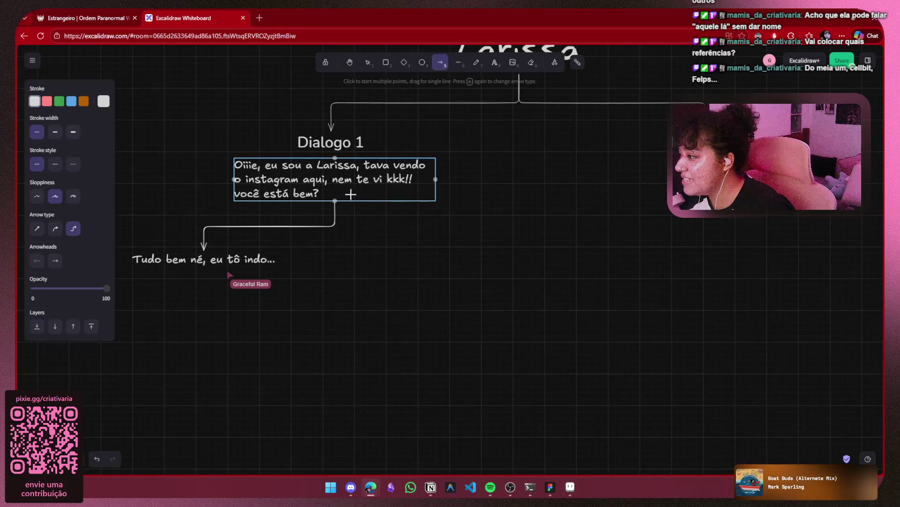
pyautogui.moveTo(439, 179)
pyautogui.mouseDown()
pyautogui.moveTo(673, 158)
pyautogui.moveTo(671, 146)
pyautogui.mouseUp()
pyautogui.click(55, 228)
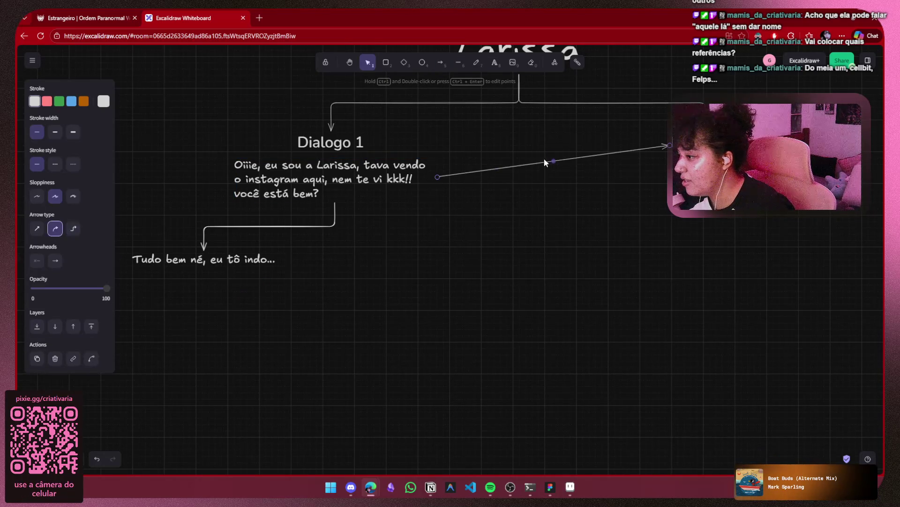
pyautogui.moveTo(554, 161)
pyautogui.mouseDown()
pyautogui.moveTo(533, 94)
pyautogui.moveTo(575, 245)
pyautogui.moveTo(462, 116)
pyautogui.moveTo(477, 145)
pyautogui.moveTo(420, 120)
pyautogui.moveTo(460, 163)
pyautogui.moveTo(454, 139)
pyautogui.moveTo(479, 142)
pyautogui.moveTo(448, 127)
pyautogui.moveTo(516, 125)
pyautogui.moveTo(459, 142)
pyautogui.moveTo(476, 125)
pyautogui.moveTo(472, 157)
pyautogui.moveTo(488, 130)
pyautogui.moveTo(432, 119)
pyautogui.moveTo(468, 123)
pyautogui.moveTo(457, 134)
pyautogui.mouseUp()
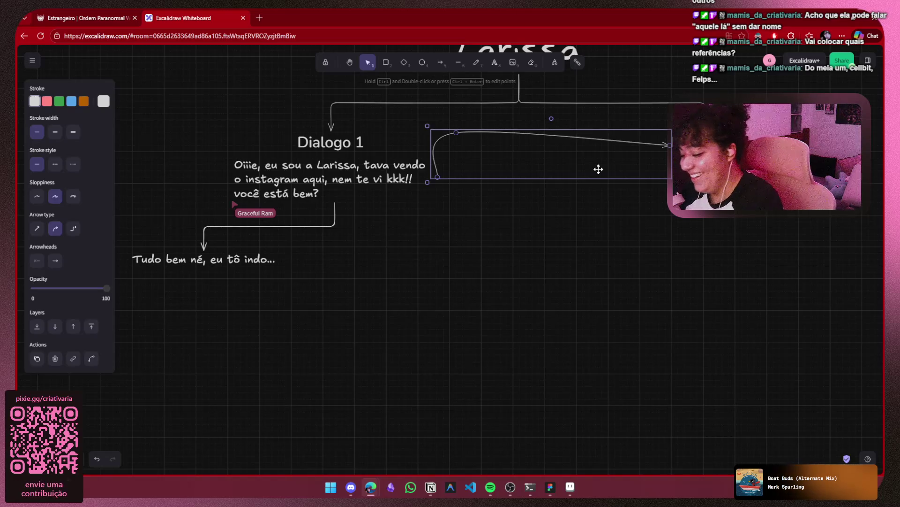
pyautogui.press('Delete')
# Copy the Excalidraw board's web address and return to the Notion personagens page
pyautogui.scroll(-2, 543, 198)
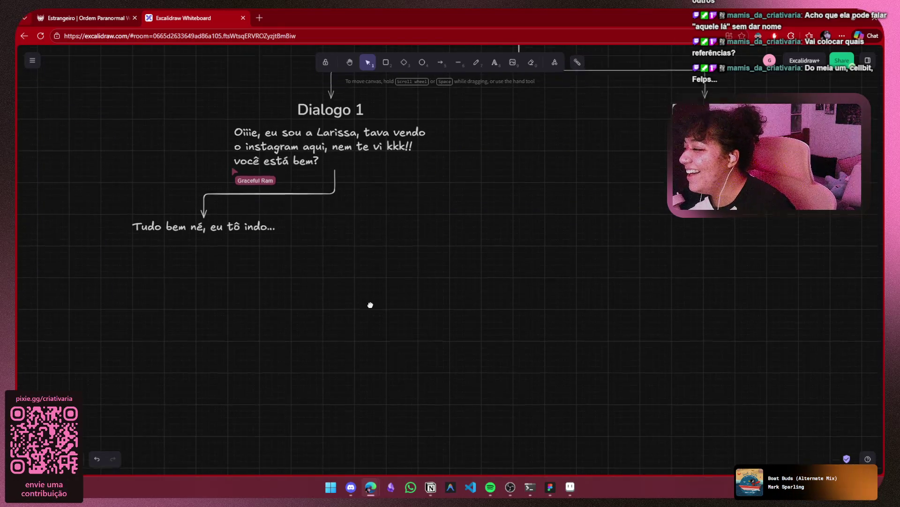
pyautogui.scroll(4, 374, 311)
pyautogui.hscroll(3, 374, 311)
pyautogui.scroll(-4, 378, 316)
pyautogui.hscroll(-2, 381, 312)
pyautogui.scroll(-3, 426, 314)
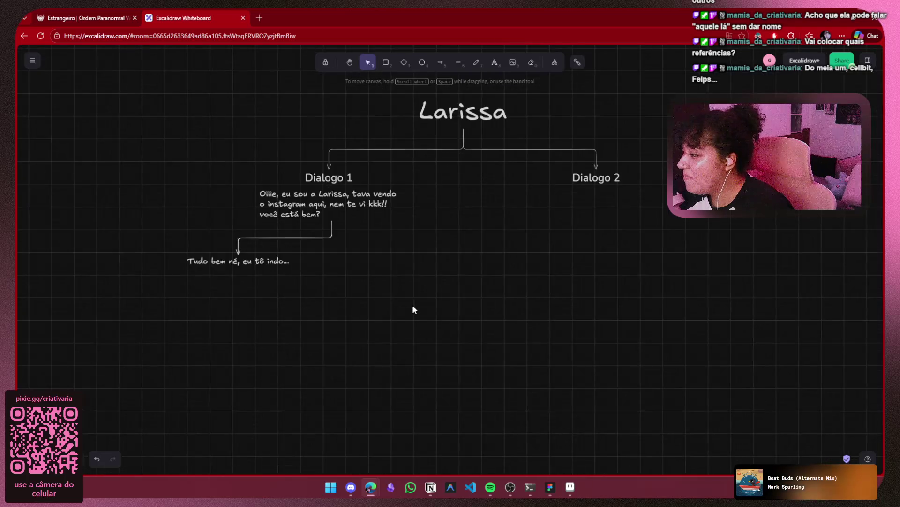
pyautogui.scroll(1, 346, 313)
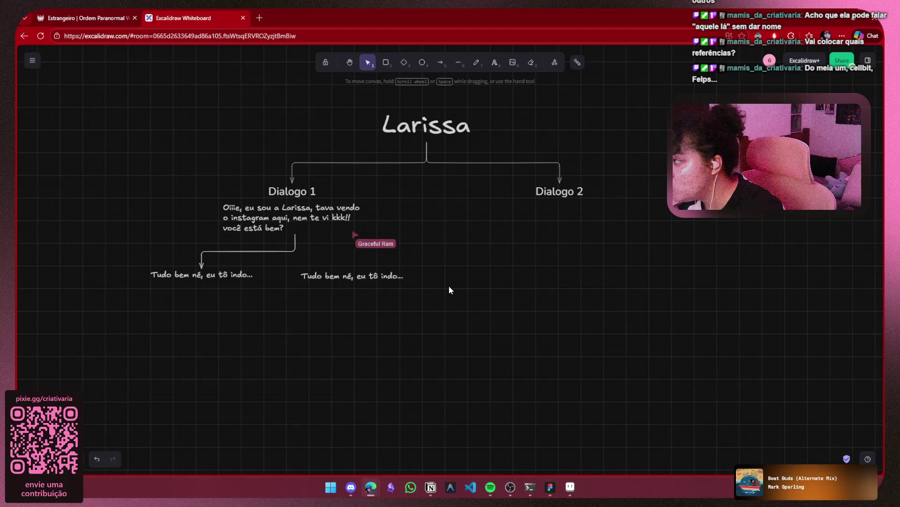
pyautogui.click(287, 35)
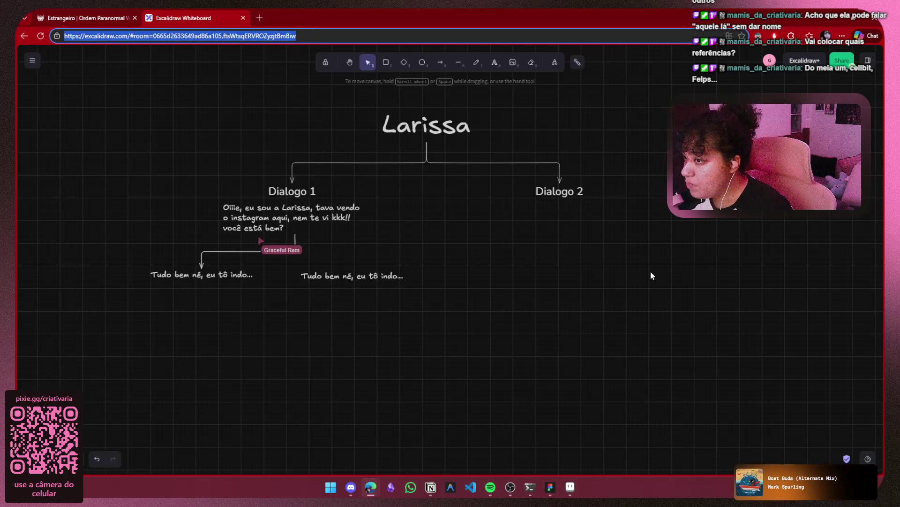
pyautogui.moveTo(357, 495)
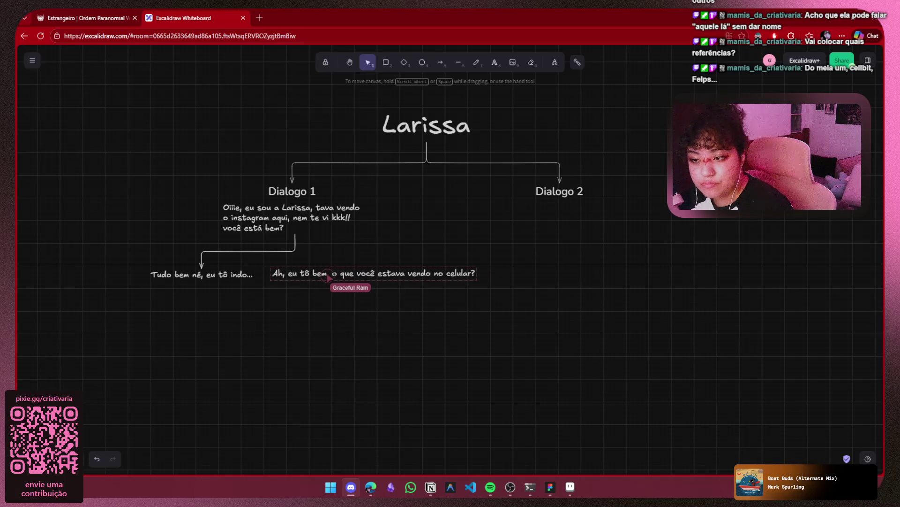
pyautogui.hotkey('alt', 'Tab')
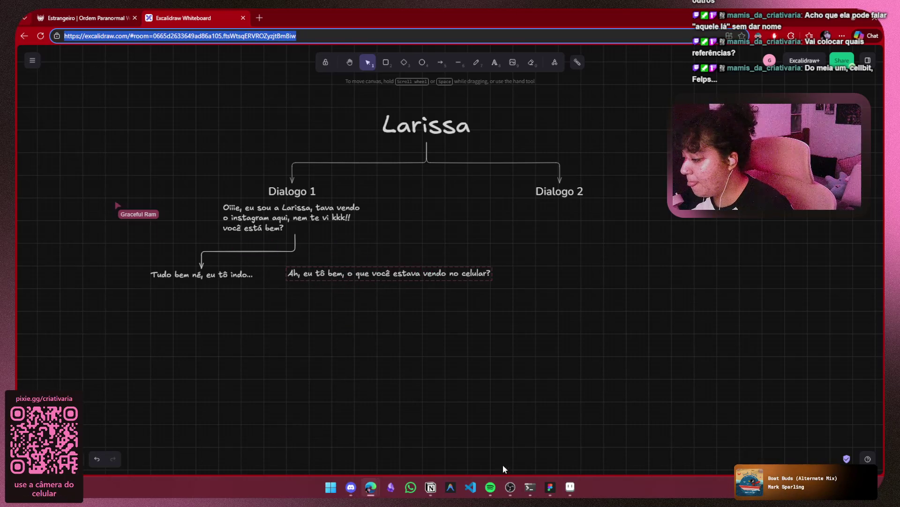
pyautogui.click(430, 490)
# Undo an accidental deletion of the page title and link blocks
pyautogui.scroll(4, 474, 280)
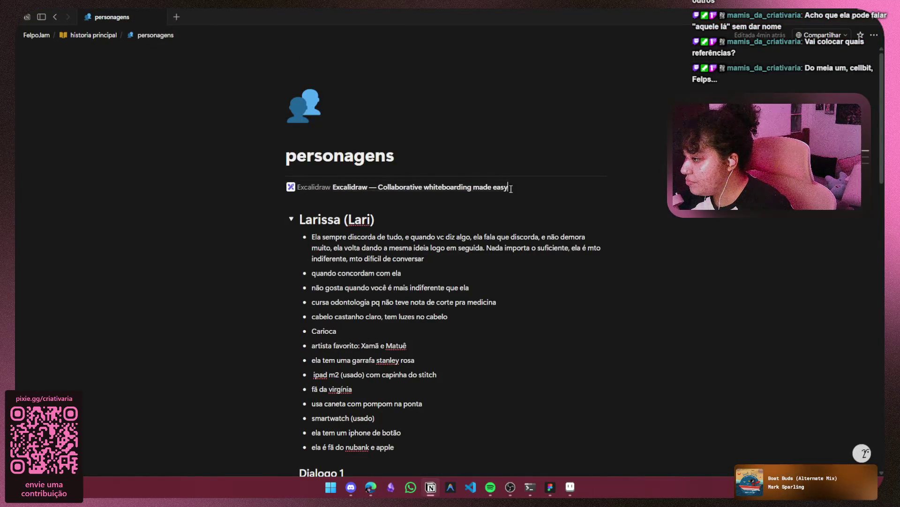
pyautogui.hotkey('shift', 'Up')
pyautogui.press('Delete')
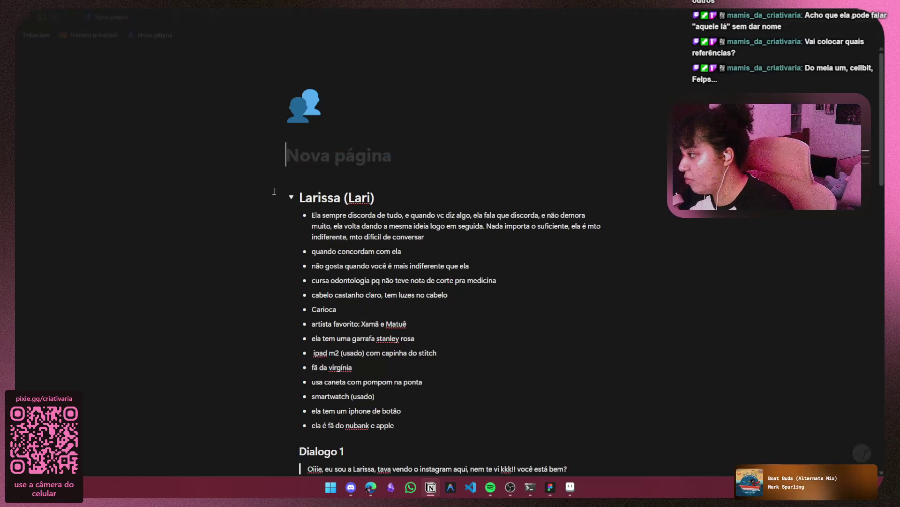
pyautogui.hotkey('ctrl', 'z')
pyautogui.click(530, 190)
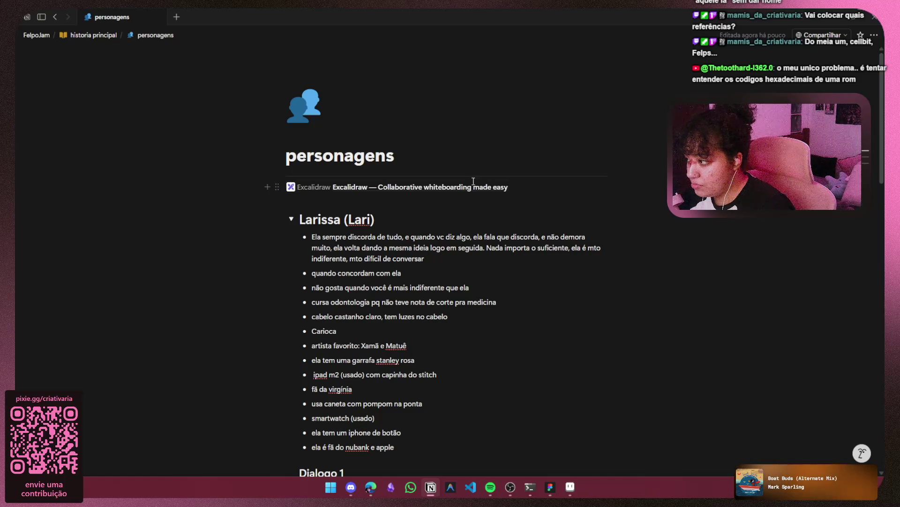
# Replace the old Excalidraw line with the board URL as a plain link, then open it
pyautogui.moveTo(491, 187)
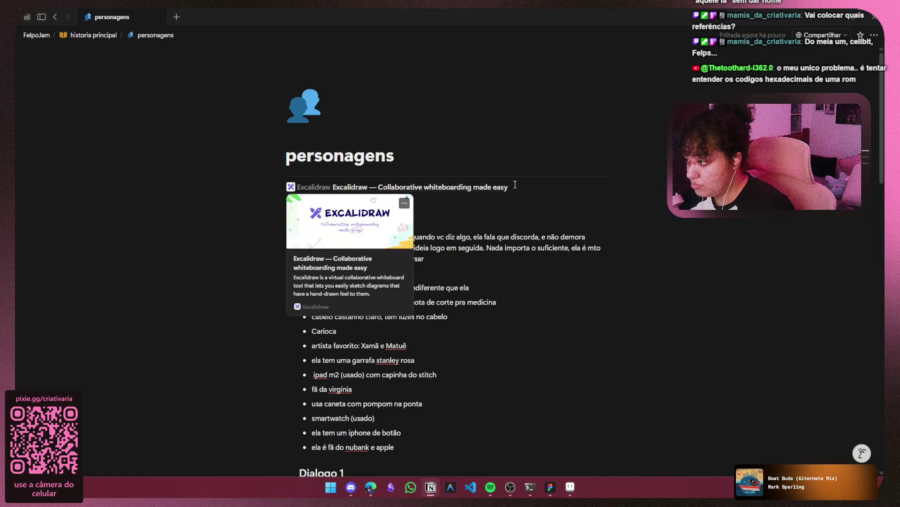
pyautogui.press('BackSpace')
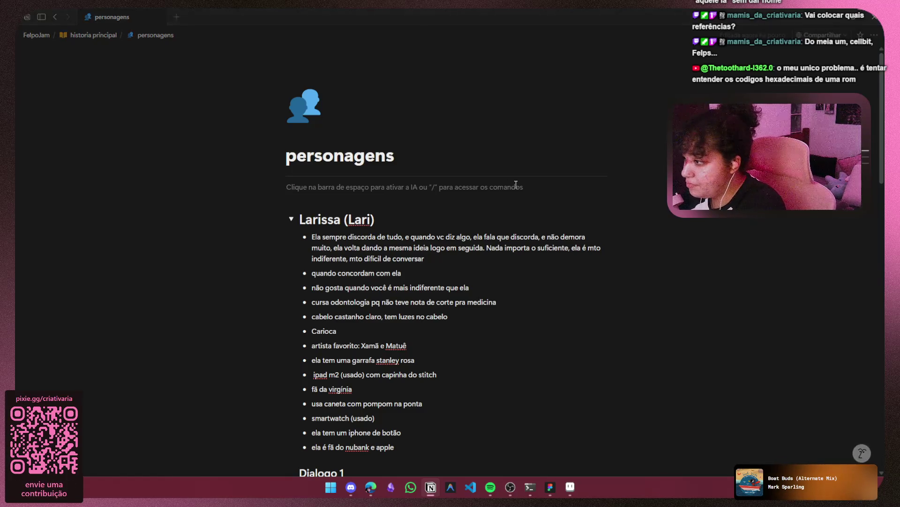
pyautogui.write('Excalidraw Whiteboard')
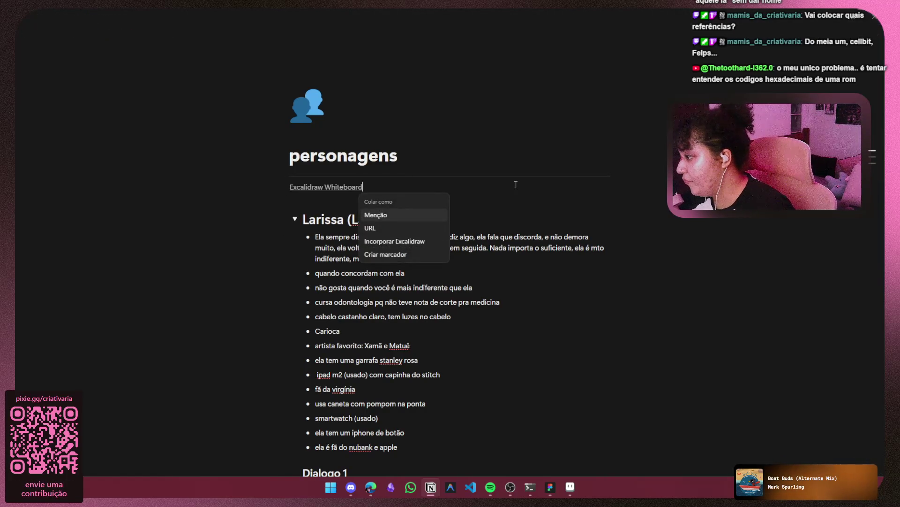
pyautogui.click(398, 228)
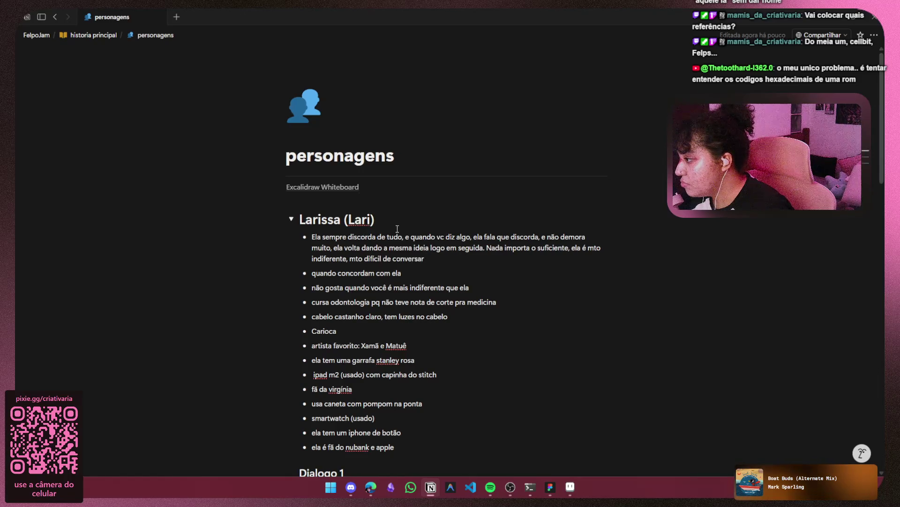
pyautogui.click(324, 187)
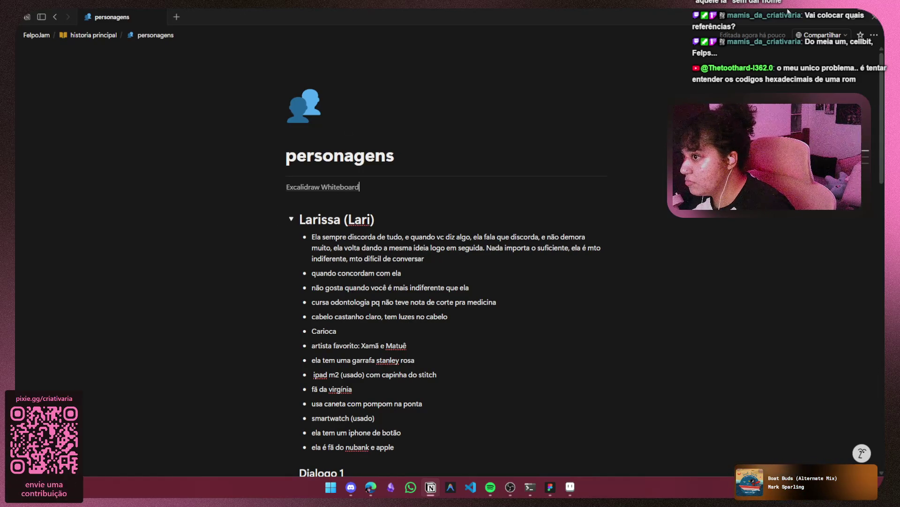
pyautogui.click(635, 123)
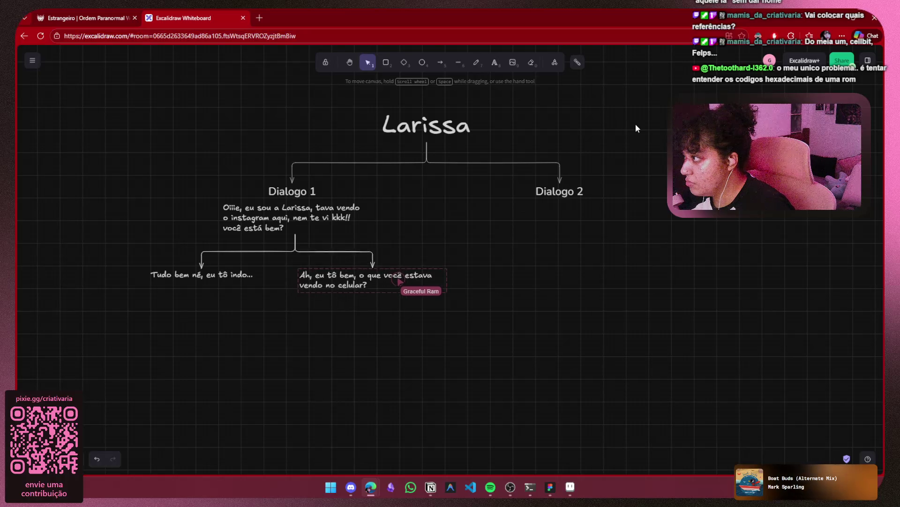
# Copy the live collaboration room link from Excalidraw's Share dialog and return to Notion
pyautogui.click(842, 61)
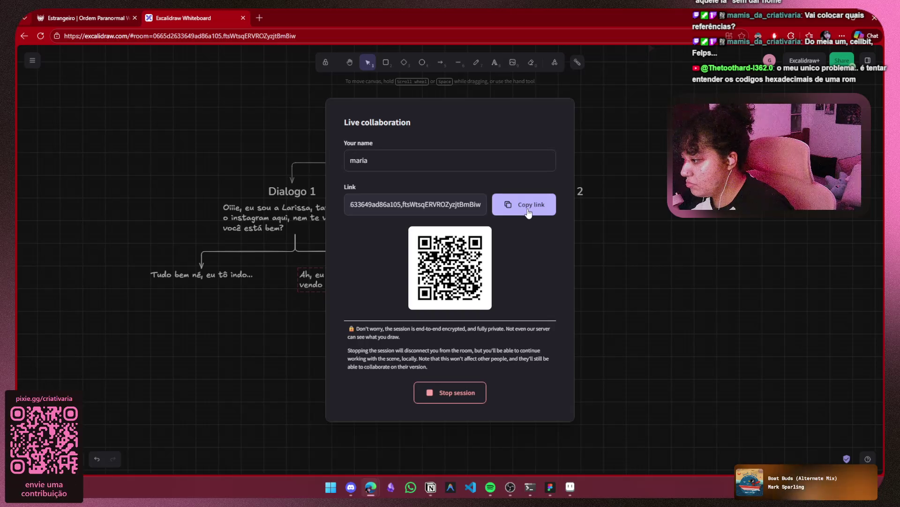
pyautogui.click(524, 204)
pyautogui.click(669, 213)
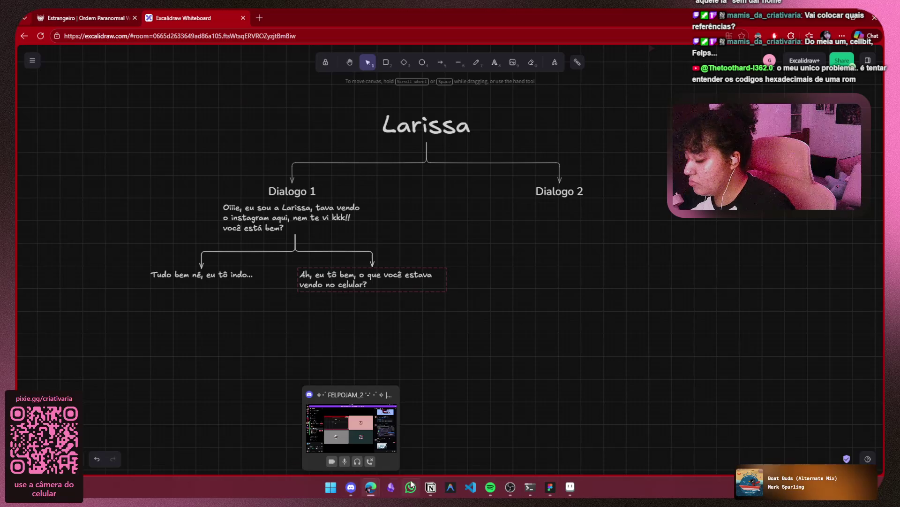
pyautogui.moveTo(430, 488)
pyautogui.click(431, 441)
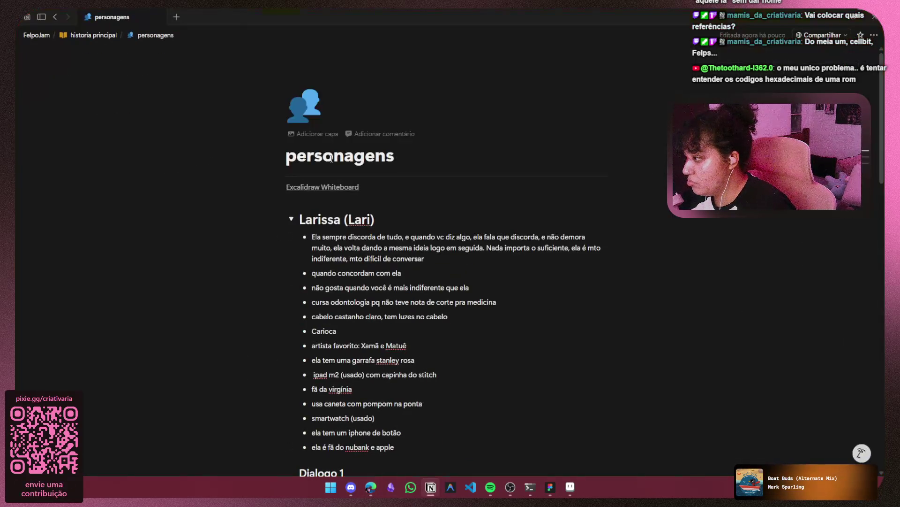
# Paste the room URL over the Excalidraw Whiteboard link as a Menção mention
pyautogui.click(279, 186)
pyautogui.hotkey('ctrl', 'v')
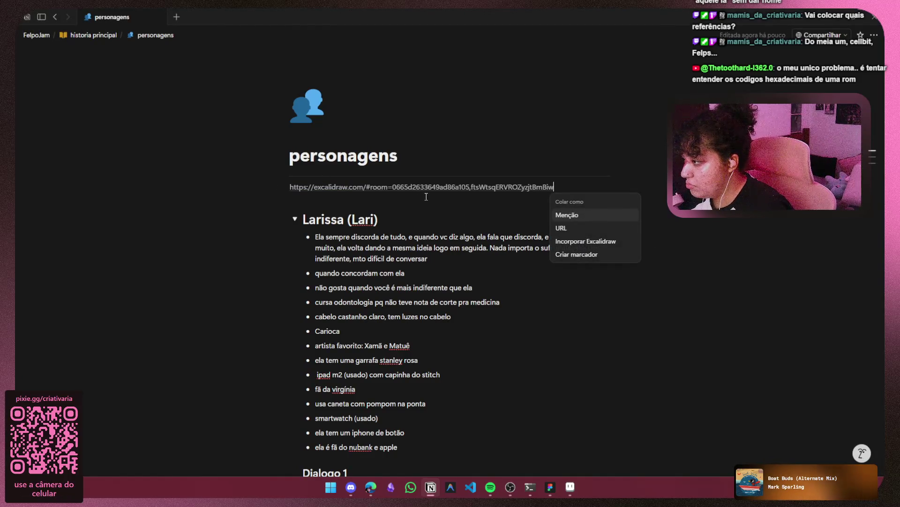
pyautogui.click(620, 216)
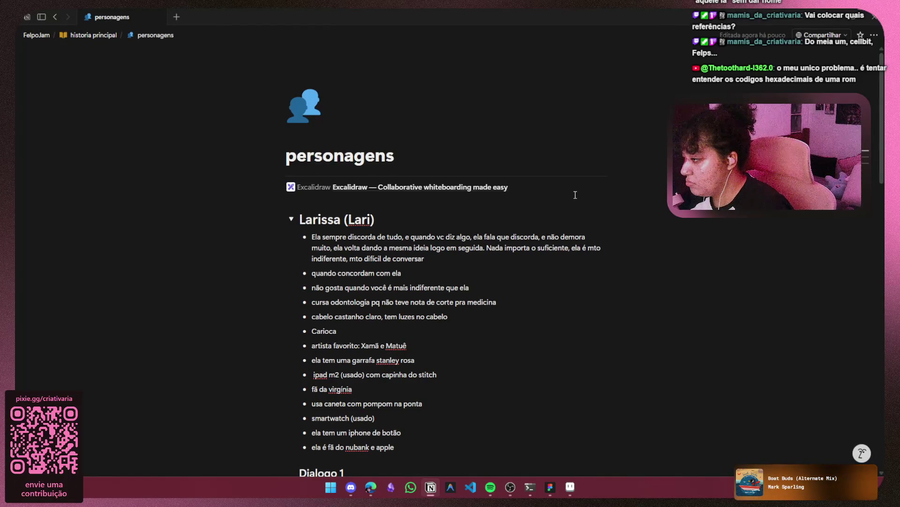
pyautogui.moveTo(312, 236); pyautogui.dragTo(526, 233)
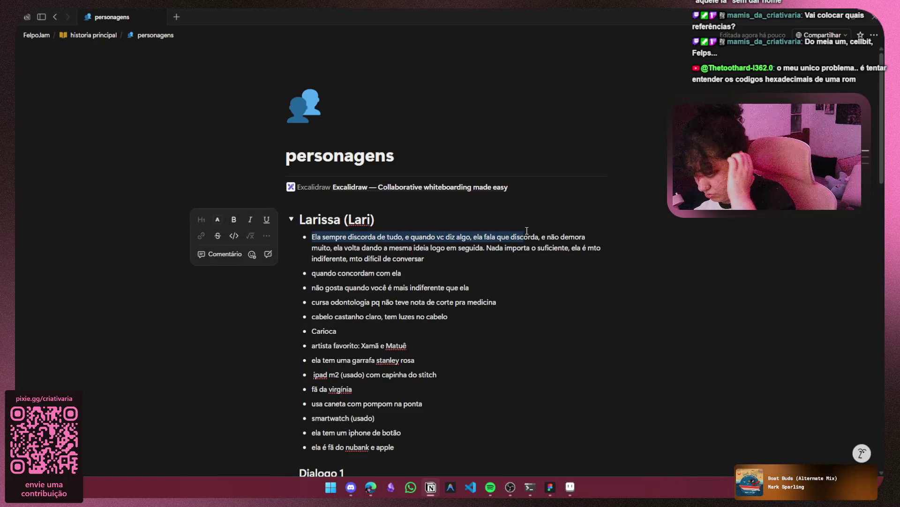
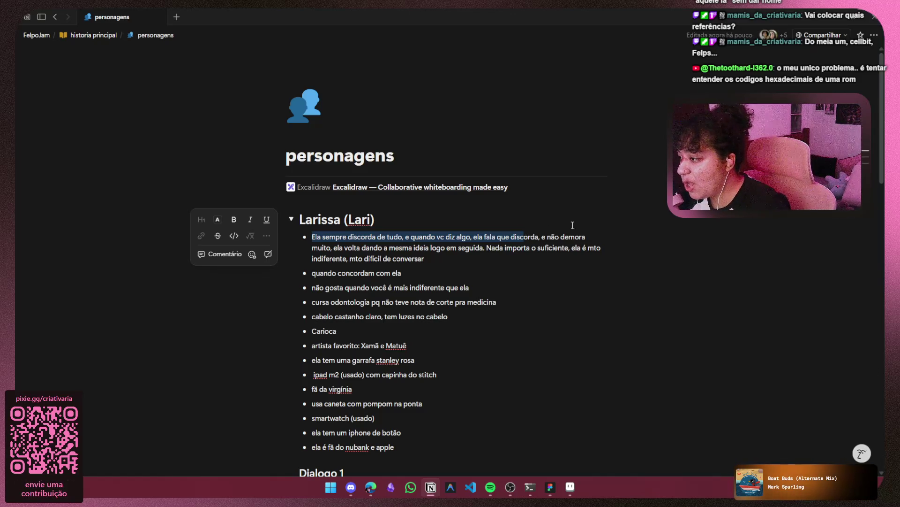
# Minimize the Notion notes and restore the Estrangeiro reference tab beside the Aseprite bedroom scene
pyautogui.click(833, 20)
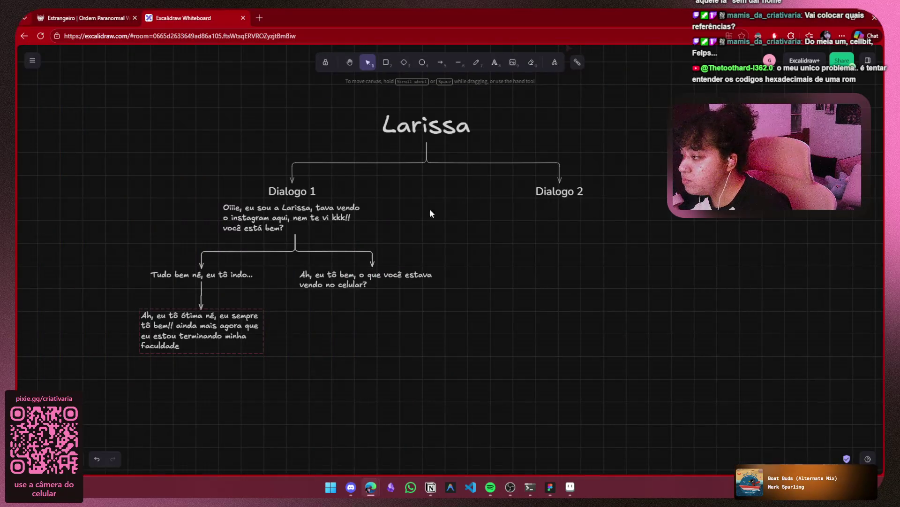
pyautogui.click(87, 12)
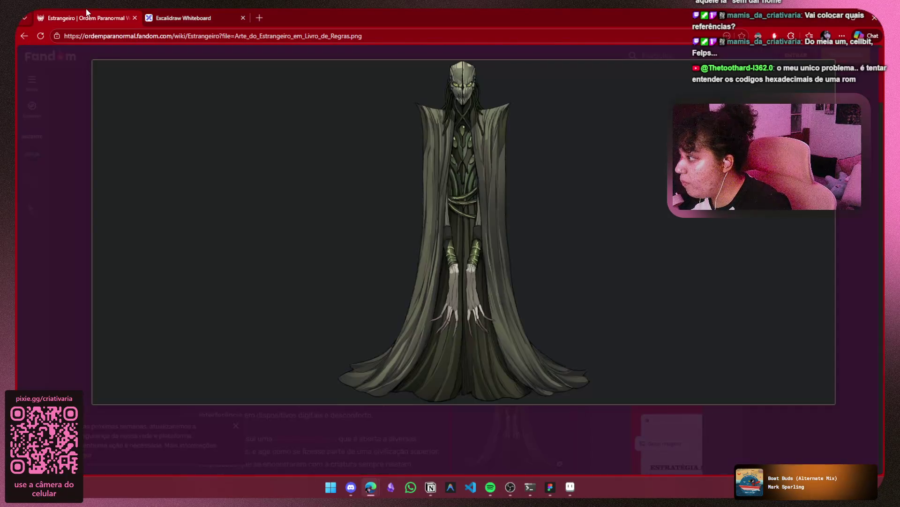
pyautogui.doubleClick(452, 20)
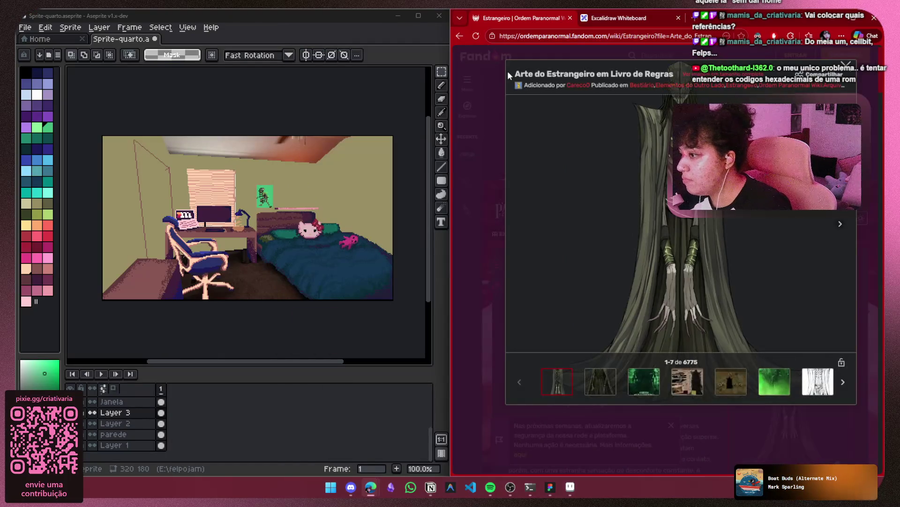
# Delete Layer 3, which holds the small creature drawing on the green wall frame
pyautogui.scroll(2, 256, 192)
pyautogui.scroll(2, 256, 192)
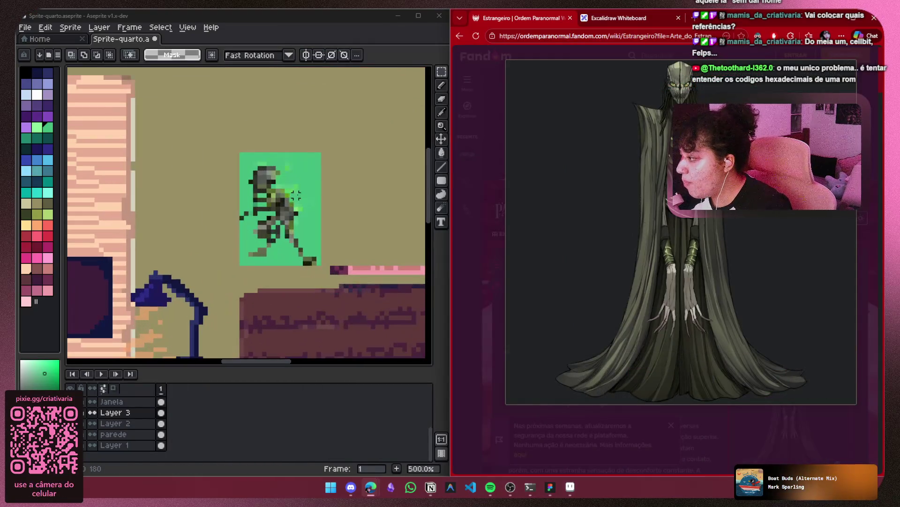
pyautogui.hscroll(2, 262, 207)
pyautogui.scroll(-4, 237, 223)
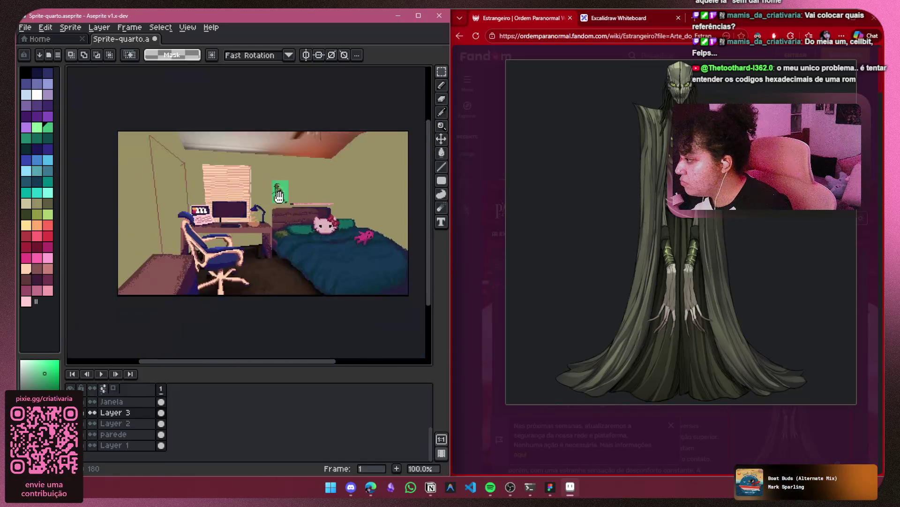
pyautogui.scroll(1, 291, 191)
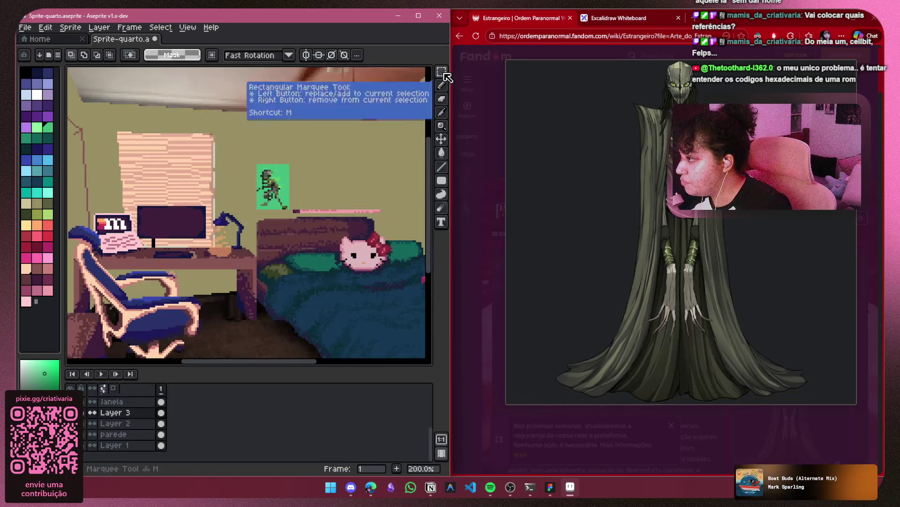
pyautogui.moveTo(302, 150)
pyautogui.mouseDown()
pyautogui.moveTo(262, 213)
pyautogui.moveTo(250, 211)
pyautogui.mouseUp()
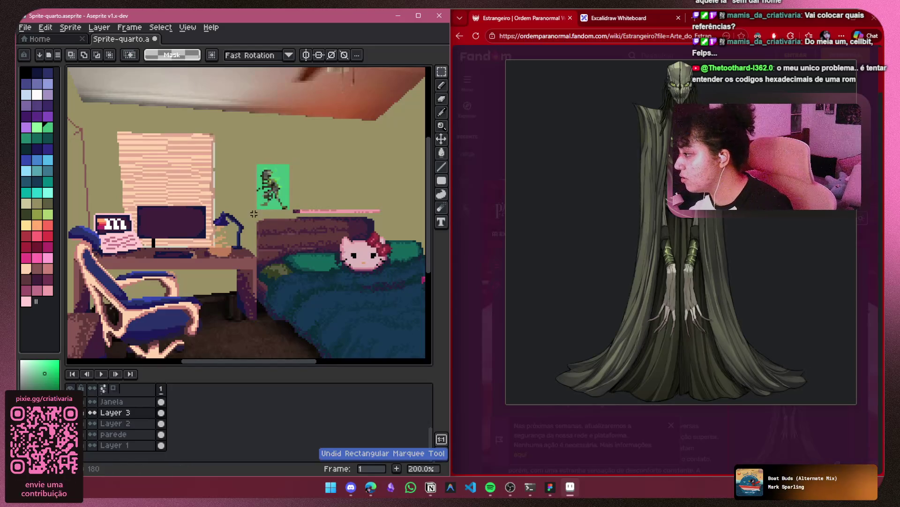
pyautogui.click(120, 417)
pyautogui.rightClick(119, 417)
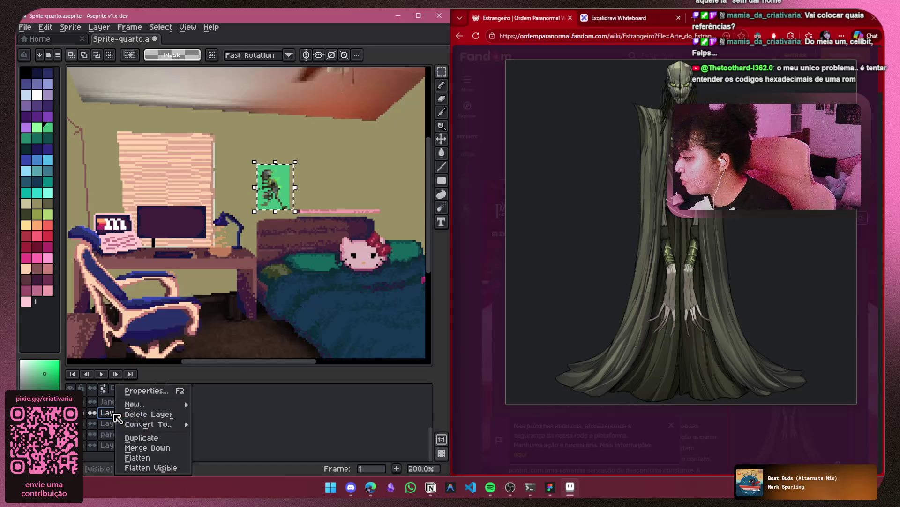
pyautogui.click(148, 414)
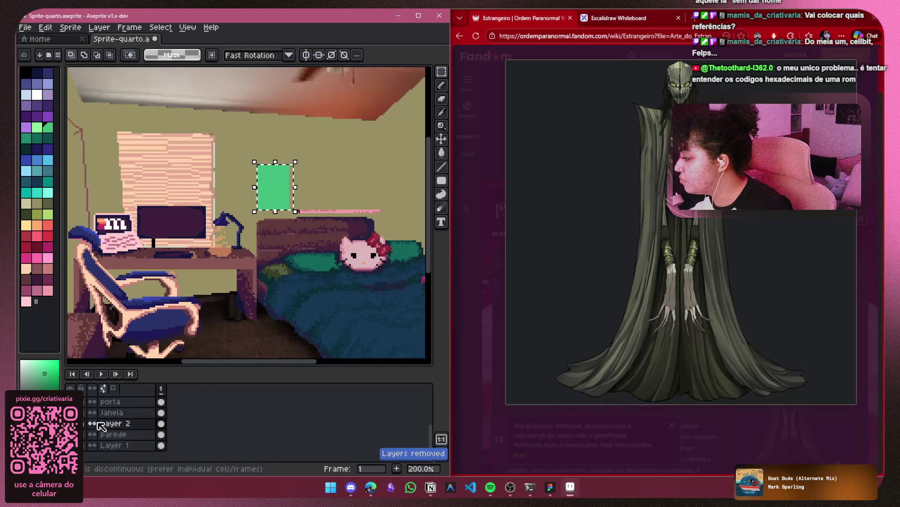
# On Layer 2, narrow the green poster to a thin strip and delete it
pyautogui.click(113, 424)
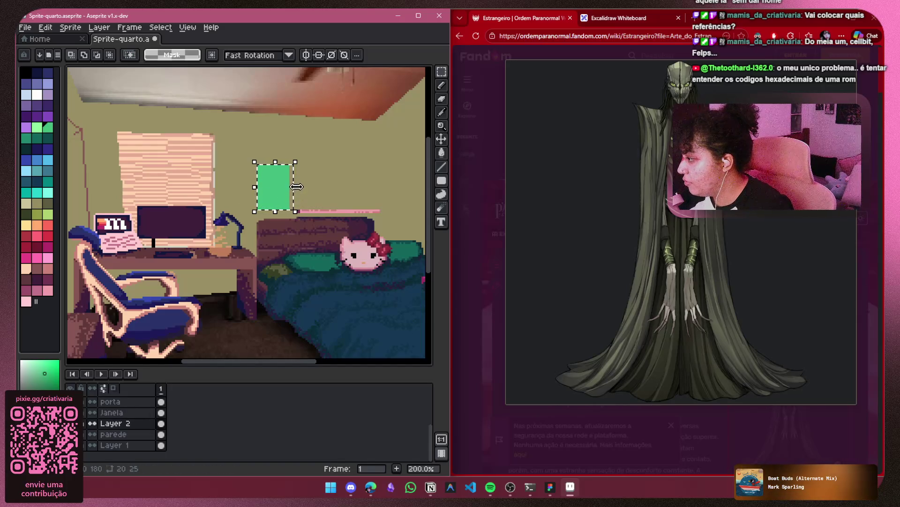
pyautogui.moveTo(293, 190); pyautogui.dragTo(269, 190)
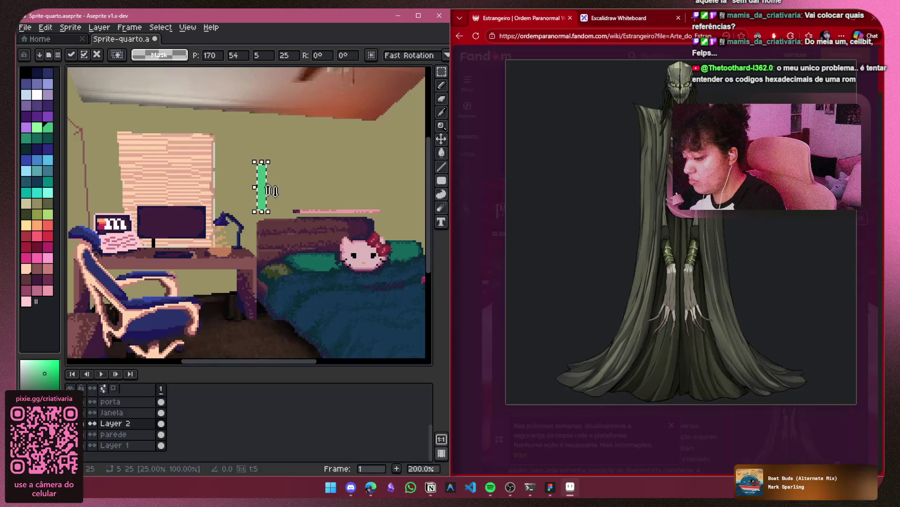
pyautogui.press('Delete')
# Pick white as the drawing colour and close the Estrangeiro wiki tab
pyautogui.scroll(3, 117, 216)
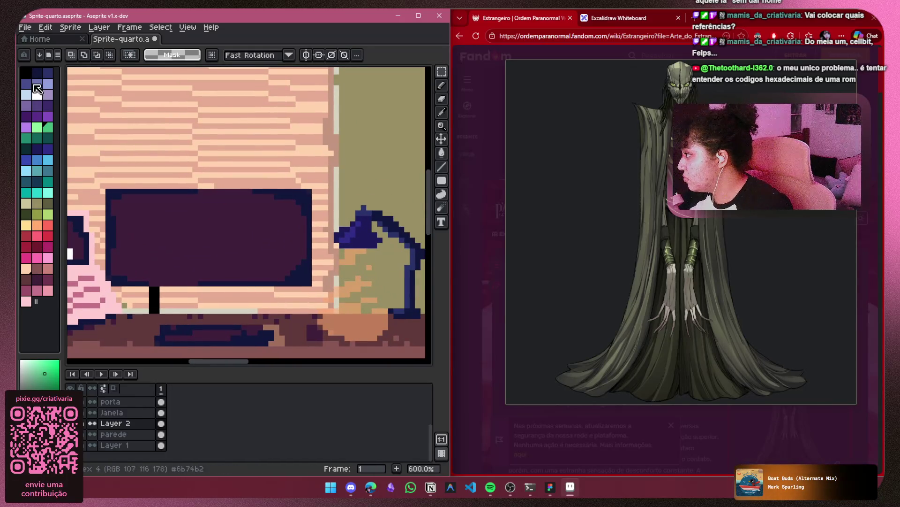
pyautogui.click(38, 95)
pyautogui.scroll(3, 211, 242)
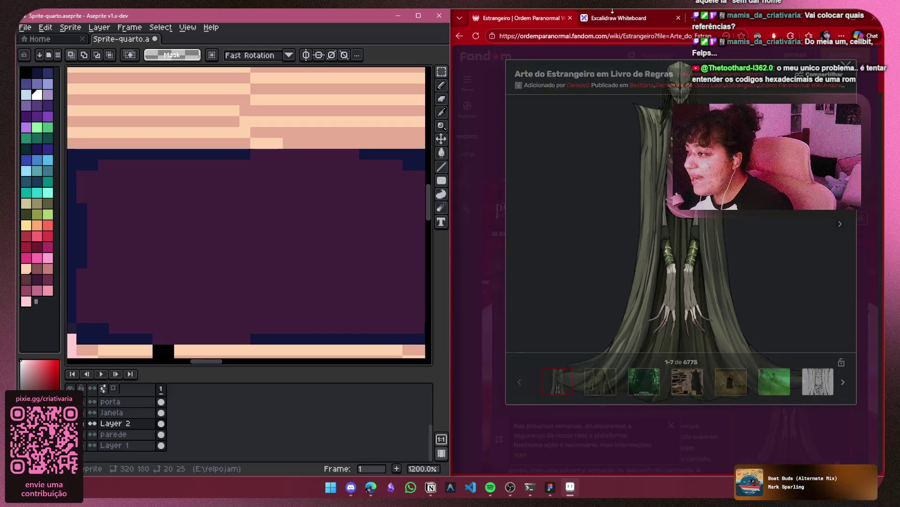
pyautogui.hotkey('ctrl', 'Tab')
pyautogui.click(570, 18)
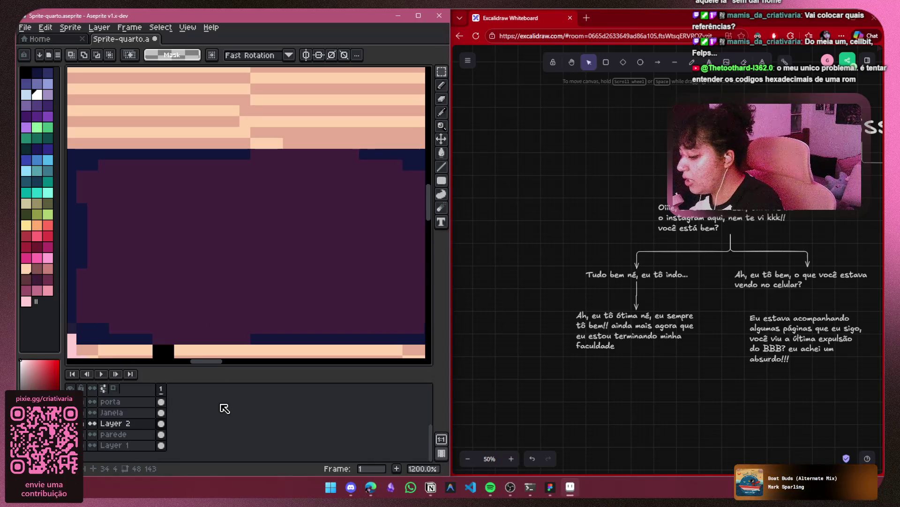
# Add a new empty Layer 3 and switch to the Pencil tool
pyautogui.hotkey('shift', 'n')
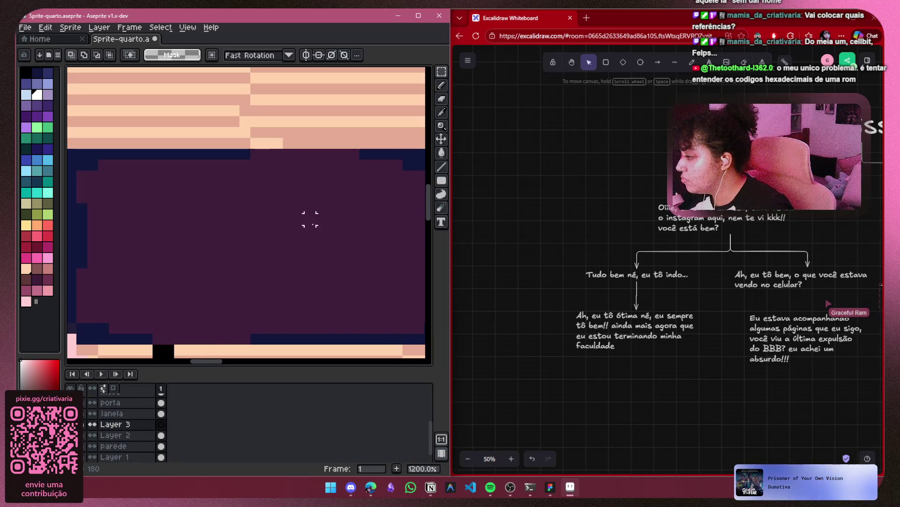
pyautogui.moveTo(300, 241)
pyautogui.mouseDown()
pyautogui.moveTo(296, 191)
pyautogui.moveTo(281, 177)
pyautogui.mouseUp()
pyautogui.hotkey('ctrl', 'z')
pyautogui.click(441, 88)
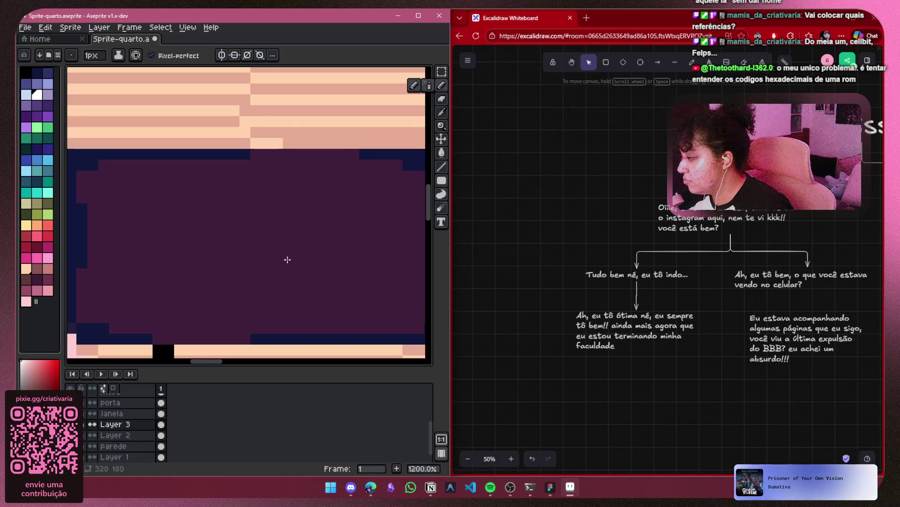
pyautogui.scroll(-4, 245, 237)
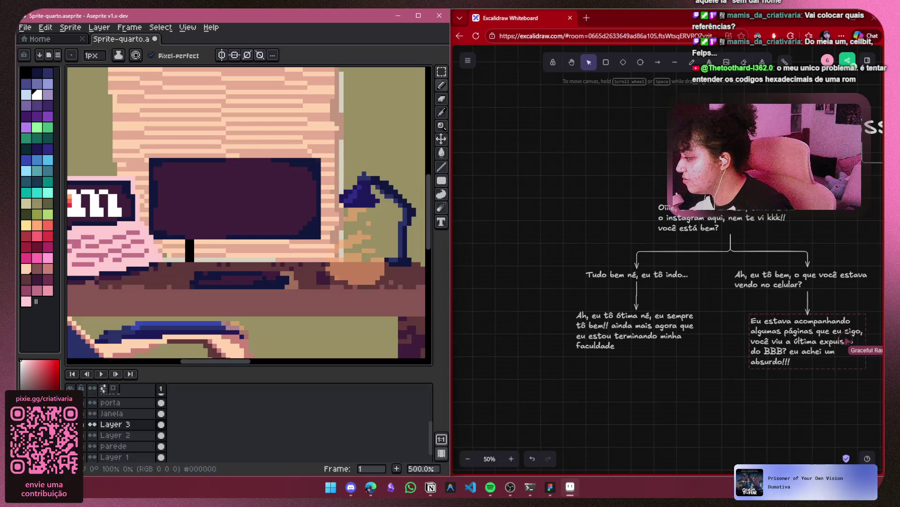
# Move Layer 3 so it sits between the luz and cama layers
pyautogui.keyDown('shift'); pyautogui.click(111, 415); pyautogui.keyUp('shift')
pyautogui.click(111, 424)
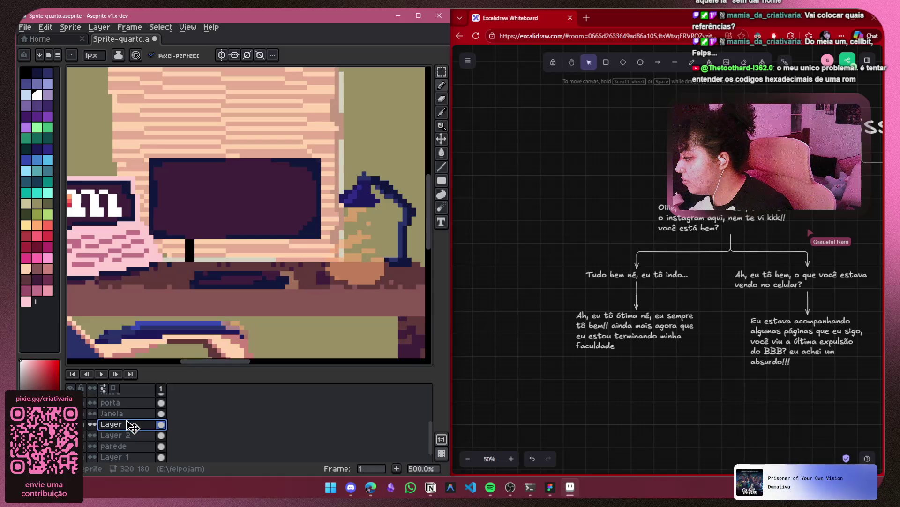
pyautogui.moveTo(133, 426)
pyautogui.mouseDown()
pyautogui.moveTo(133, 395)
pyautogui.moveTo(131, 413)
pyautogui.mouseUp()
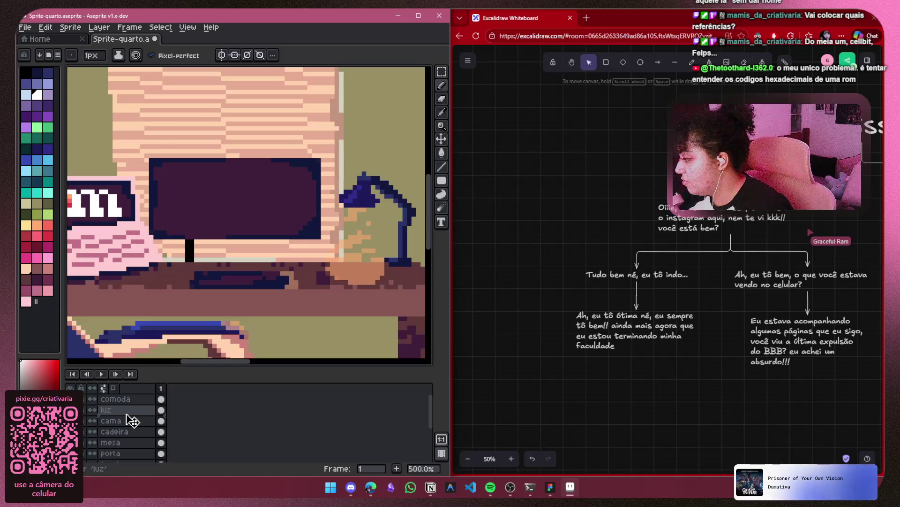
pyautogui.moveTo(132, 421)
pyautogui.mouseDown()
pyautogui.moveTo(125, 436)
pyautogui.moveTo(126, 408)
pyautogui.moveTo(125, 420)
pyautogui.mouseUp()
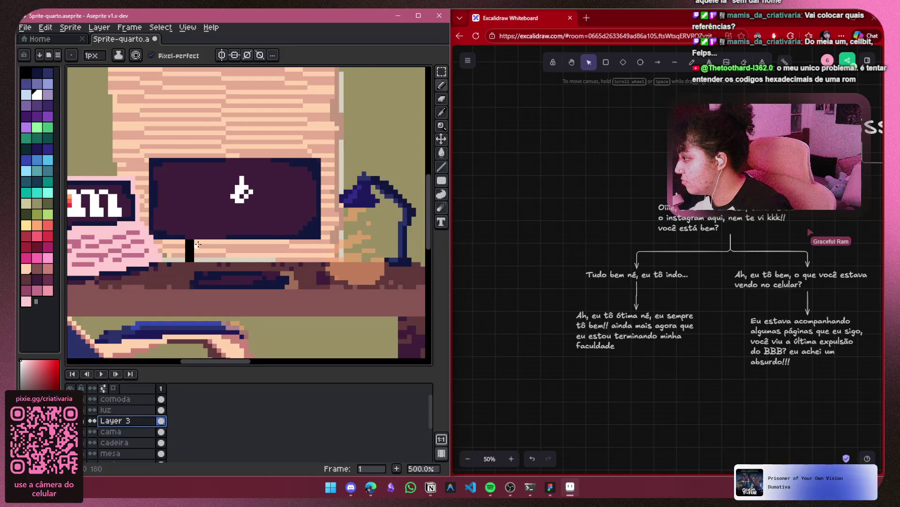
pyautogui.scroll(1, 218, 202)
# Start the white C on the monitor with a few pencil pixels along its top
pyautogui.click(442, 100)
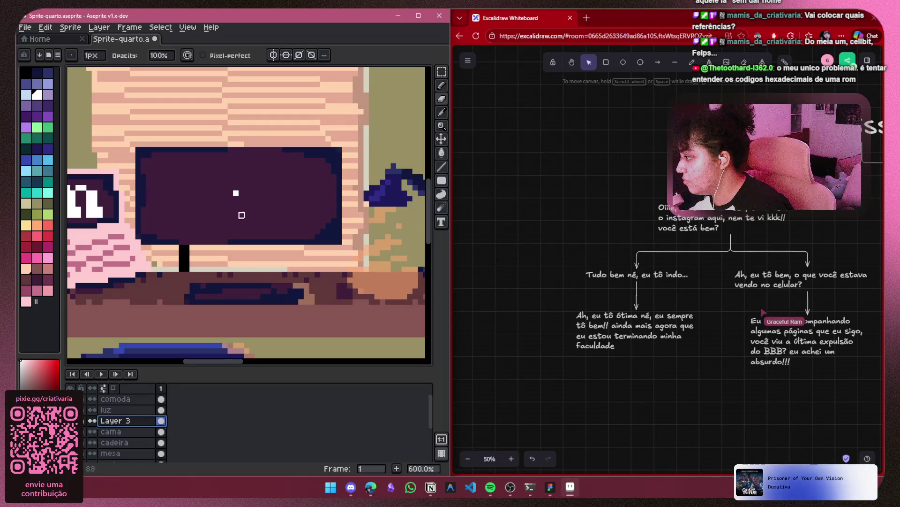
pyautogui.scroll(3, 251, 164)
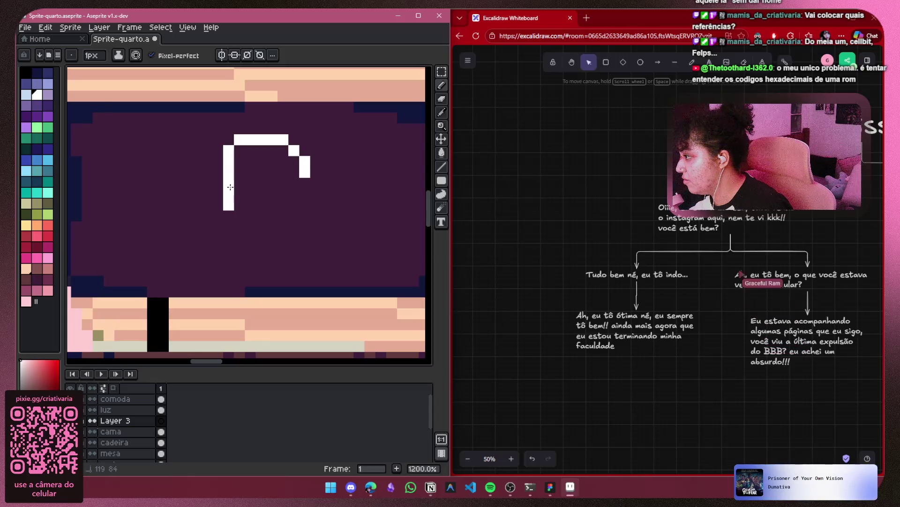
pyautogui.press('v')
pyautogui.hotkey('ctrl', 'z')
pyautogui.press('b')
pyautogui.click(293, 161)
pyautogui.click(294, 171)
pyautogui.click(282, 150)
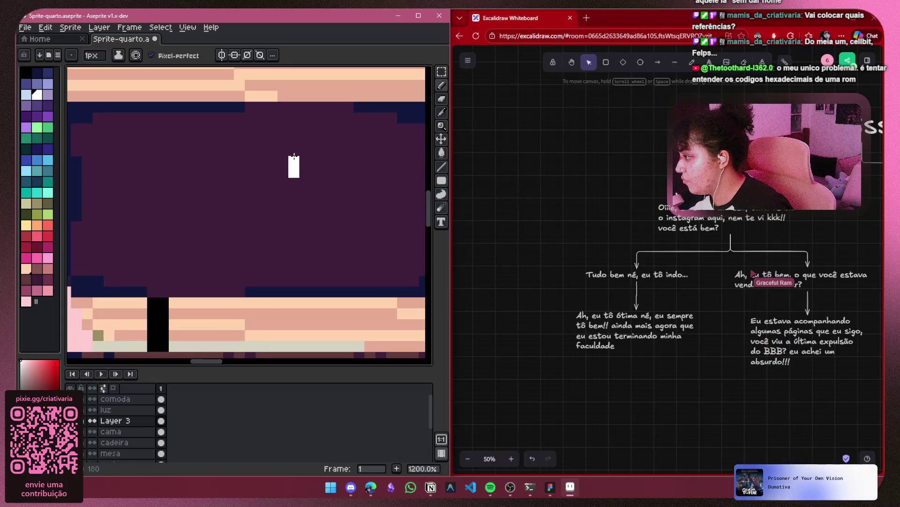
pyautogui.click(272, 139)
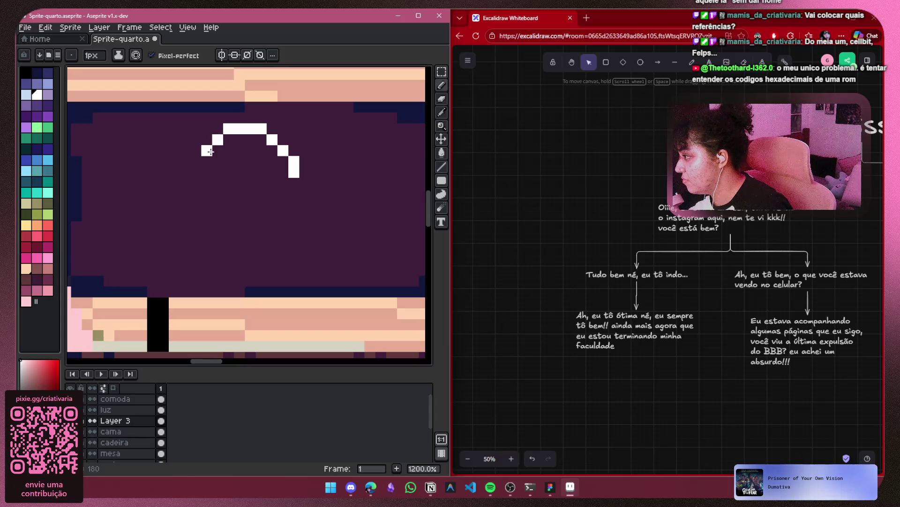
# Draw the C's left side and bottom curve, undoing misplaced strokes
pyautogui.moveTo(209, 151); pyautogui.dragTo(207, 172)
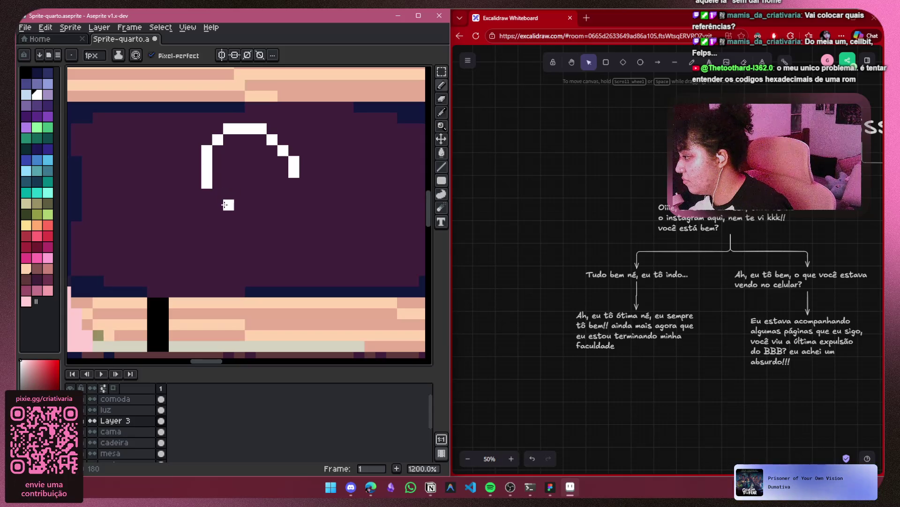
pyautogui.moveTo(206, 216); pyautogui.dragTo(205, 236)
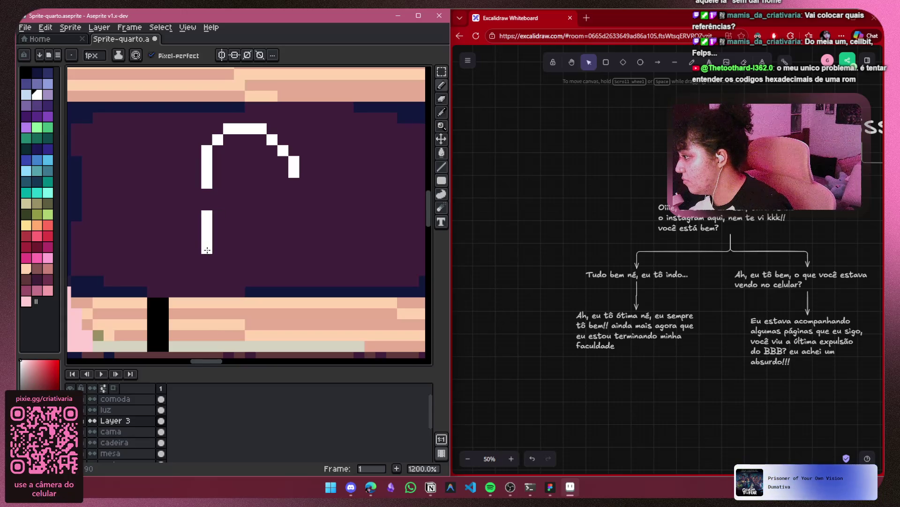
pyautogui.hotkey('ctrl', 'z')
pyautogui.click(206, 205)
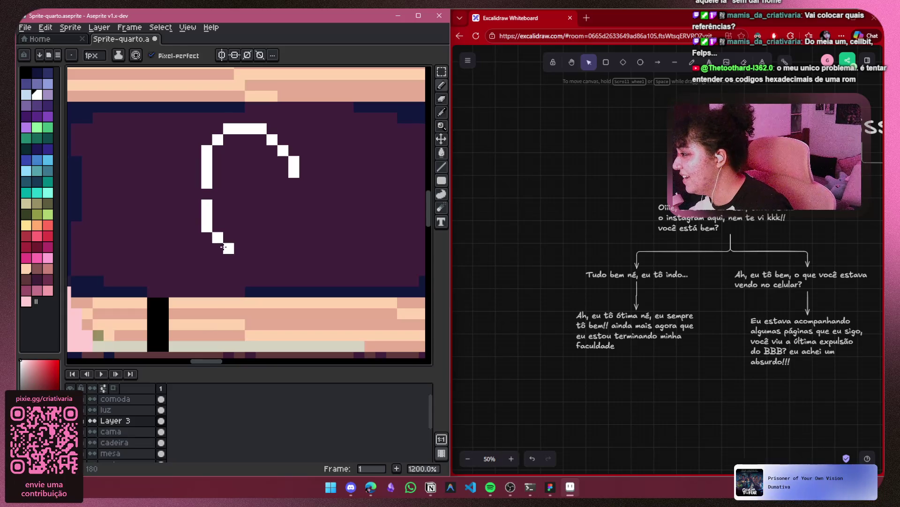
pyautogui.moveTo(224, 247); pyautogui.dragTo(249, 247)
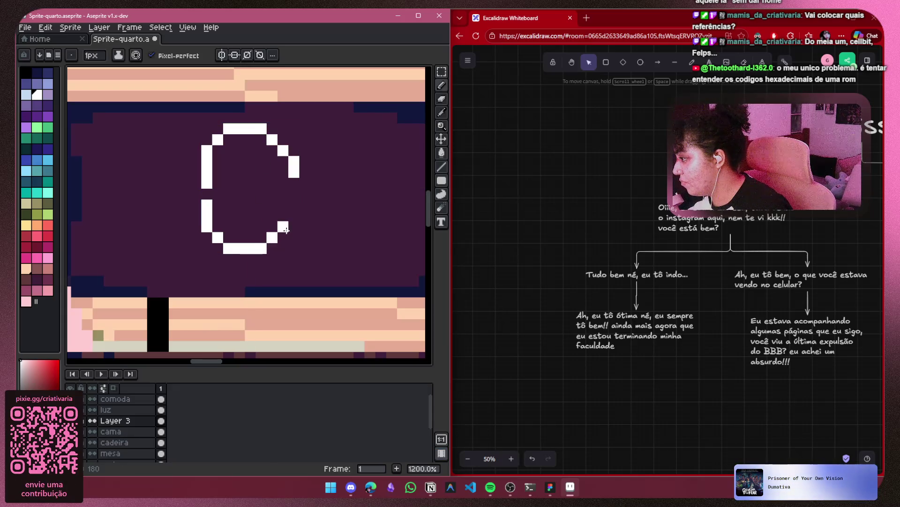
pyautogui.moveTo(279, 235); pyautogui.dragTo(292, 203)
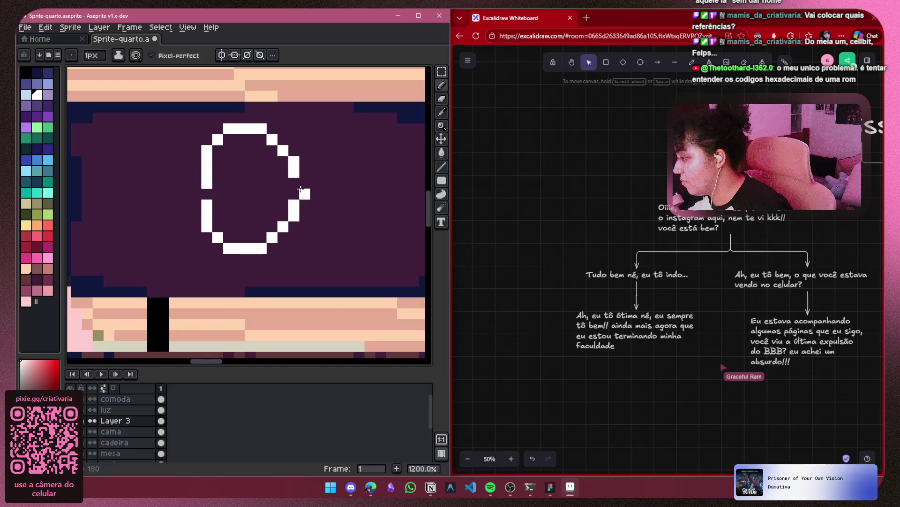
pyautogui.scroll(-4, 303, 192)
pyautogui.scroll(5, 318, 215)
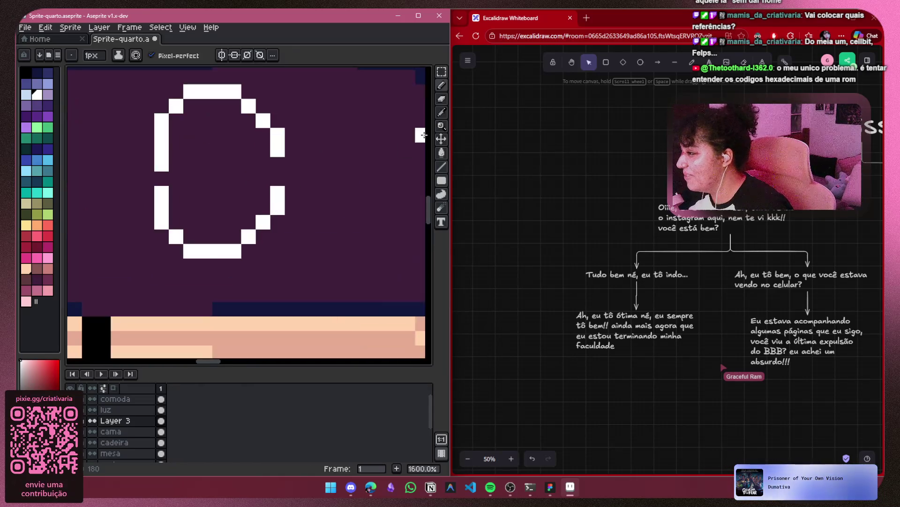
pyautogui.hotkey('ctrl', 'z')
pyautogui.hotkey('ctrl', 'z')
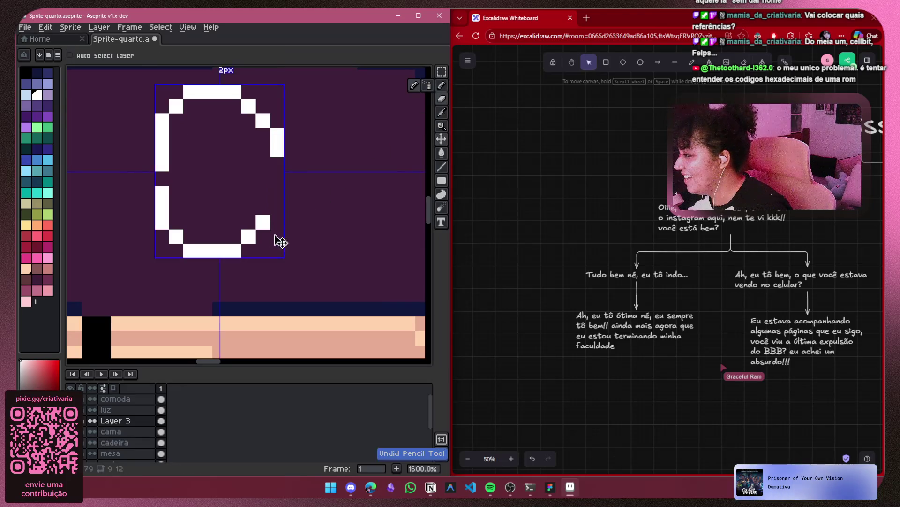
pyautogui.click(262, 206)
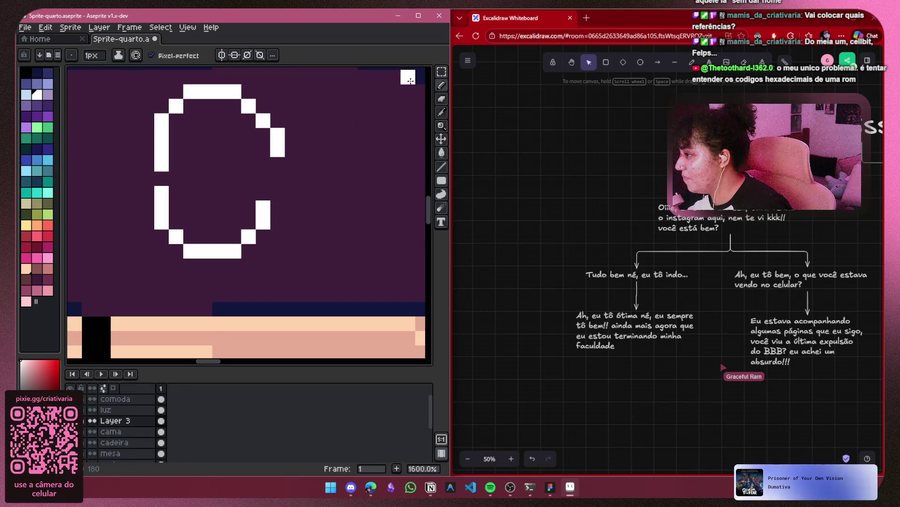
# Marquee the block on the C's right side and add a white pixel there
pyautogui.click(441, 71)
pyautogui.moveTo(300, 129)
pyautogui.mouseDown()
pyautogui.moveTo(291, 157)
pyautogui.moveTo(270, 157)
pyautogui.moveTo(257, 173)
pyautogui.moveTo(272, 151)
pyautogui.mouseUp()
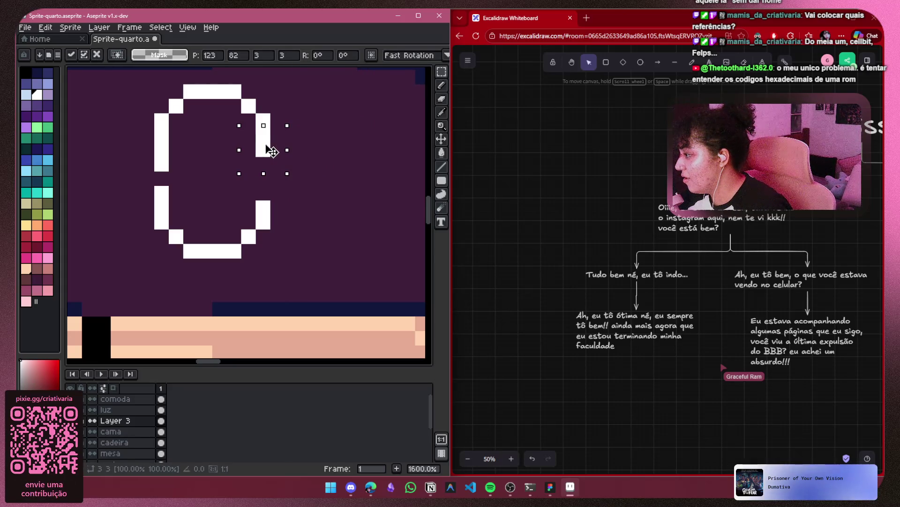
pyautogui.click(441, 85)
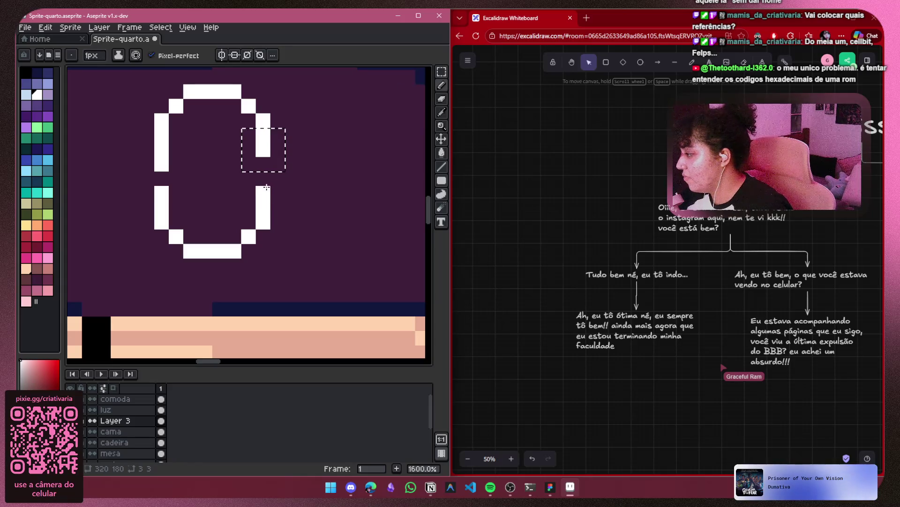
pyautogui.click(326, 208)
# Search Google for 'cellbit logo' in a new browser tab
pyautogui.scroll(-3, 293, 164)
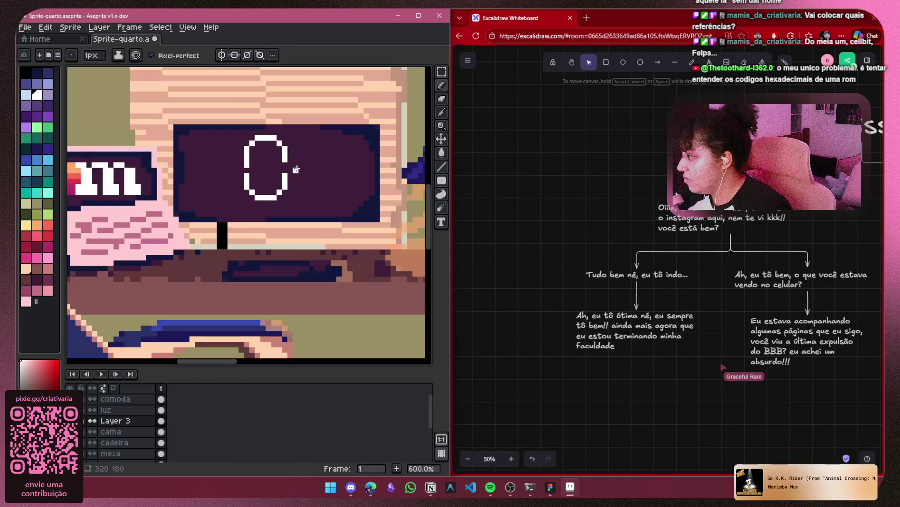
pyautogui.click(585, 18)
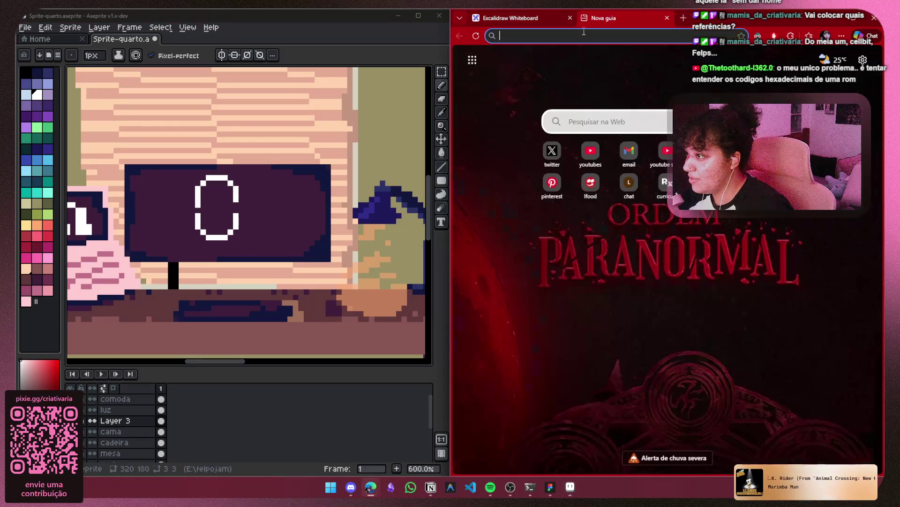
pyautogui.write('cellbit')
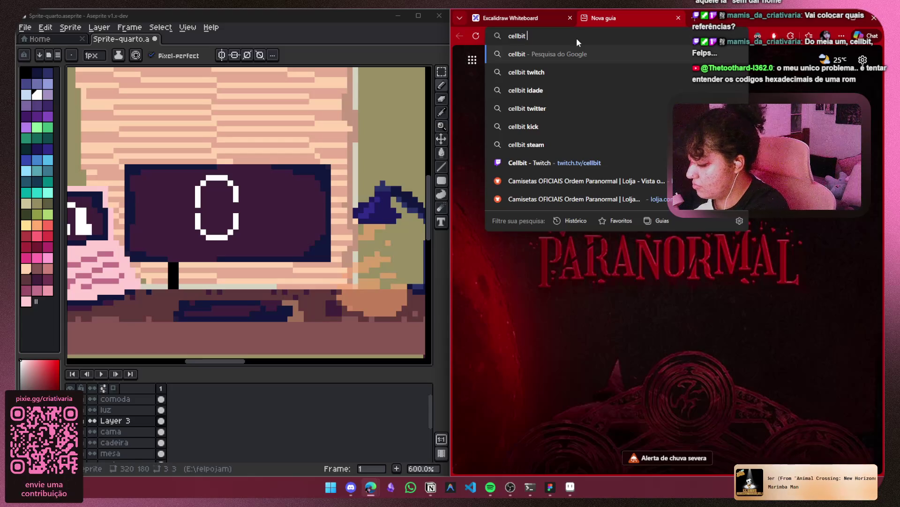
pyautogui.write(' logo')
pyautogui.press('Return')
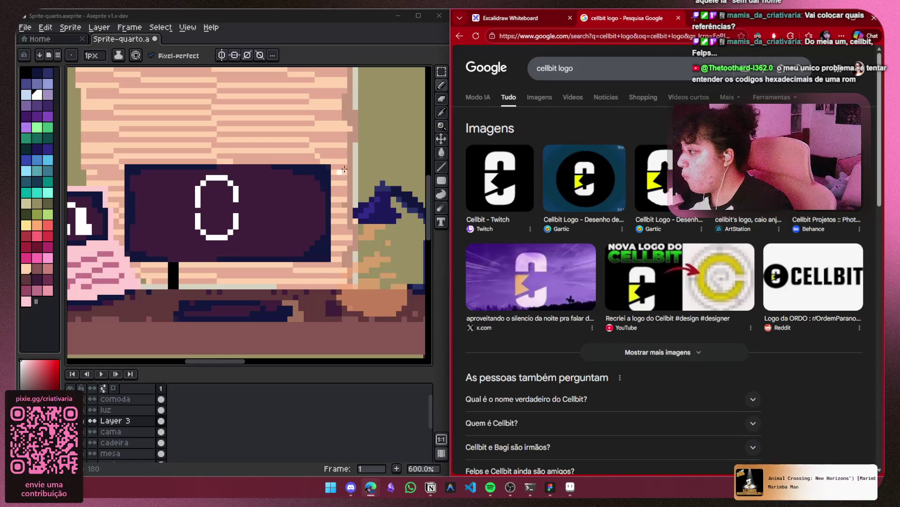
# Erase two white pixels from the C's left edge
pyautogui.scroll(3, 186, 227)
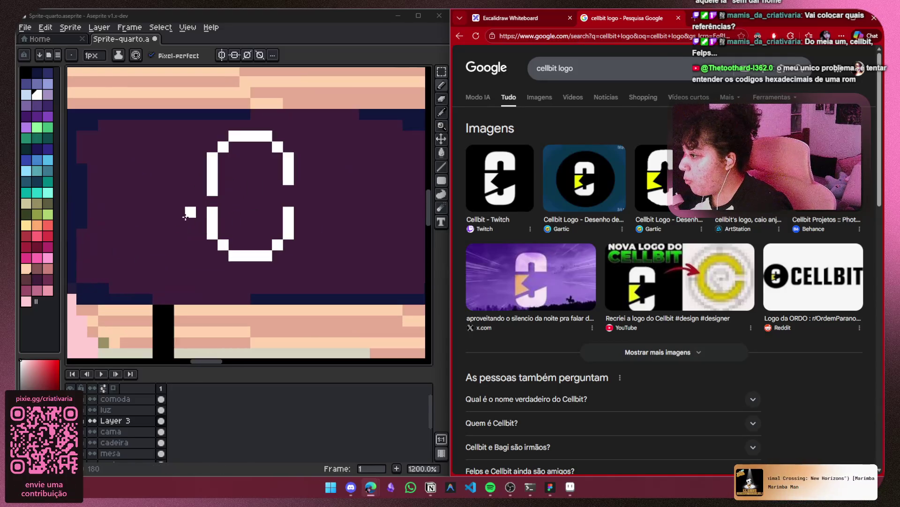
pyautogui.click(441, 99)
pyautogui.click(212, 190)
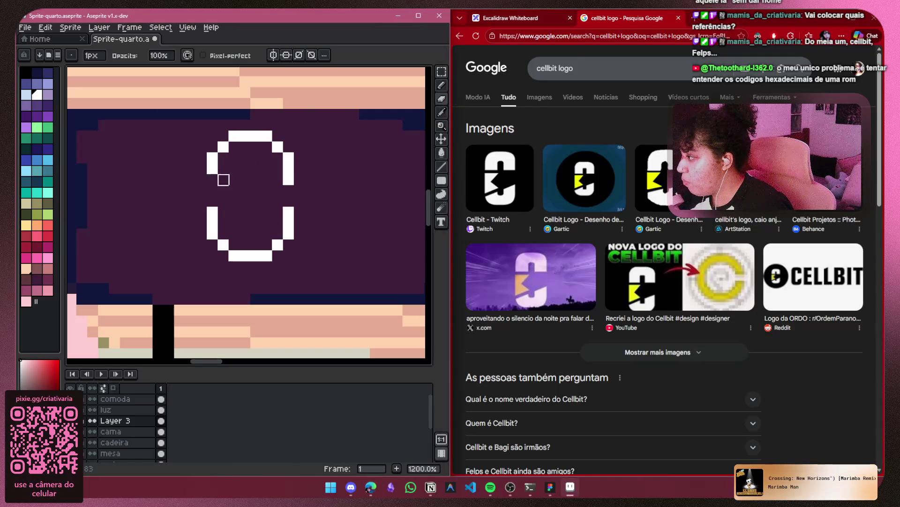
pyautogui.click(212, 169)
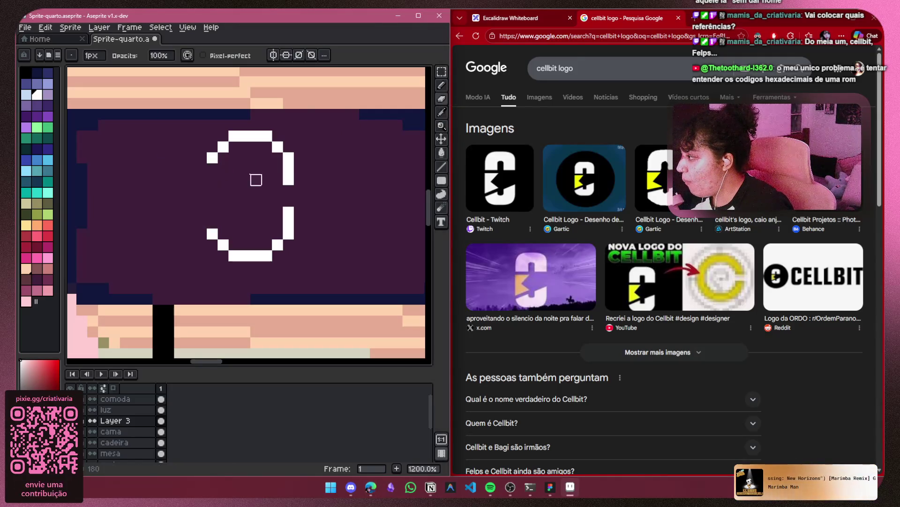
# Draw the inner horizontal notch stroke and extend the C's left edge downward
pyautogui.click(442, 86)
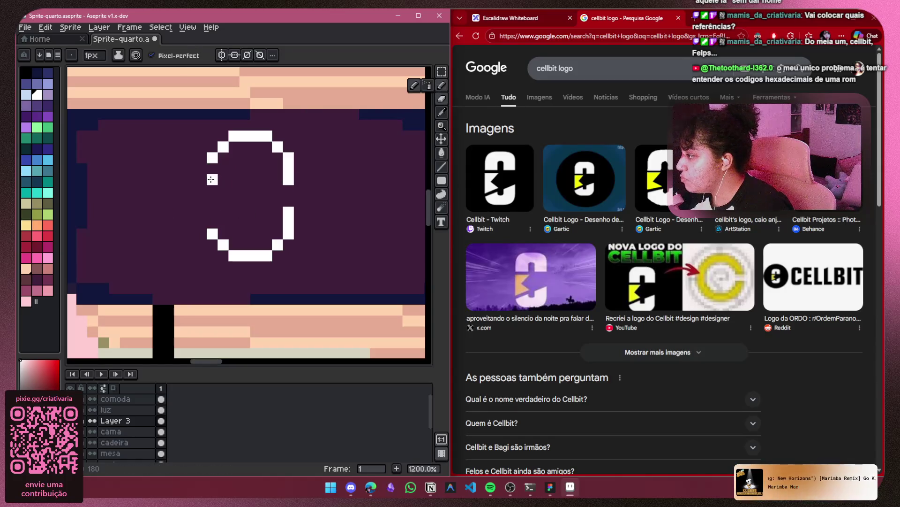
pyautogui.moveTo(212, 179); pyautogui.dragTo(247, 181)
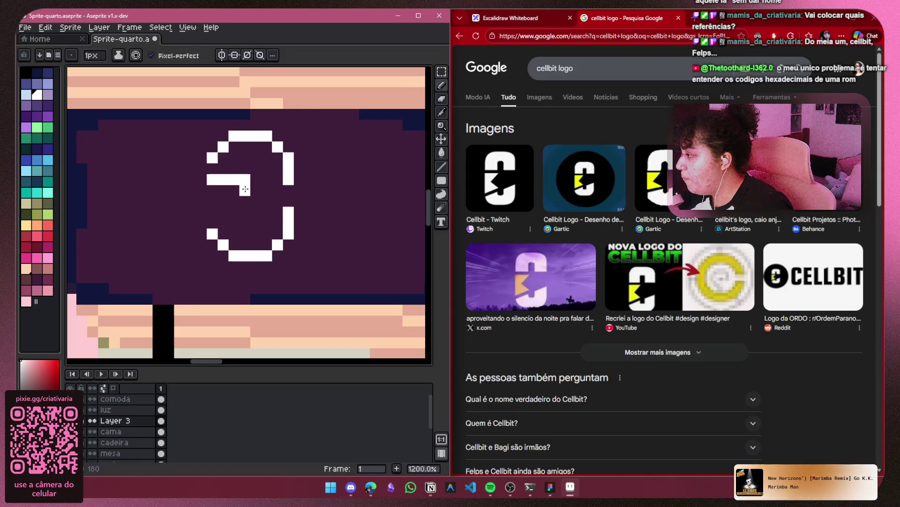
pyautogui.click(234, 211)
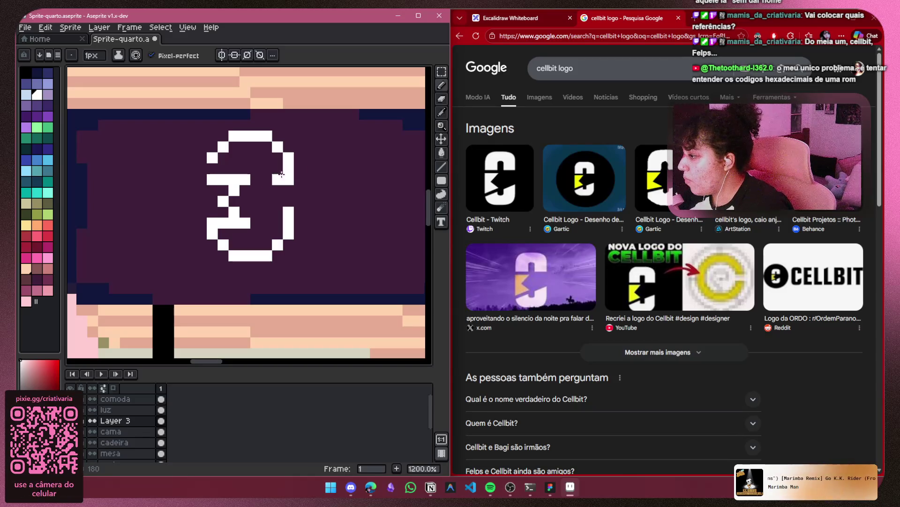
pyautogui.moveTo(208, 181); pyautogui.dragTo(209, 198)
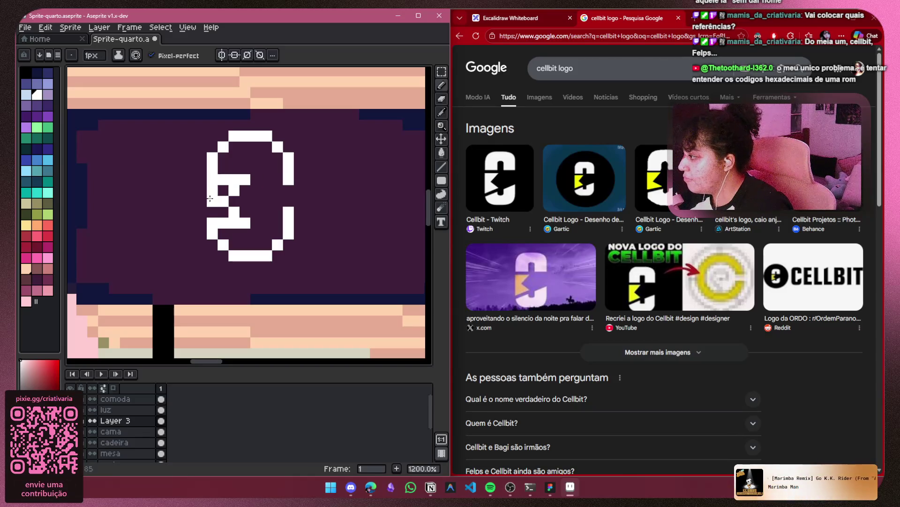
pyautogui.scroll(-5, 236, 185)
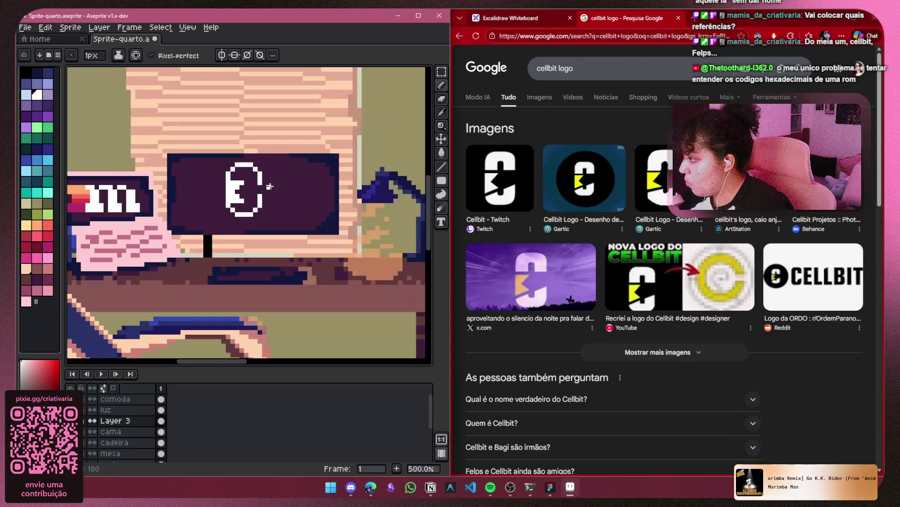
pyautogui.scroll(3, 277, 190)
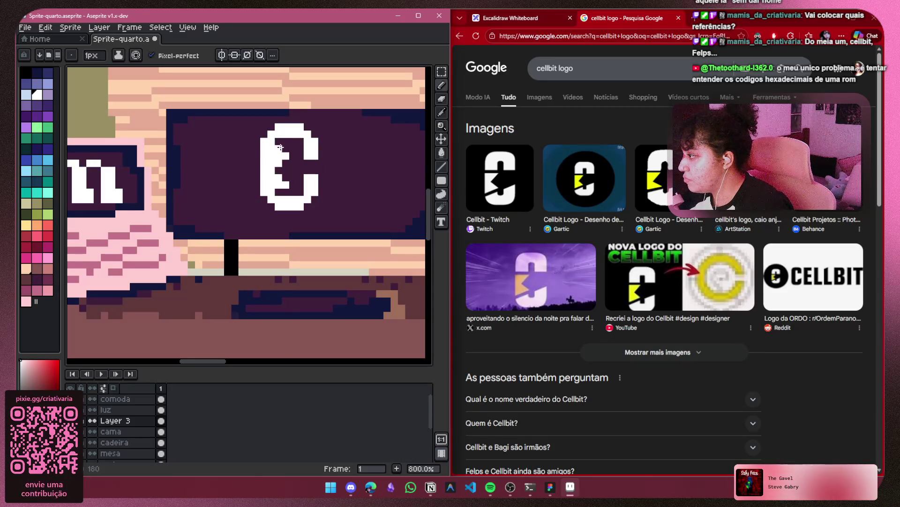
pyautogui.scroll(-5, 351, 149)
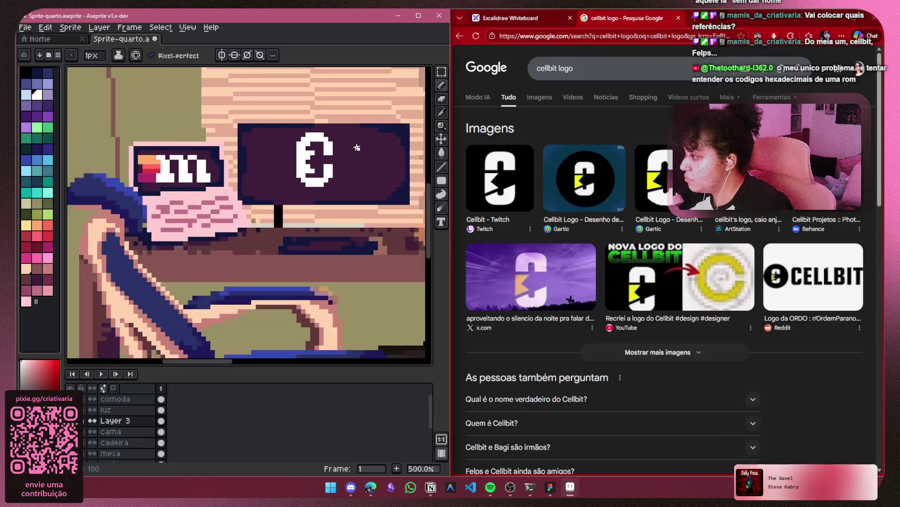
pyautogui.moveTo(362, 145); pyautogui.dragTo(269, 140)
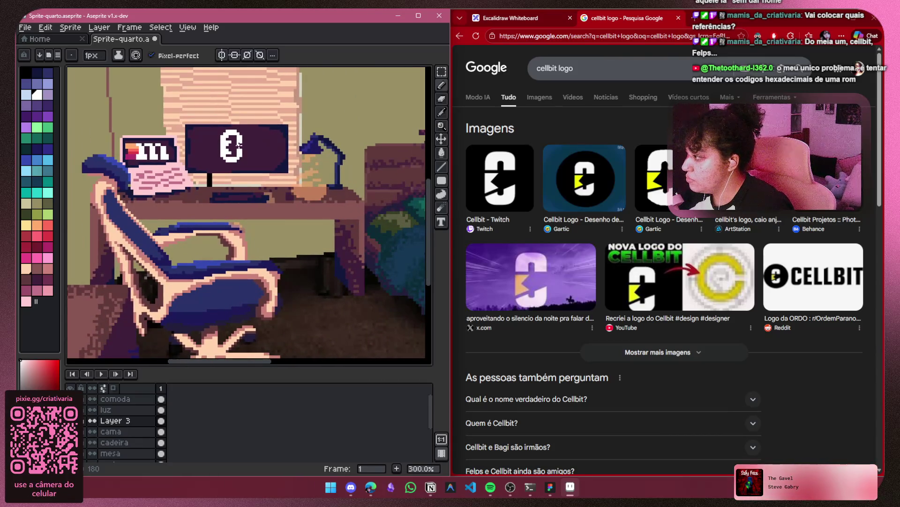
pyautogui.scroll(5, 238, 145)
# Undo the bold fill and inner notch strokes, leaving the thin open C outline
pyautogui.hotkey('ctrl', 'z')
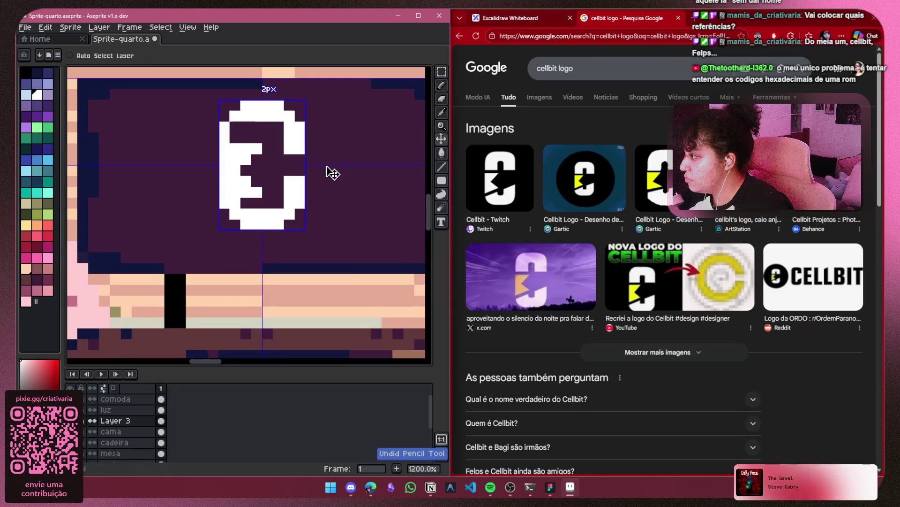
pyautogui.hotkey('ctrl', 'z')
pyautogui.hotkey('ctrl', 'z')
pyautogui.hotkey('ctrl', 'z')
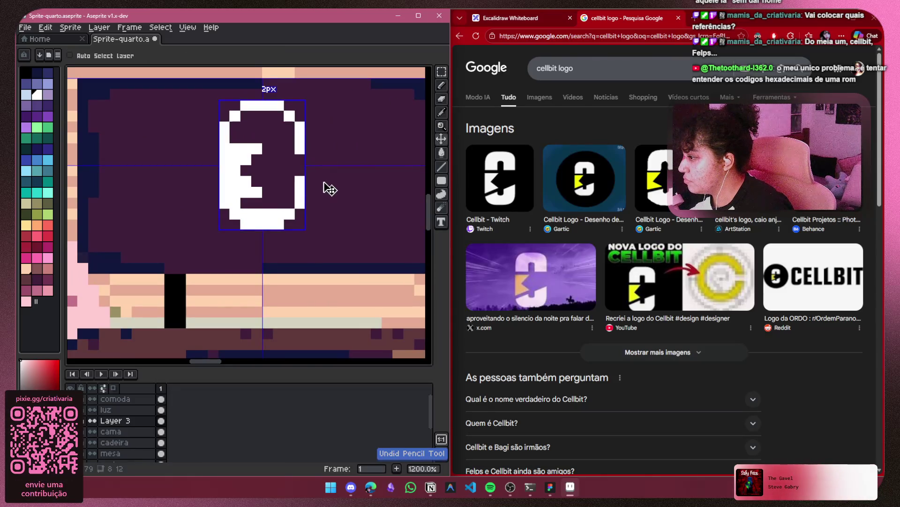
pyautogui.hotkey('ctrl', 'z')
pyautogui.hotkey('ctrl', 'z')
pyautogui.hotkey('ctrl', 'z')
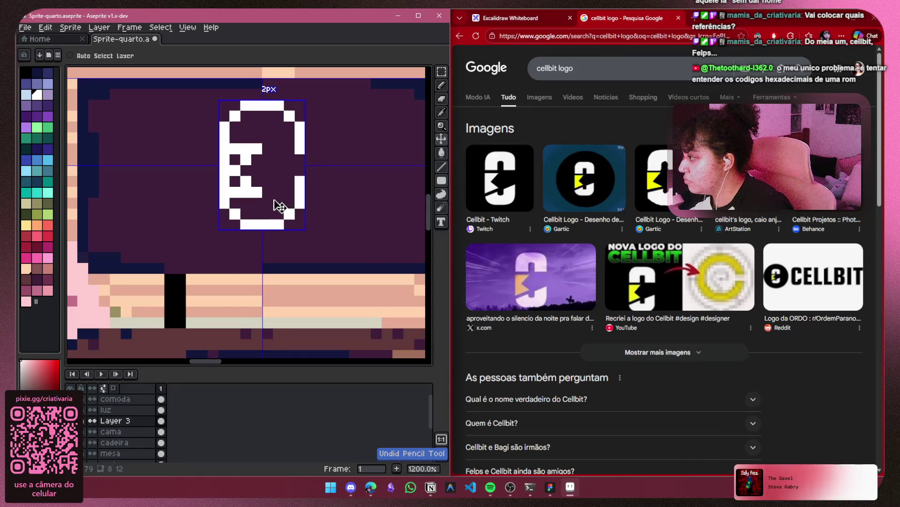
pyautogui.hotkey('ctrl', 'z')
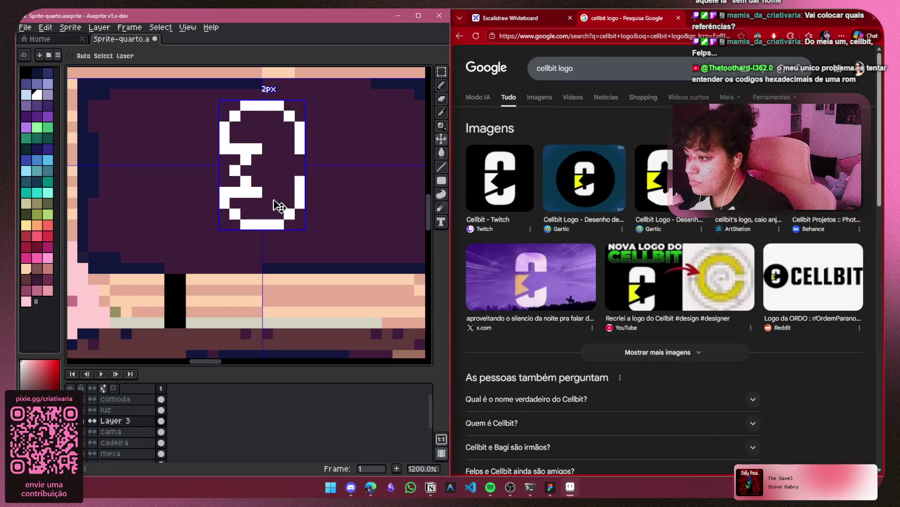
pyautogui.press('b')
pyautogui.click(268, 202)
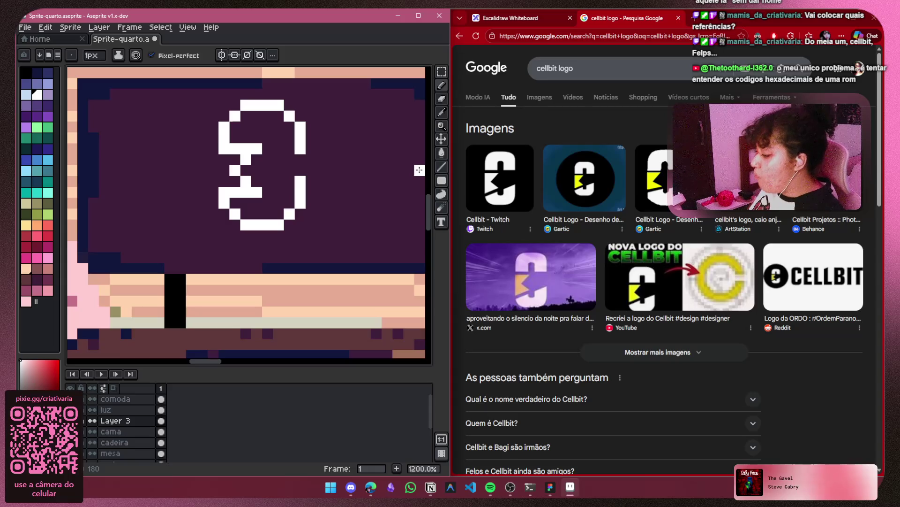
pyautogui.hotkey('ctrl', 'z')
pyautogui.hotkey('ctrl', 'z')
pyautogui.hotkey('ctrl', 'z')
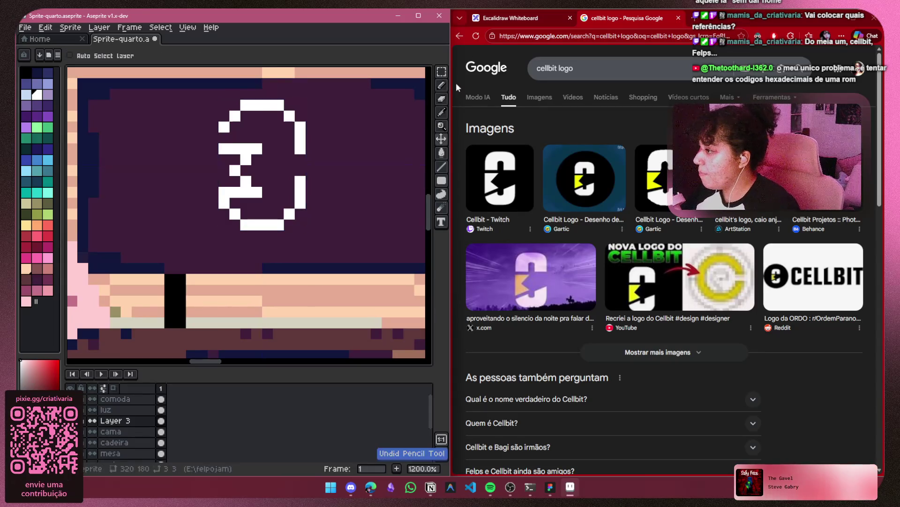
pyautogui.hotkey('ctrl', 'z')
pyautogui.hotkey('ctrl', 'z')
pyautogui.hotkey('ctrl', 'z')
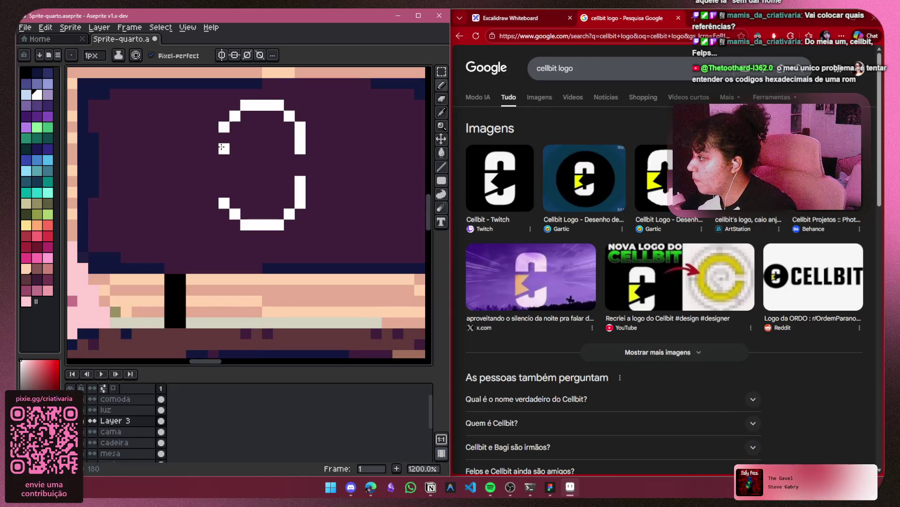
# Move the lower half of the C down two pixels
pyautogui.press('m')
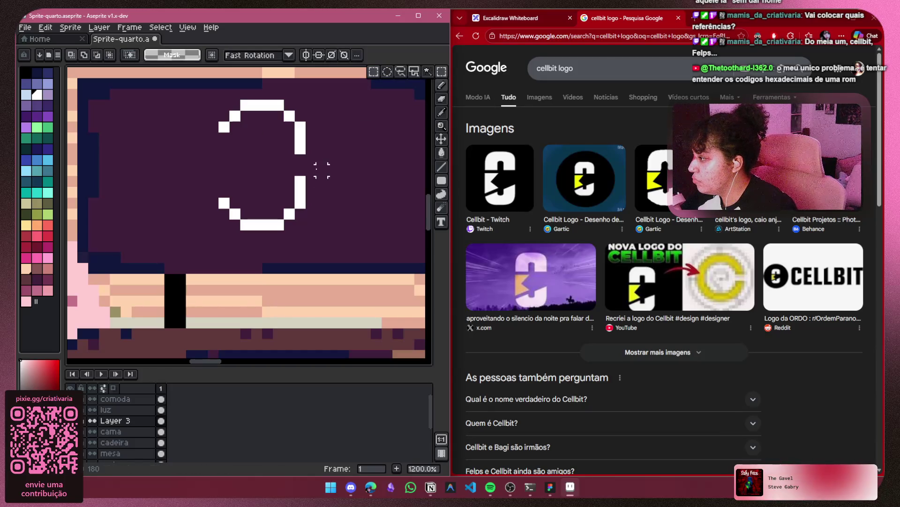
pyautogui.moveTo(321, 170); pyautogui.dragTo(206, 243)
pyautogui.moveTo(281, 209); pyautogui.dragTo(281, 227)
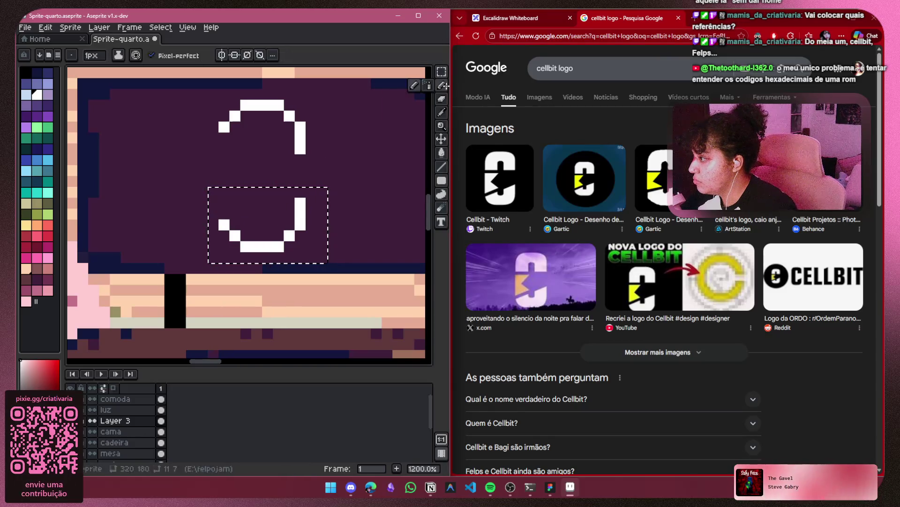
pyautogui.press('b')
pyautogui.hotkey('ctrl', 'd')
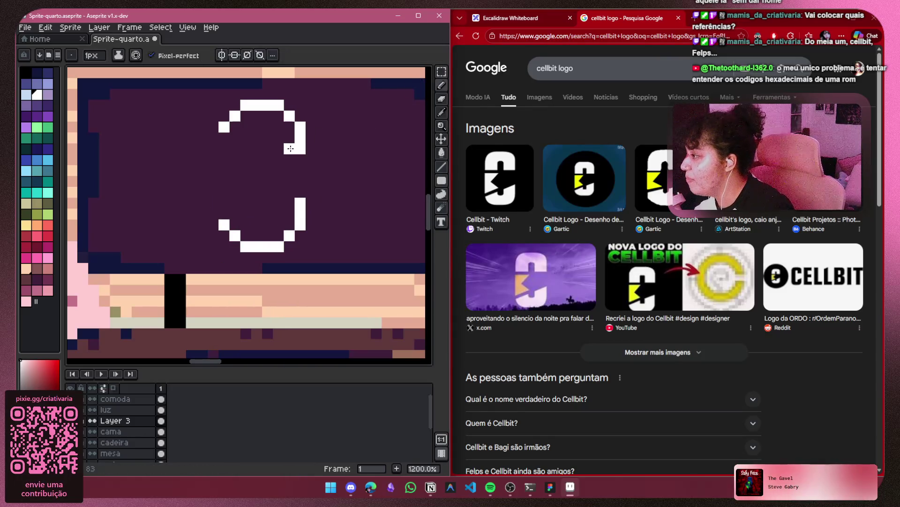
# Thicken the C with white pencil strokes and fill its lower inner steps
pyautogui.moveTo(289, 149)
pyautogui.mouseDown()
pyautogui.moveTo(289, 126)
pyautogui.moveTo(237, 127)
pyautogui.mouseUp()
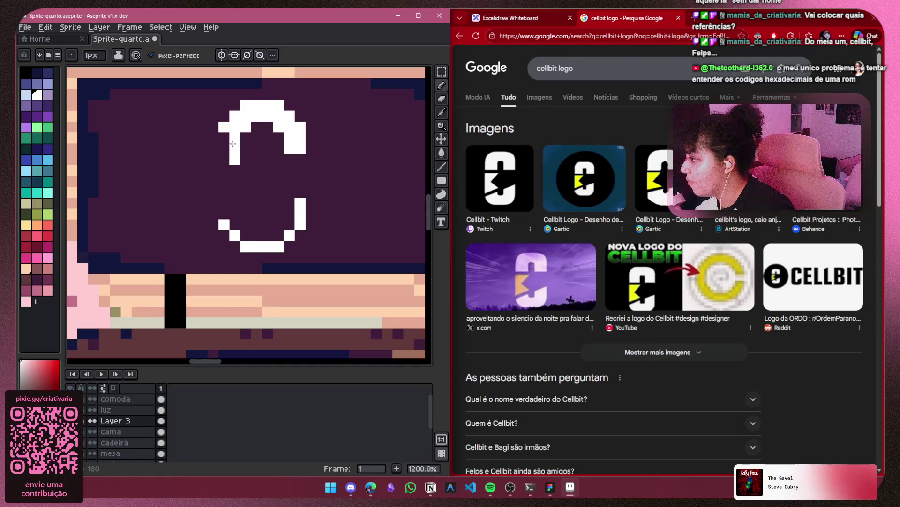
pyautogui.hotkey('ctrl', 'z')
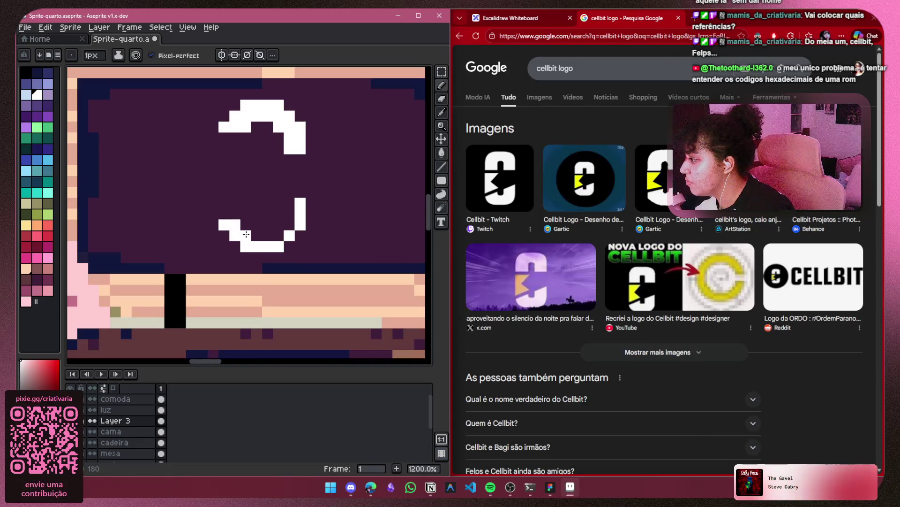
pyautogui.click(248, 224)
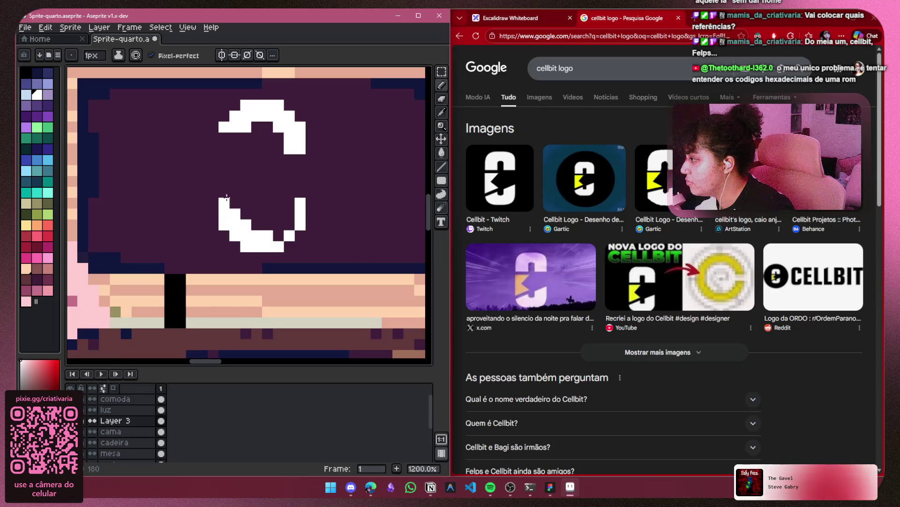
pyautogui.click(279, 224)
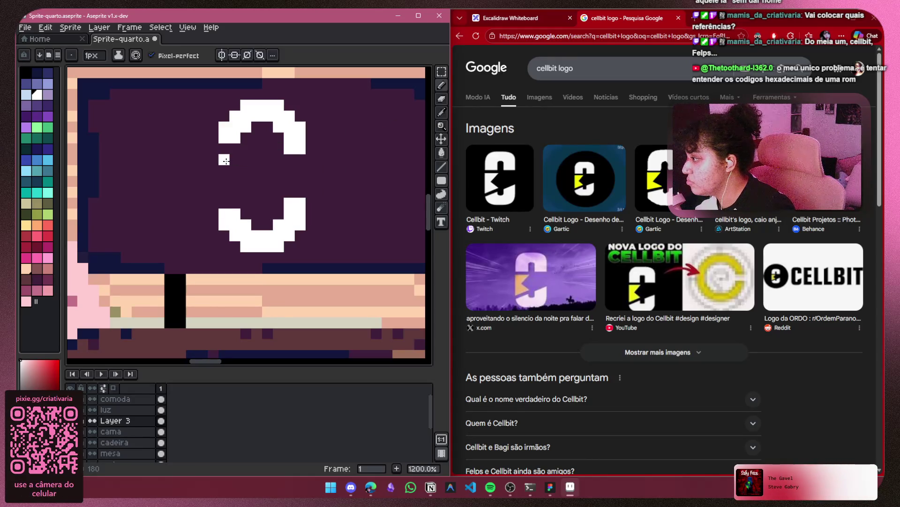
pyautogui.moveTo(237, 161)
pyautogui.mouseDown()
pyautogui.moveTo(257, 159)
pyautogui.moveTo(229, 177)
pyautogui.mouseUp()
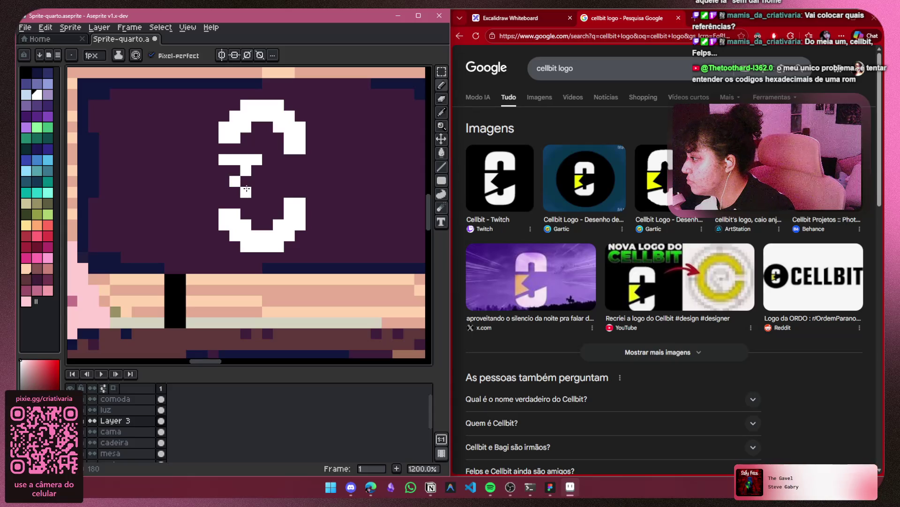
pyautogui.press('v')
pyautogui.hotkey('ctrl', 'z')
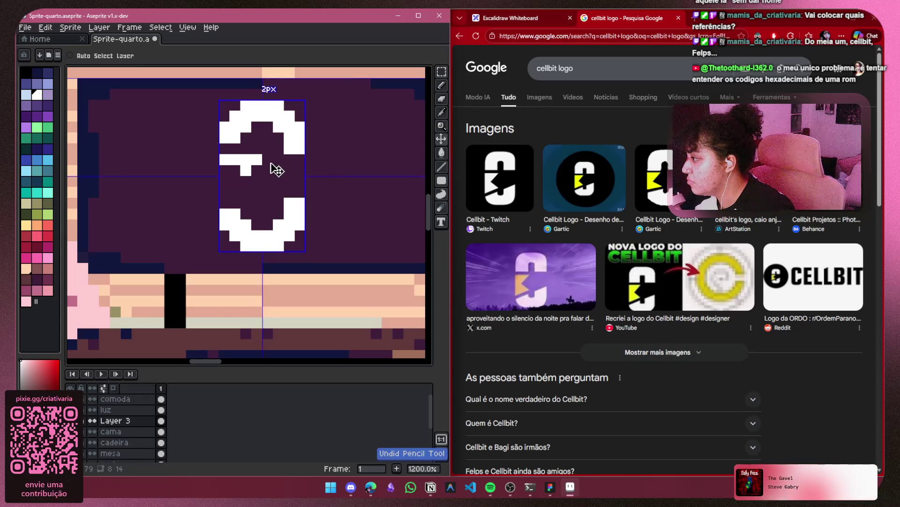
pyautogui.press('b')
pyautogui.click(264, 149)
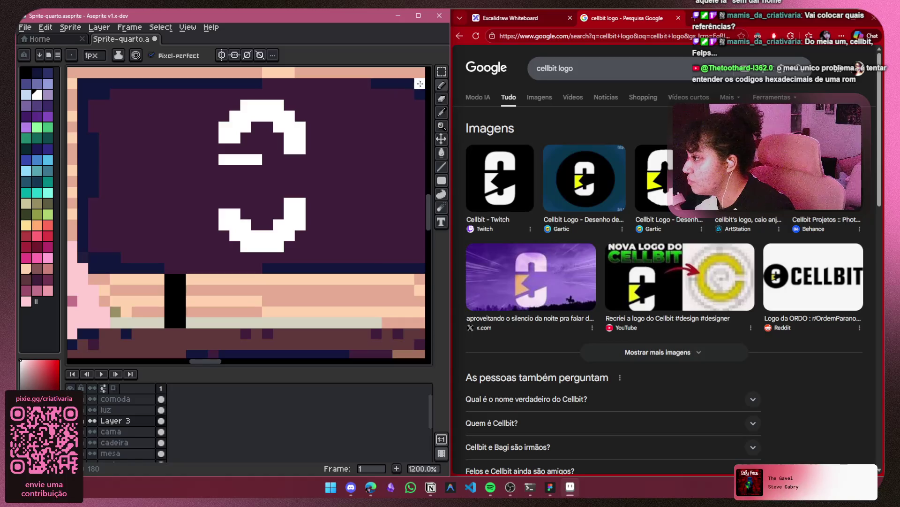
# Raise the C's top half one pixel and draw the diagonal notch across its middle
pyautogui.press('m')
pyautogui.moveTo(341, 87)
pyautogui.mouseDown()
pyautogui.moveTo(227, 169)
pyautogui.moveTo(195, 177)
pyautogui.mouseUp()
pyautogui.moveTo(300, 149); pyautogui.dragTo(300, 139)
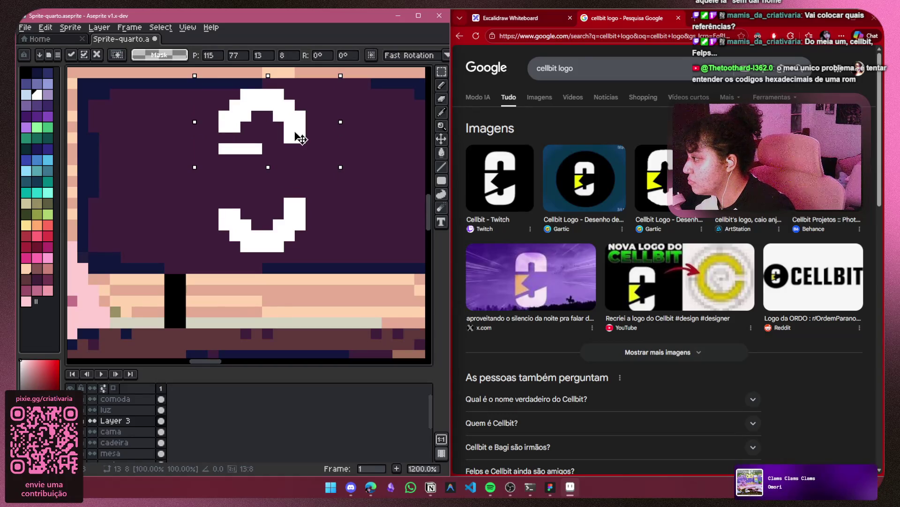
pyautogui.press('b')
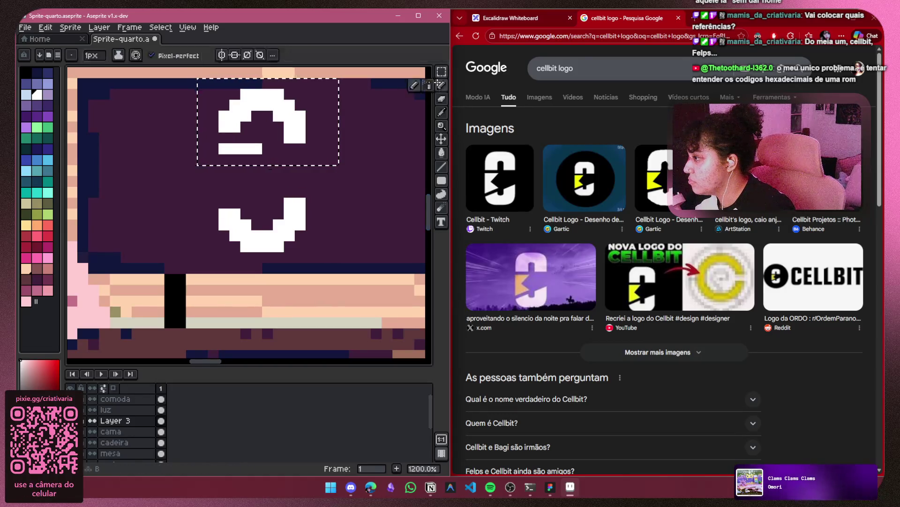
pyautogui.click(261, 155)
pyautogui.hotkey('ctrl', 'd')
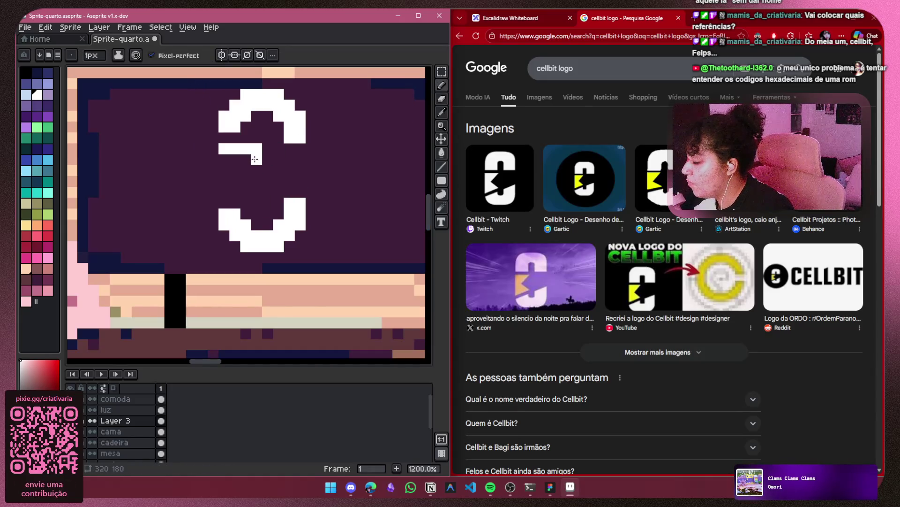
pyautogui.click(245, 181)
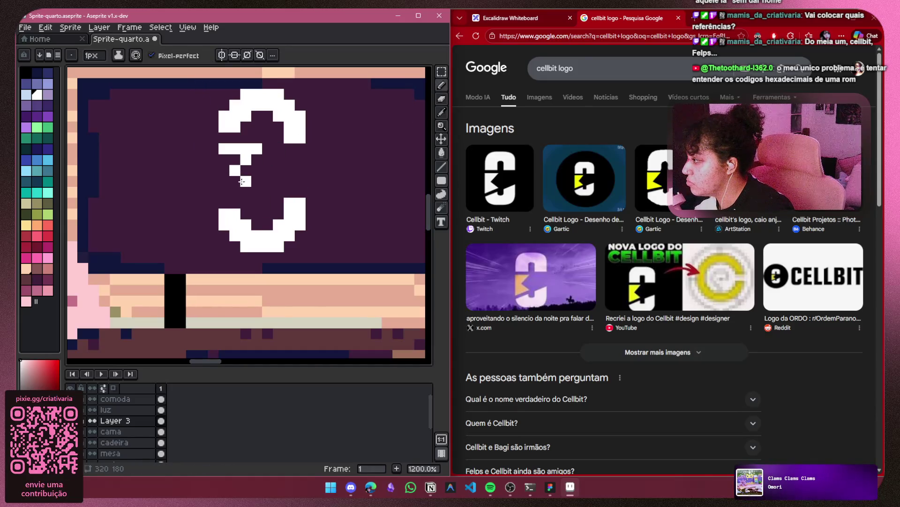
pyautogui.click(256, 193)
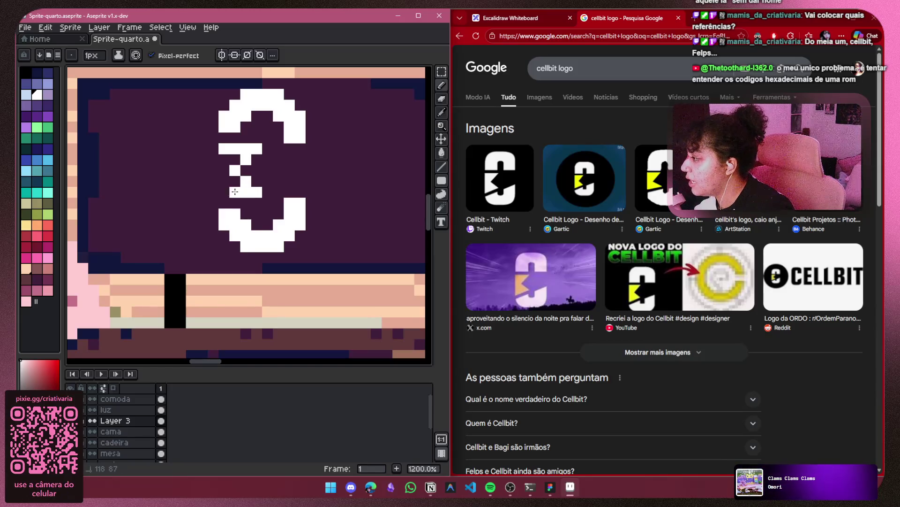
pyautogui.moveTo(225, 190); pyautogui.dragTo(231, 156)
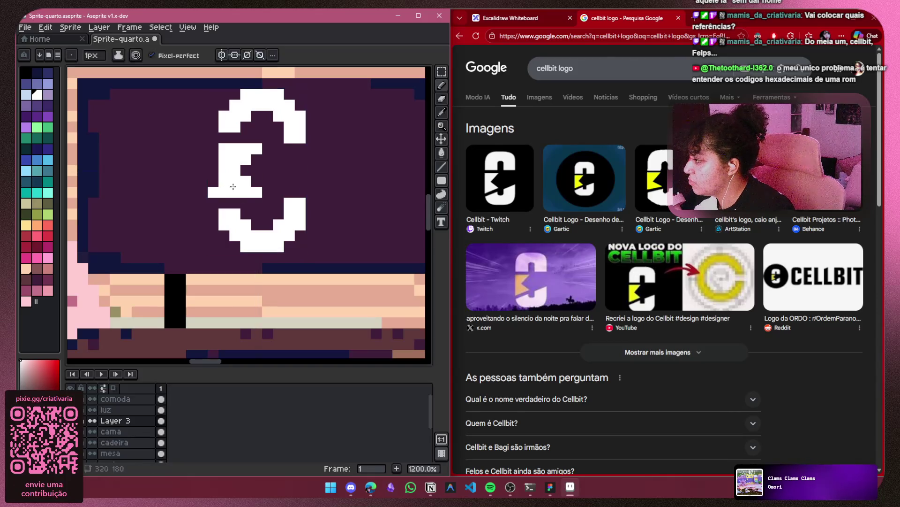
pyautogui.scroll(-6, 268, 149)
# Pan and zoom out to view the whole bedroom scene
pyautogui.moveTo(307, 162); pyautogui.dragTo(335, 163)
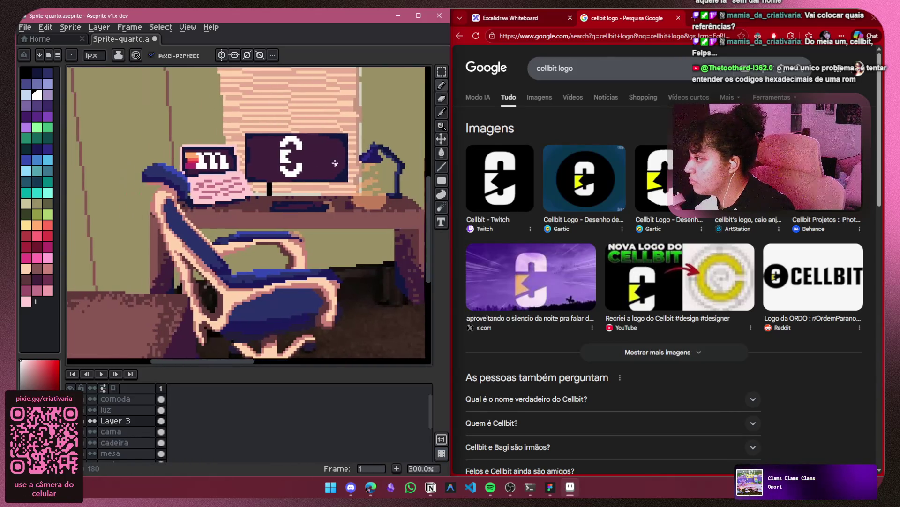
pyautogui.scroll(-3, 295, 175)
pyautogui.scroll(2, 277, 175)
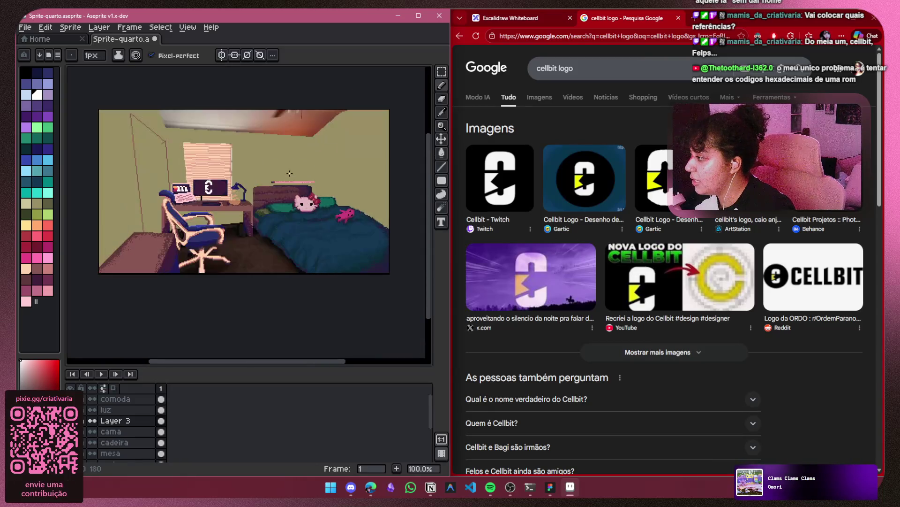
pyautogui.moveTo(276, 175); pyautogui.dragTo(285, 189)
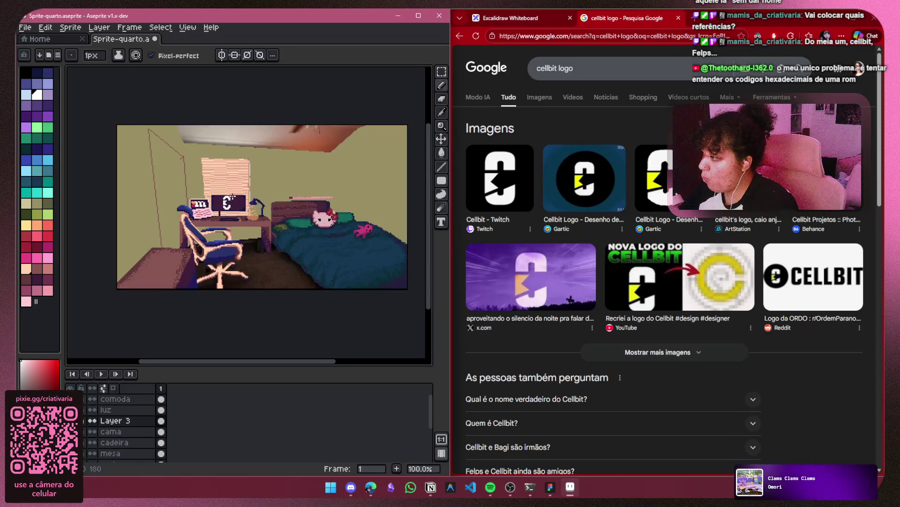
pyautogui.scroll(4, 224, 199)
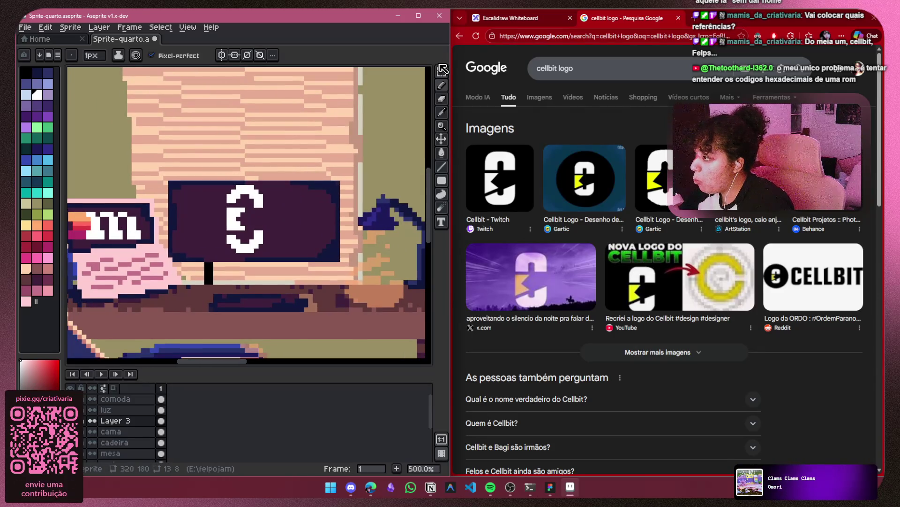
# Select the C logo and scale it down to about 9×11 pixels
pyautogui.click(443, 69)
pyautogui.scroll(2, 217, 175)
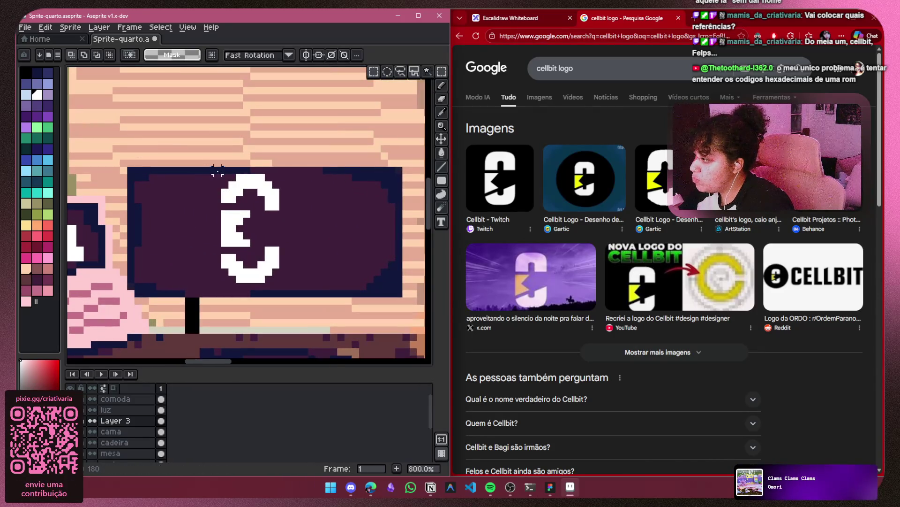
pyautogui.moveTo(217, 170)
pyautogui.mouseDown()
pyautogui.moveTo(312, 182)
pyautogui.moveTo(302, 283)
pyautogui.moveTo(274, 274)
pyautogui.moveTo(280, 245)
pyautogui.moveTo(264, 250)
pyautogui.mouseUp()
pyautogui.click(289, 282)
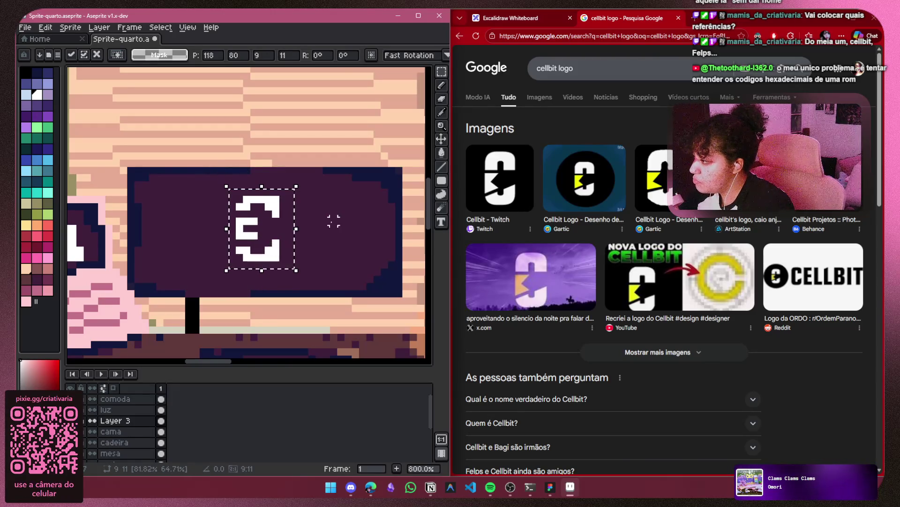
pyautogui.press('Return')
pyautogui.scroll(-6, 219, 157)
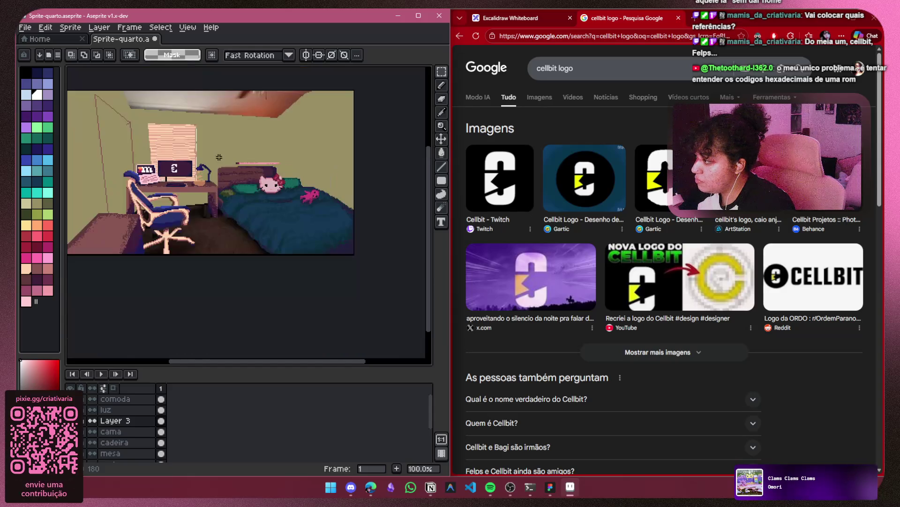
pyautogui.scroll(6, 169, 167)
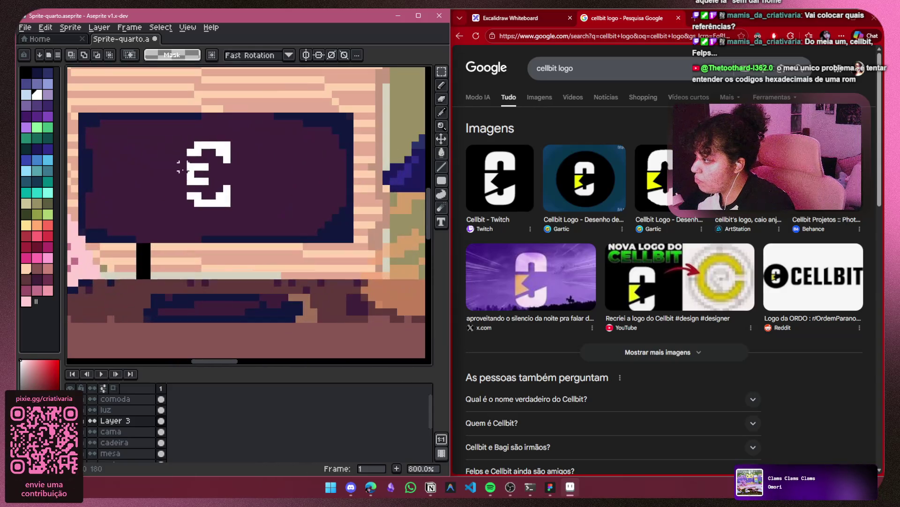
# Undo the last pencil stroke on the desk and look over the whole bedroom
pyautogui.click(441, 85)
pyautogui.scroll(-3, 313, 149)
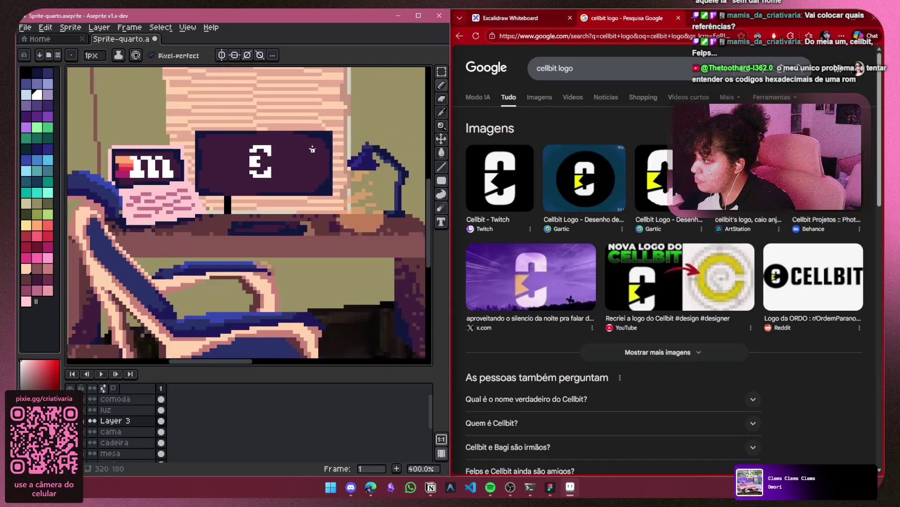
pyautogui.scroll(5, 260, 180)
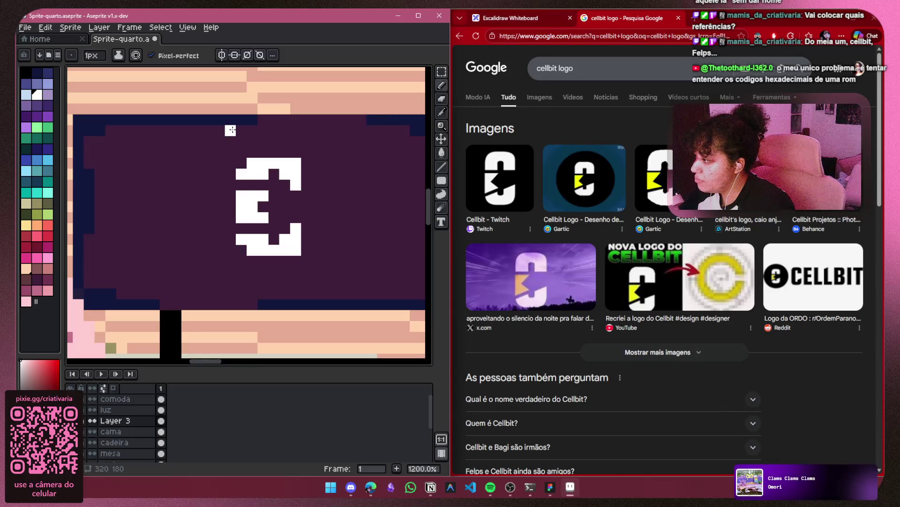
pyautogui.scroll(-3, 360, 142)
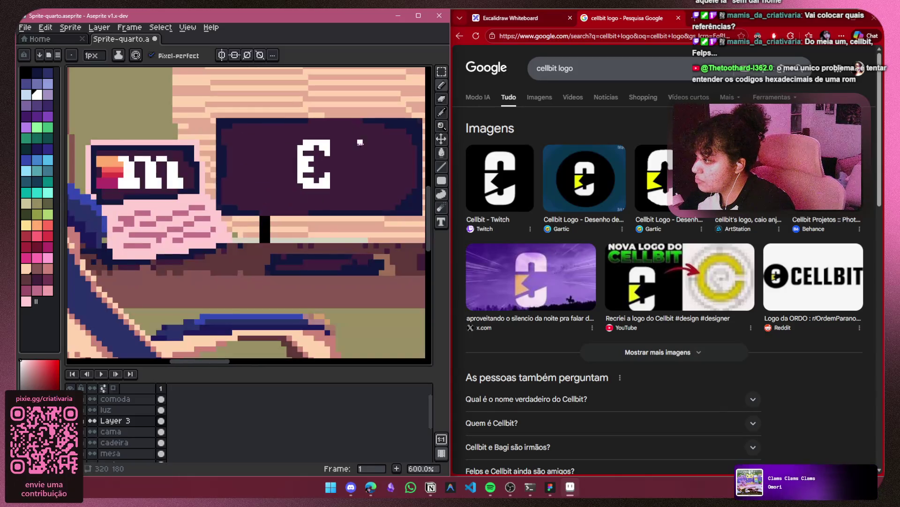
pyautogui.moveTo(360, 142); pyautogui.dragTo(307, 164)
pyautogui.hotkey('ctrl', 'z')
pyautogui.scroll(-5, 308, 164)
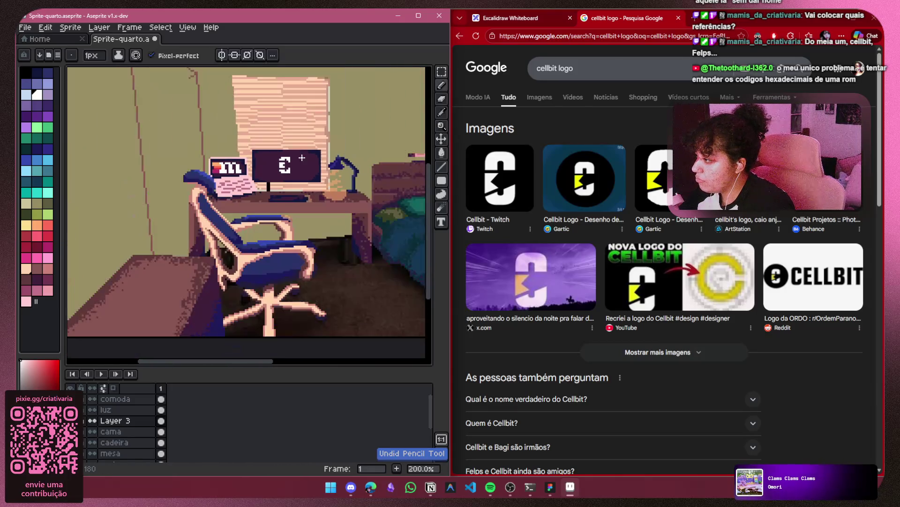
pyautogui.scroll(2, 182, 150)
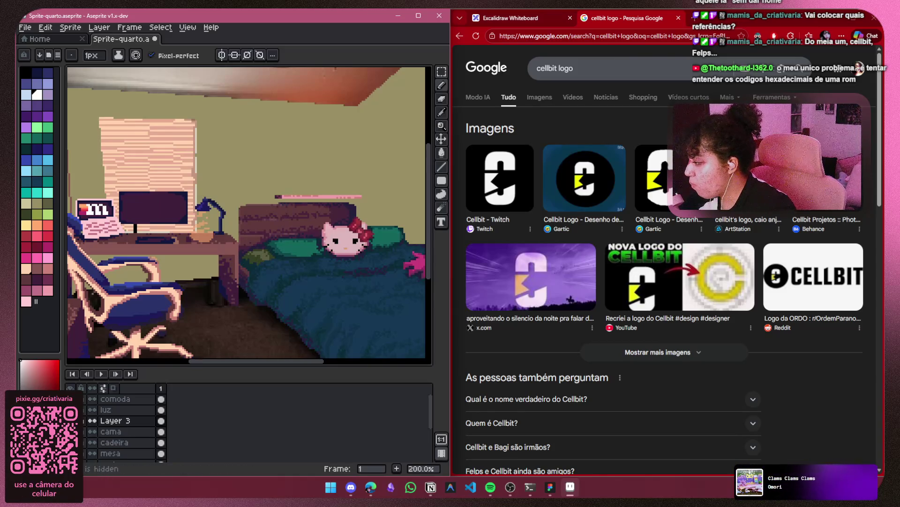
pyautogui.scroll(-2, 262, 254)
pyautogui.scroll(1, 262, 254)
pyautogui.moveTo(262, 254); pyautogui.dragTo(271, 246)
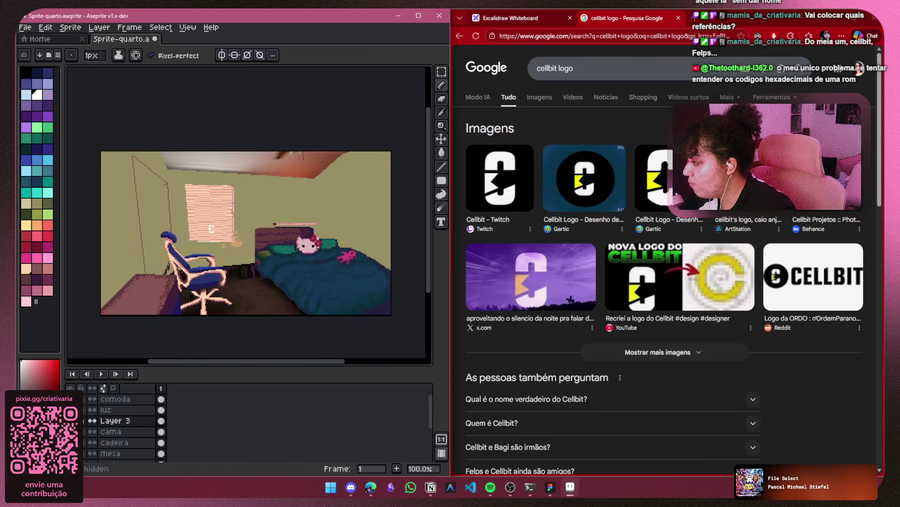
pyautogui.scroll(-1, 243, 248)
pyautogui.scroll(-5, 185, 409)
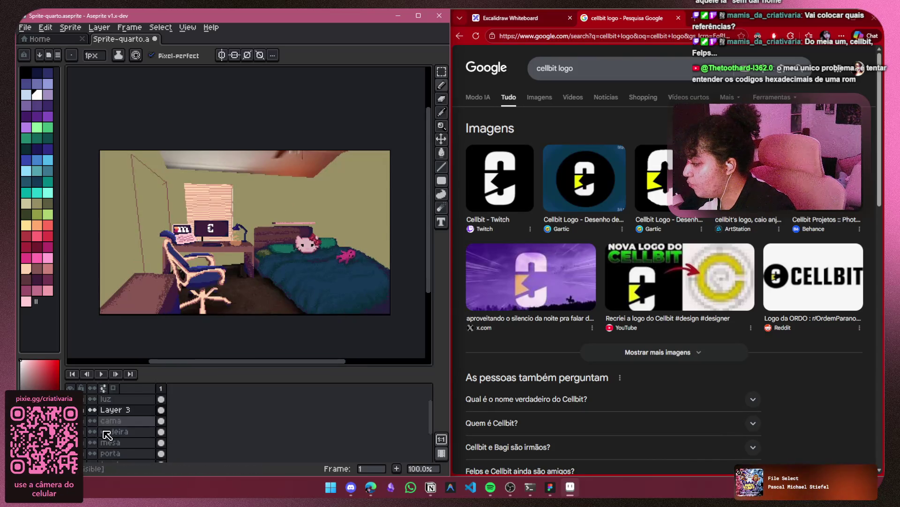
# Toggle the painted wall layer off and back on to compare with the reference photo
pyautogui.click(70, 445)
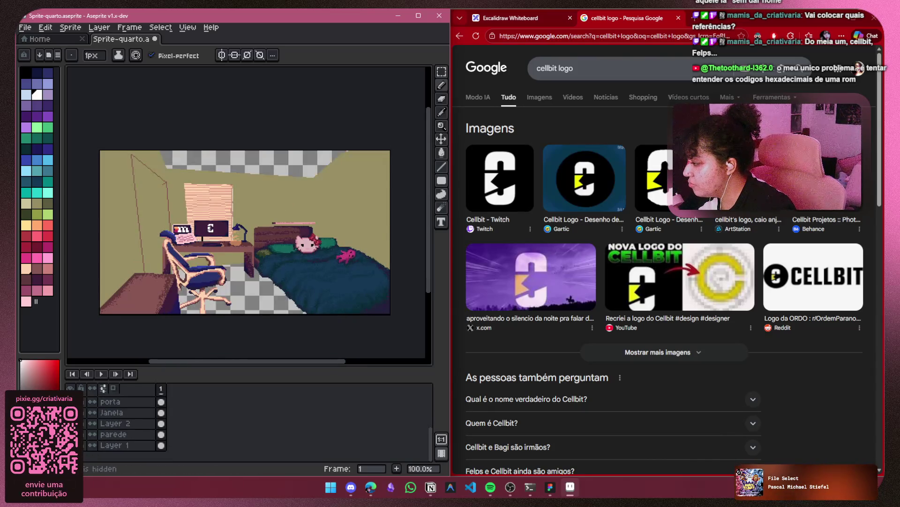
pyautogui.click(69, 445)
pyautogui.click(70, 433)
pyautogui.click(69, 434)
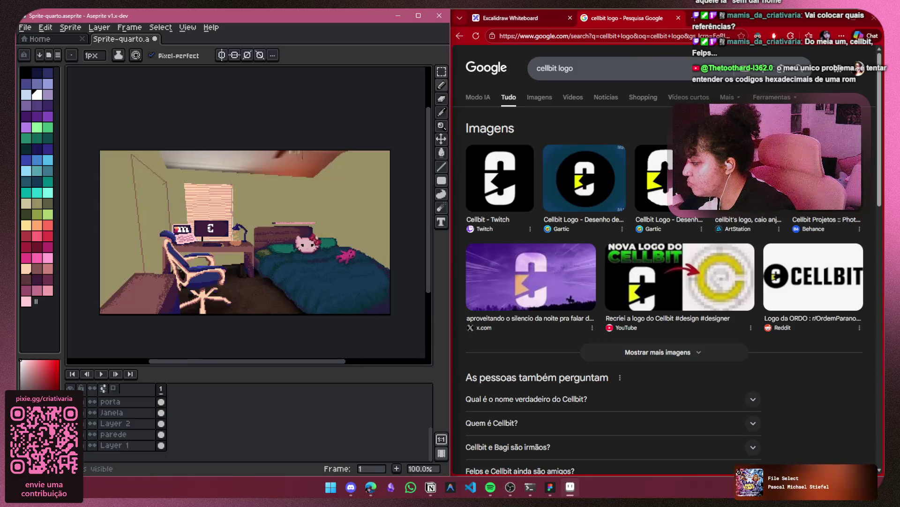
pyautogui.scroll(-4, 671, 269)
pyautogui.scroll(-4, 670, 270)
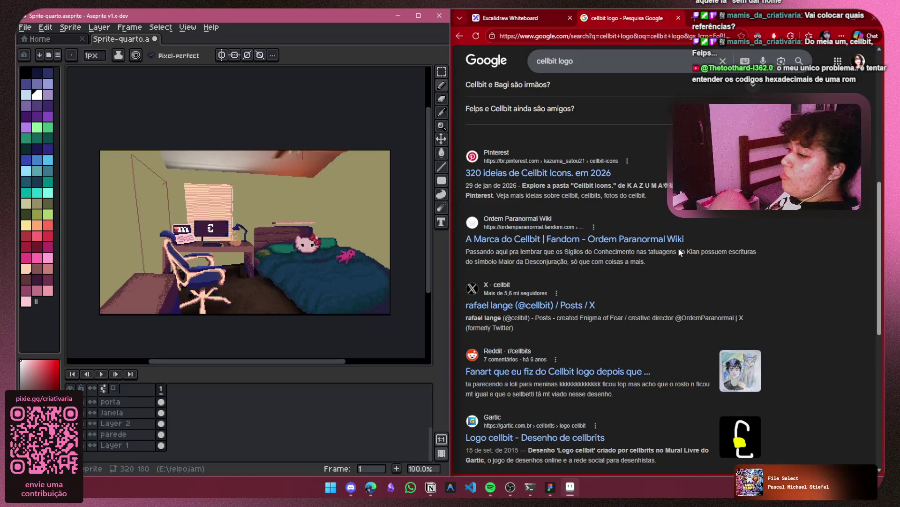
# Close the Cellbit logo search tab in the browser
pyautogui.click(685, 21)
pyautogui.click(682, 20)
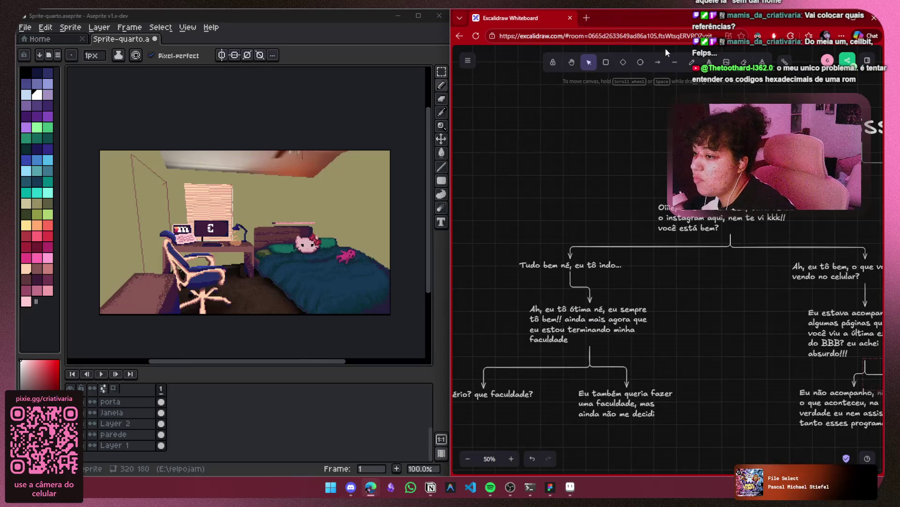
pyautogui.hscroll(5, 650, 82)
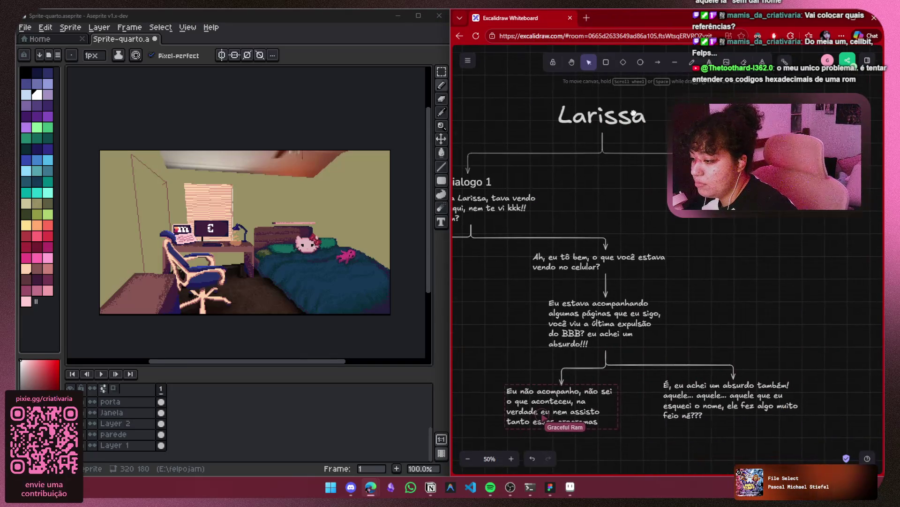
pyautogui.scroll(2, 248, 237)
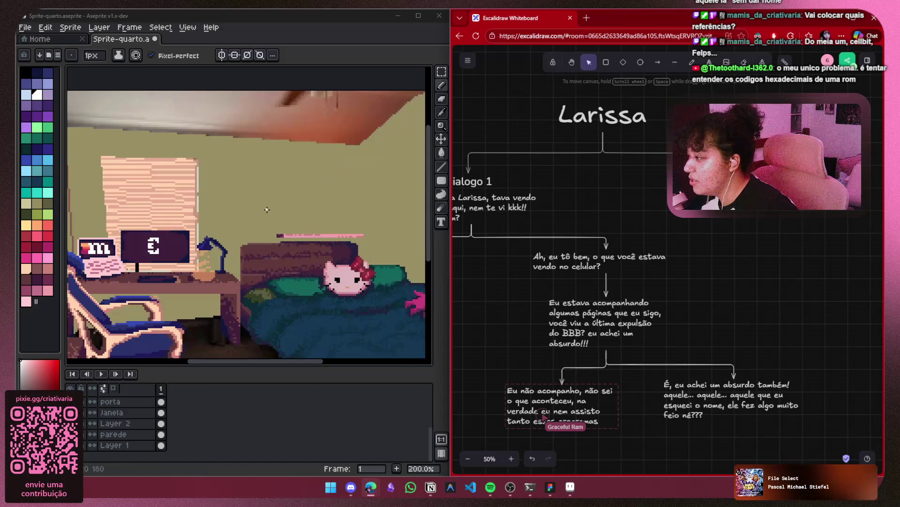
pyautogui.scroll(1, 248, 238)
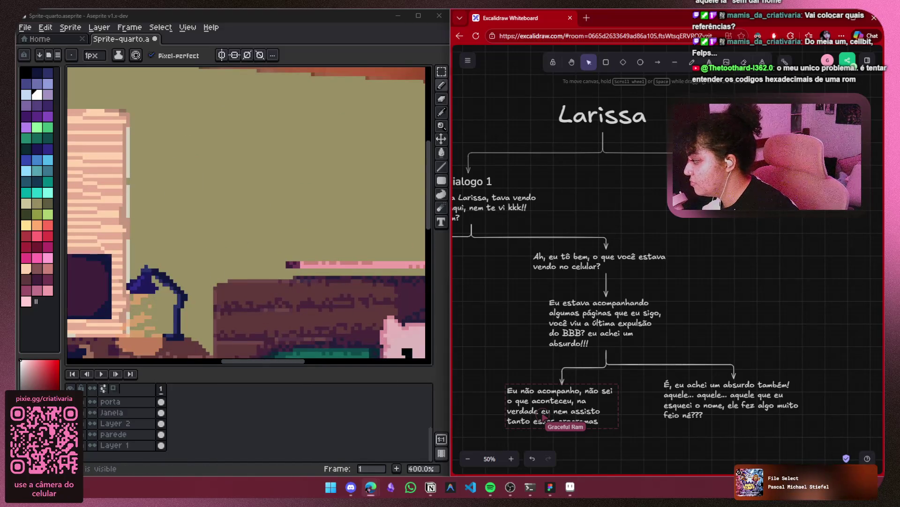
pyautogui.scroll(-2, 249, 238)
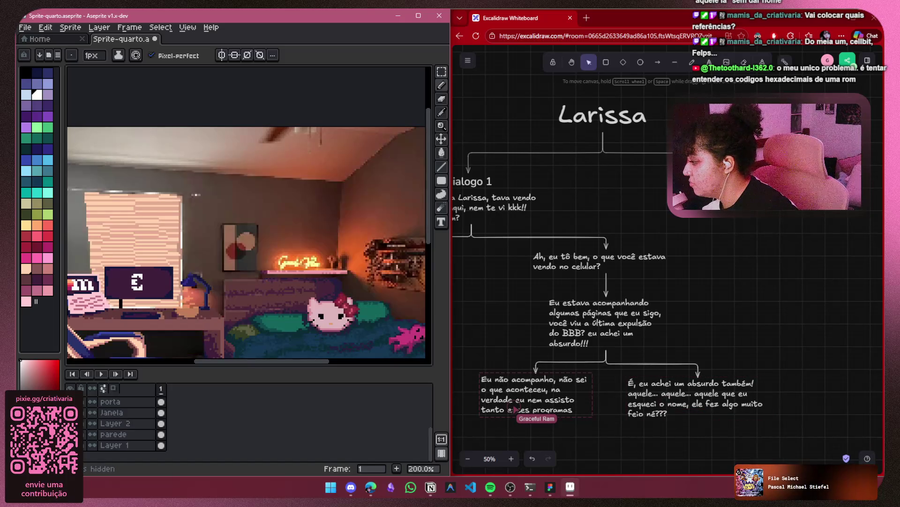
# Toggle the Janela window blinds layer off and on again
pyautogui.click(70, 412)
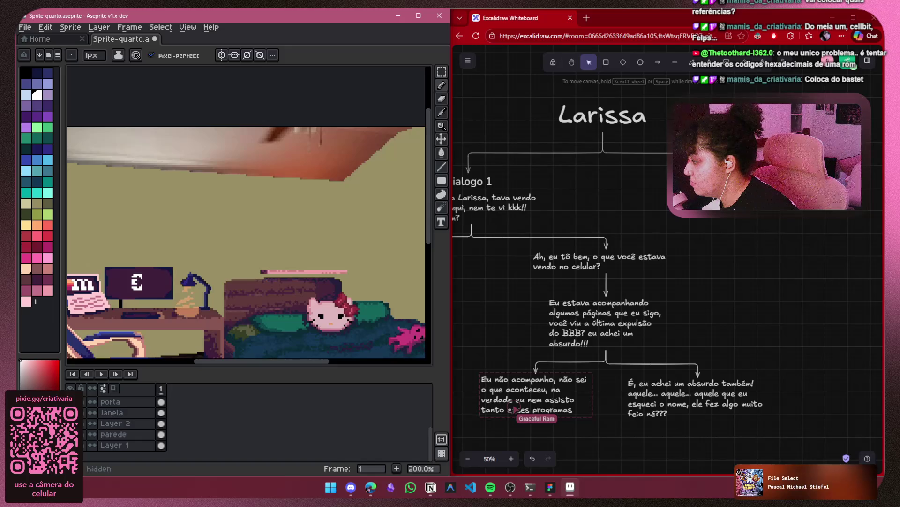
pyautogui.click(70, 413)
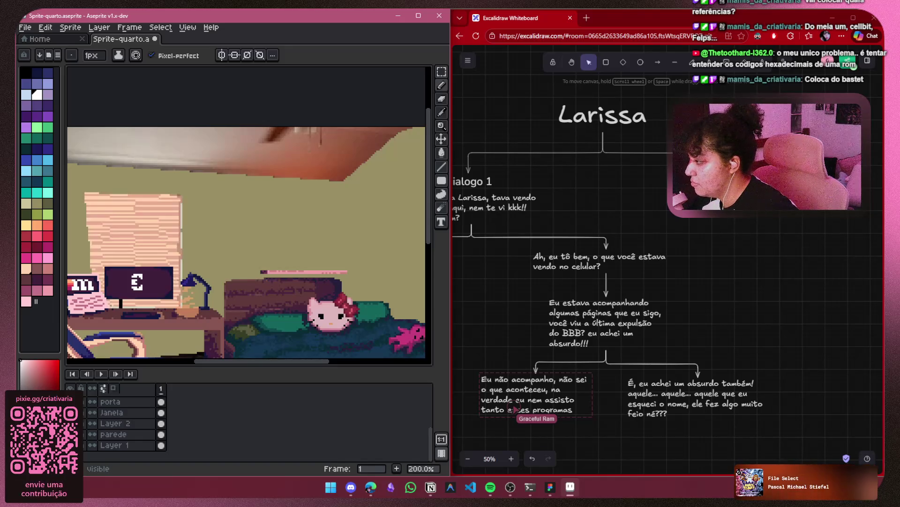
pyautogui.click(71, 413)
pyautogui.click(70, 412)
pyautogui.moveTo(164, 249)
pyautogui.mouseDown()
pyautogui.moveTo(264, 251)
pyautogui.moveTo(180, 245)
pyautogui.mouseUp()
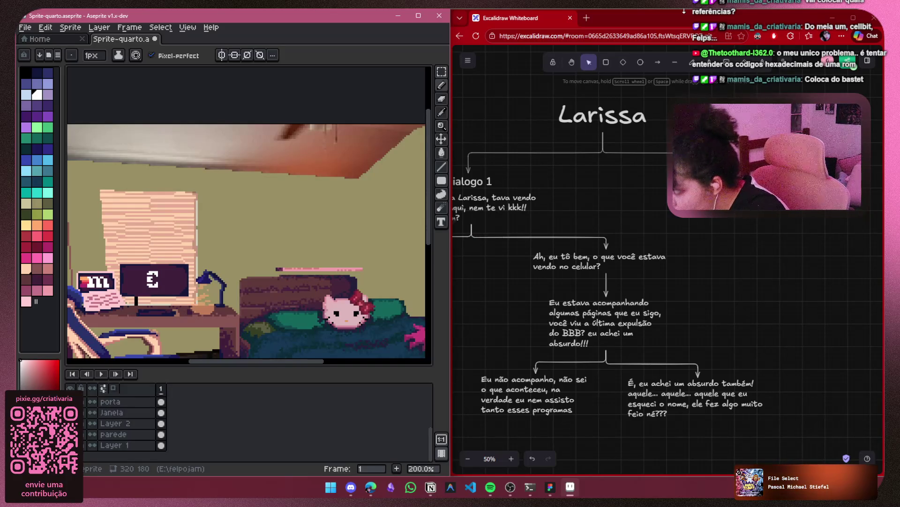
# Search Google for 'bastet logo' in a new tab
pyautogui.click(556, 34)
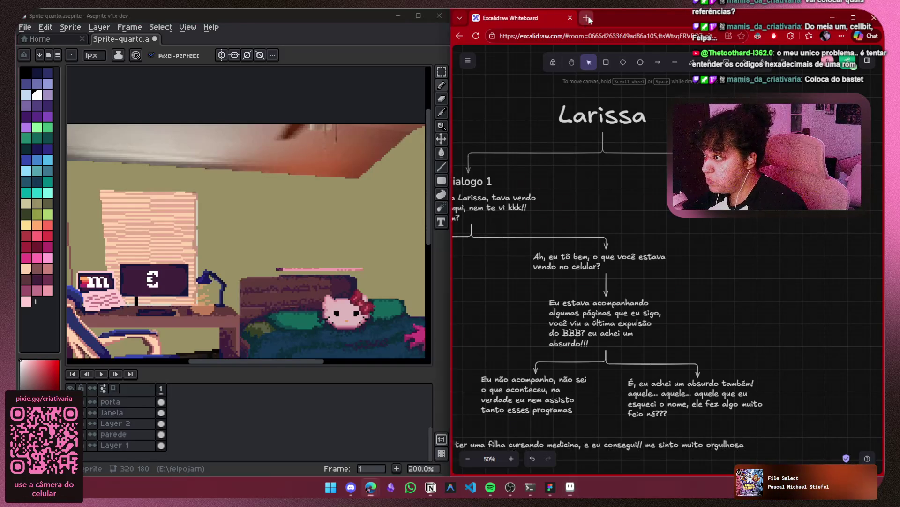
pyautogui.hotkey('ctrl', 't')
pyautogui.write('bastet')
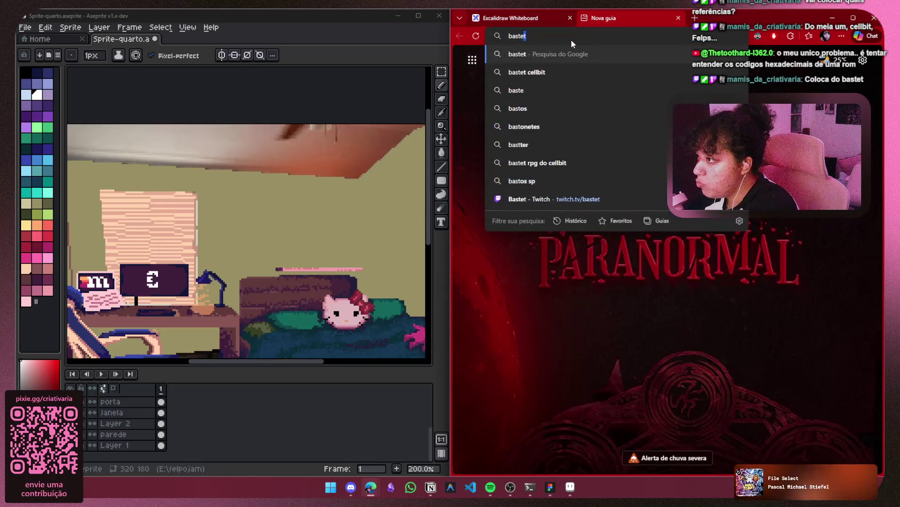
pyautogui.write(' logog')
pyautogui.press('Return')
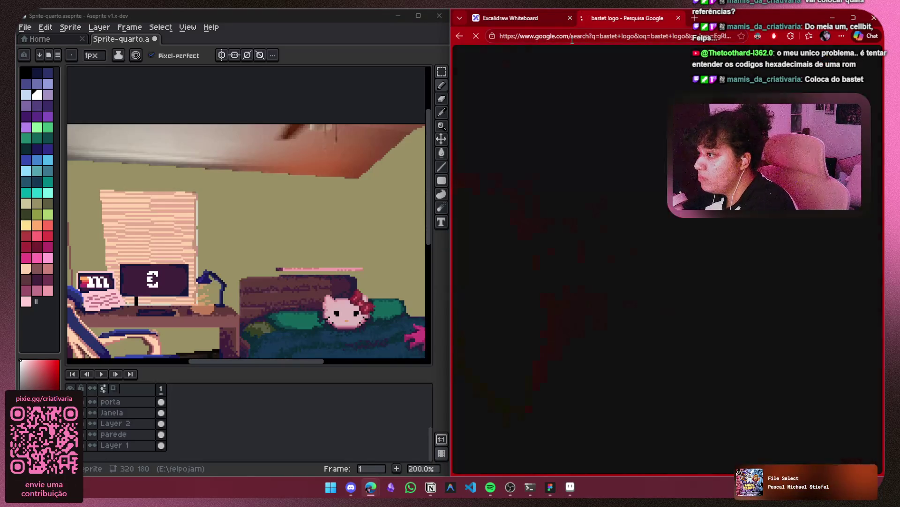
pyautogui.scroll(-10, 610, 282)
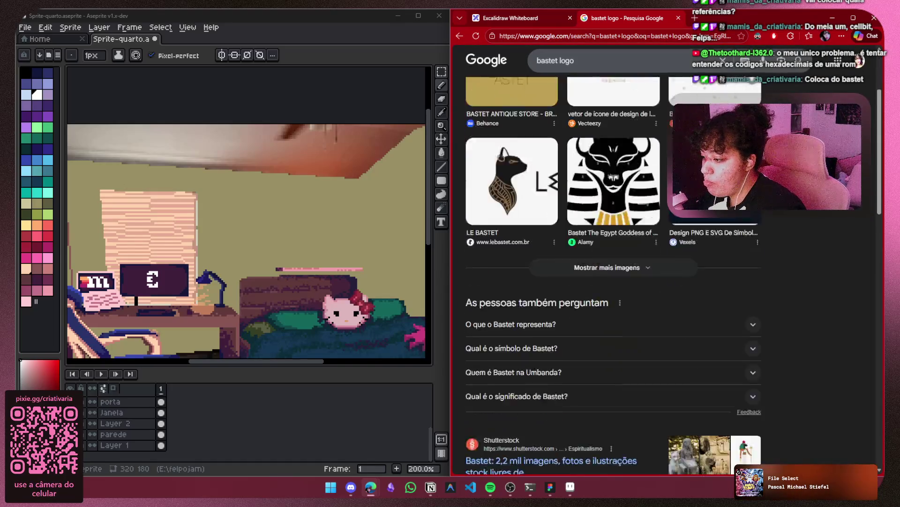
pyautogui.scroll(10, 610, 258)
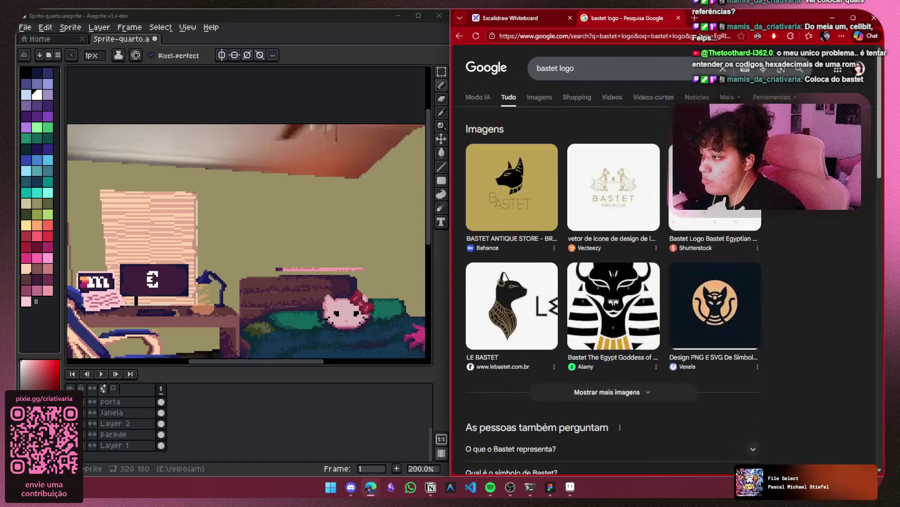
pyautogui.scroll(-7, 609, 258)
pyautogui.scroll(-3, 666, 277)
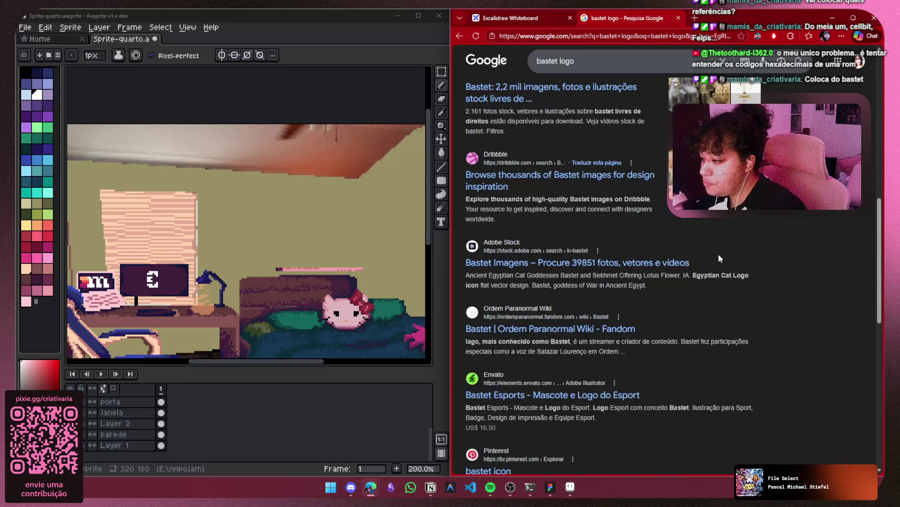
# Open the Bastet Ordem Paranormal Wiki page, dismiss the ad-block notice, and follow its Twitch link
pyautogui.click(616, 327)
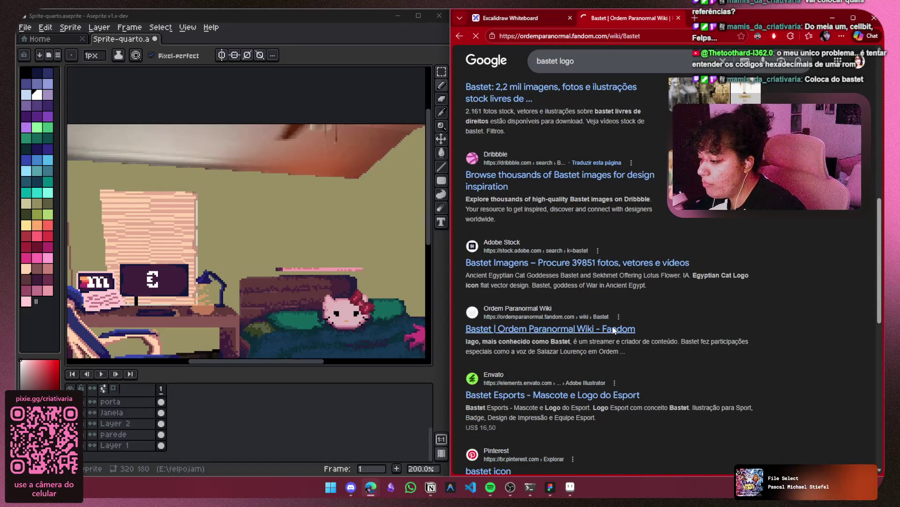
pyautogui.scroll(-7, 618, 324)
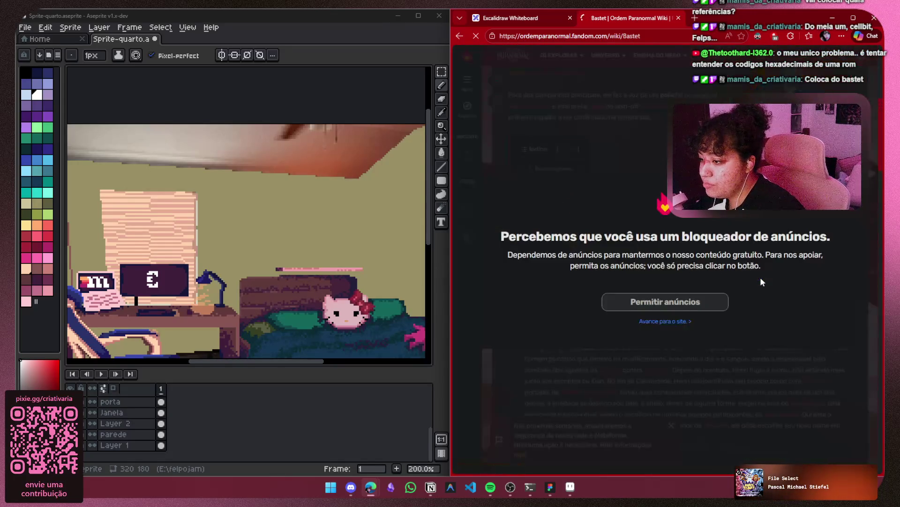
pyautogui.click(666, 319)
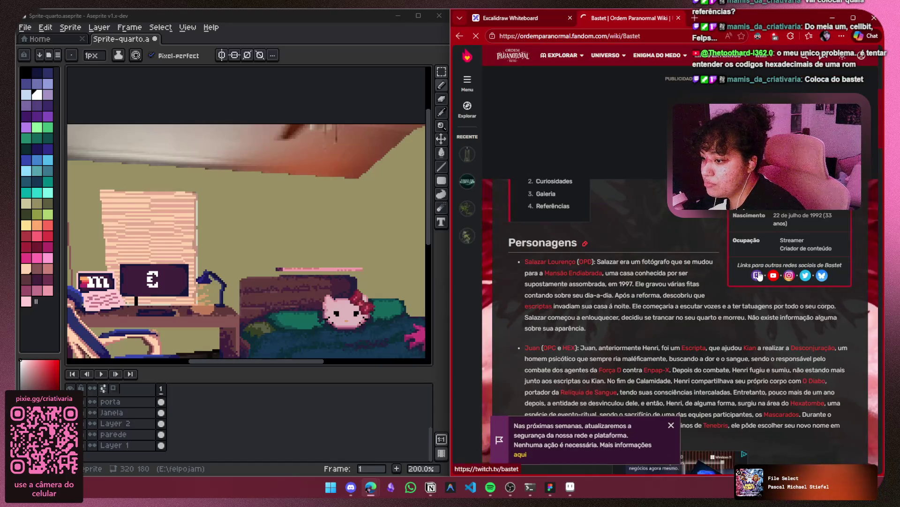
pyautogui.click(736, 255)
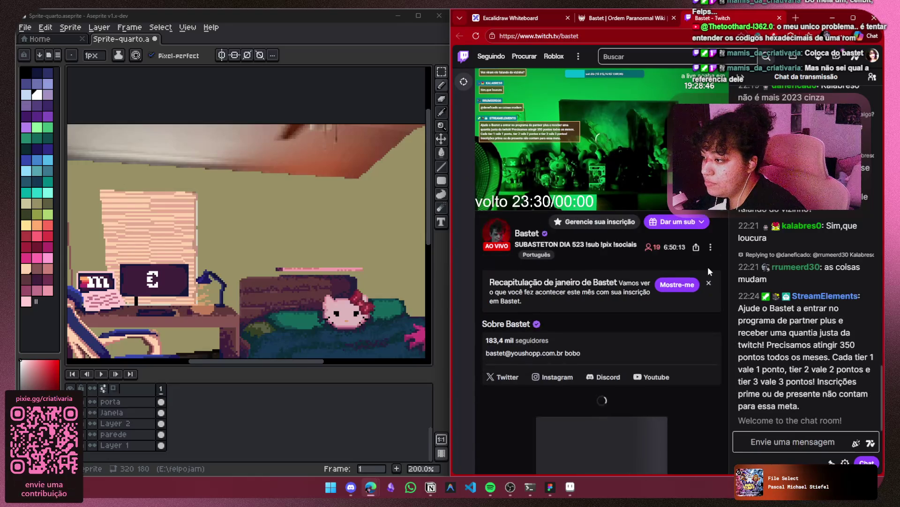
# Expand Bastet's Twitch stream player to full width
pyautogui.click(521, 234)
pyautogui.scroll(-5, 519, 232)
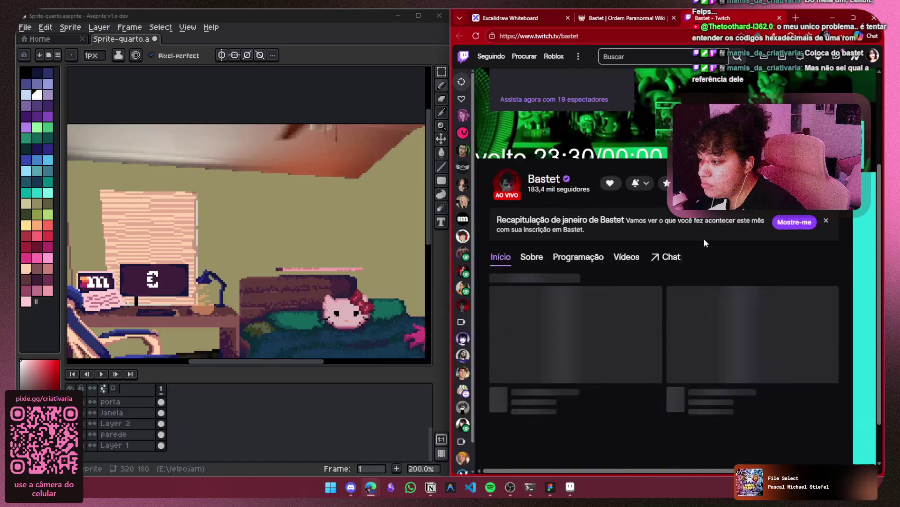
pyautogui.scroll(-1, 709, 238)
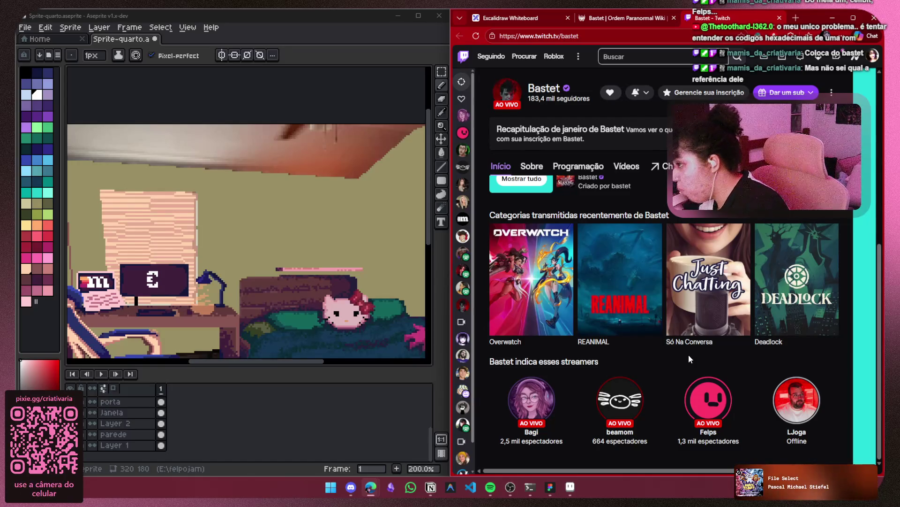
pyautogui.scroll(5, 689, 354)
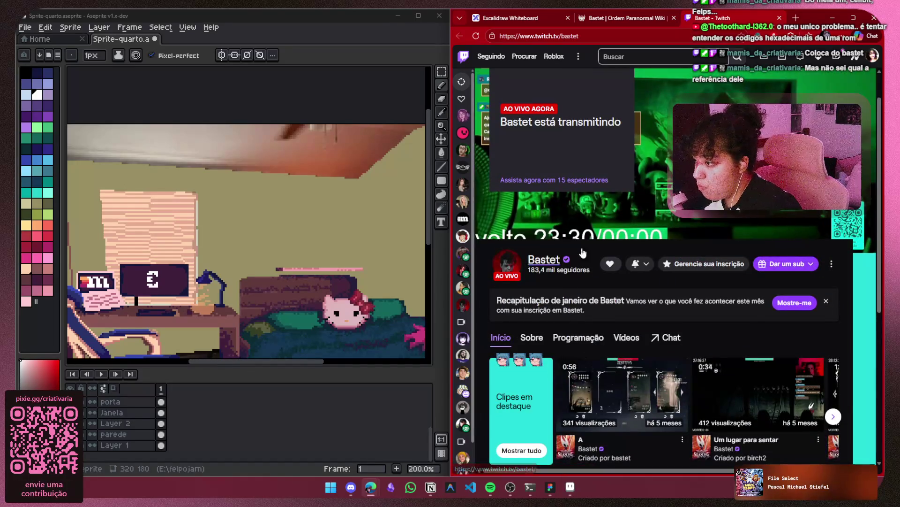
# Return to the Bastet wiki page, browse down to Galeria and Referências, then back to Curiosidades
pyautogui.click(626, 18)
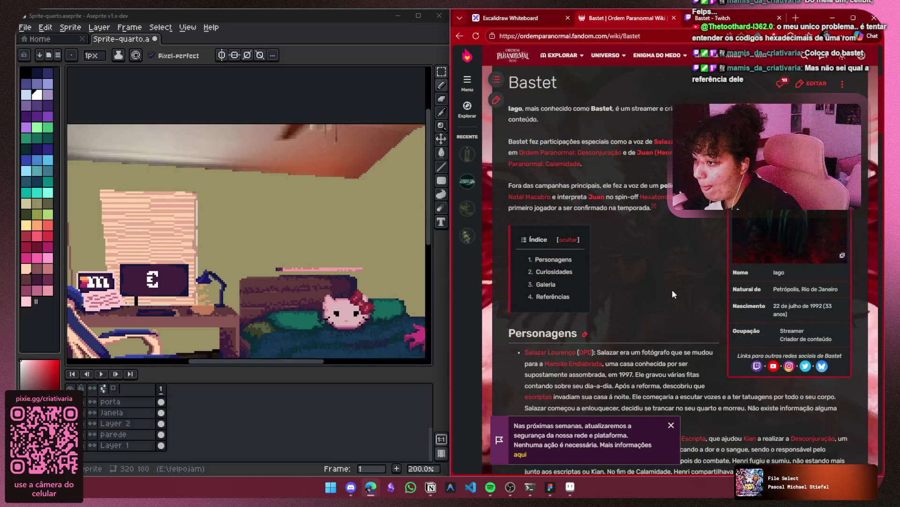
pyautogui.scroll(-4, 647, 278)
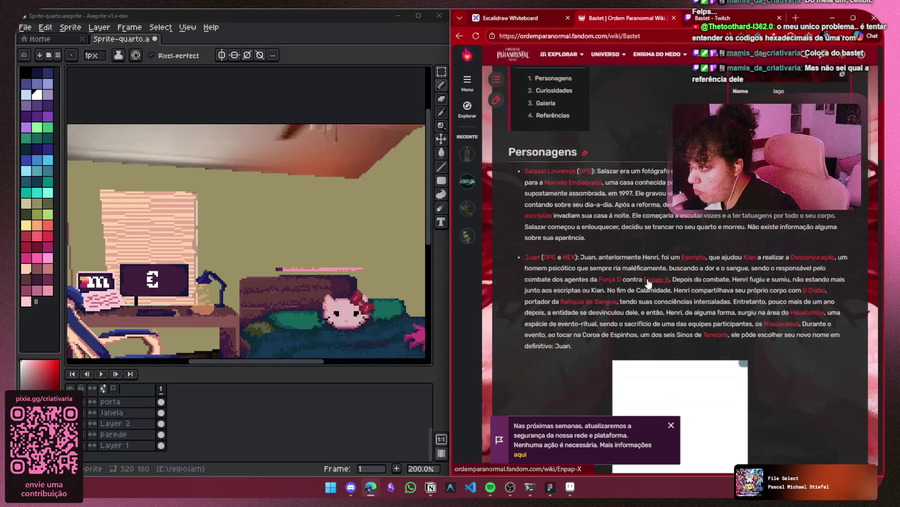
pyautogui.scroll(-5, 567, 252)
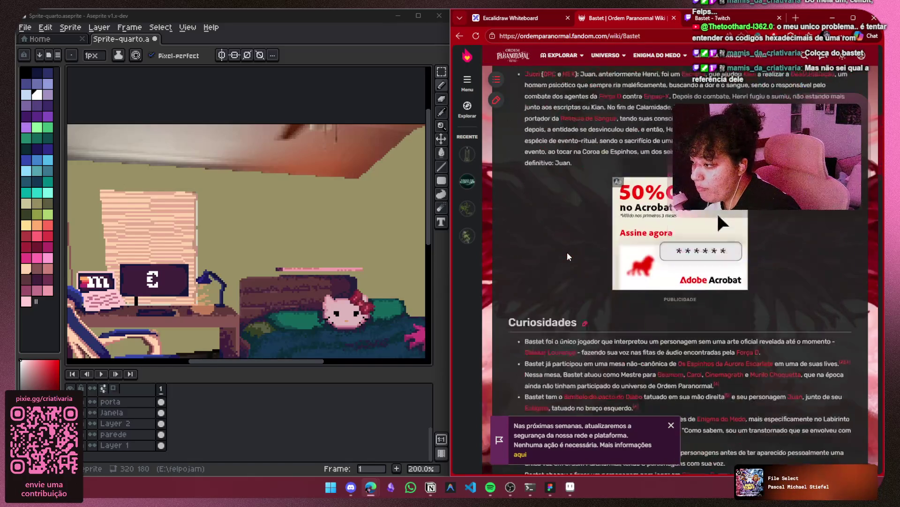
pyautogui.scroll(-8, 567, 252)
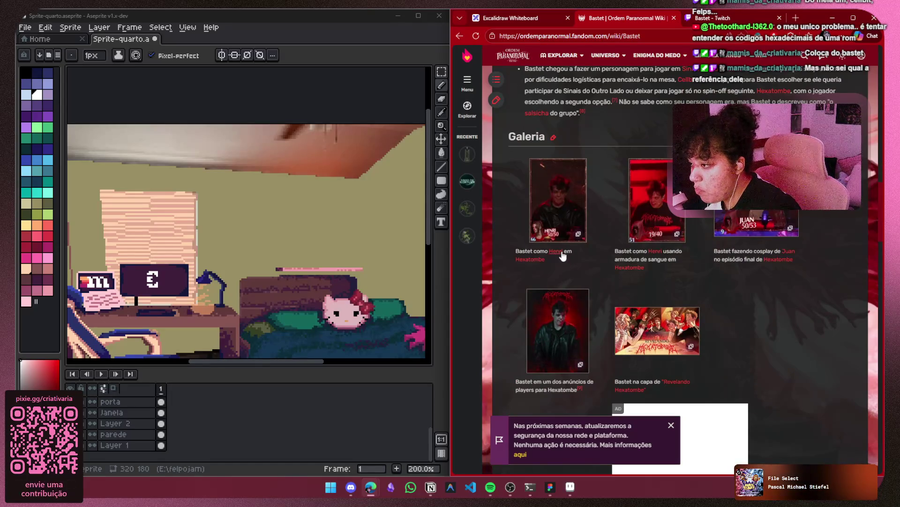
pyautogui.scroll(-12, 603, 260)
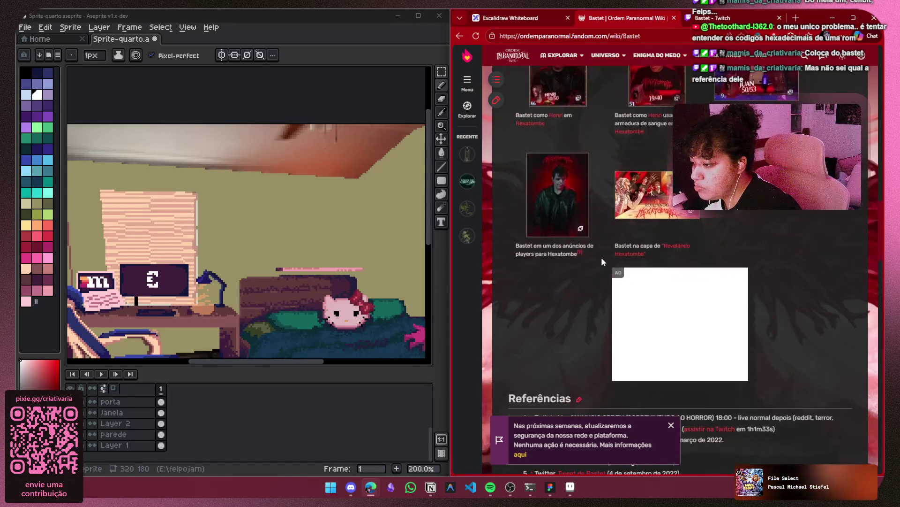
pyautogui.scroll(-3, 603, 261)
pyautogui.scroll(15, 601, 257)
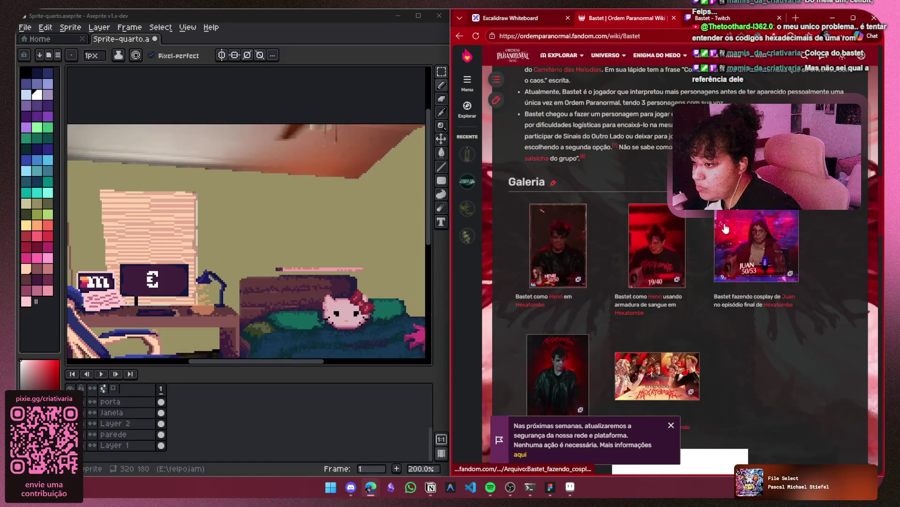
pyautogui.scroll(5, 698, 228)
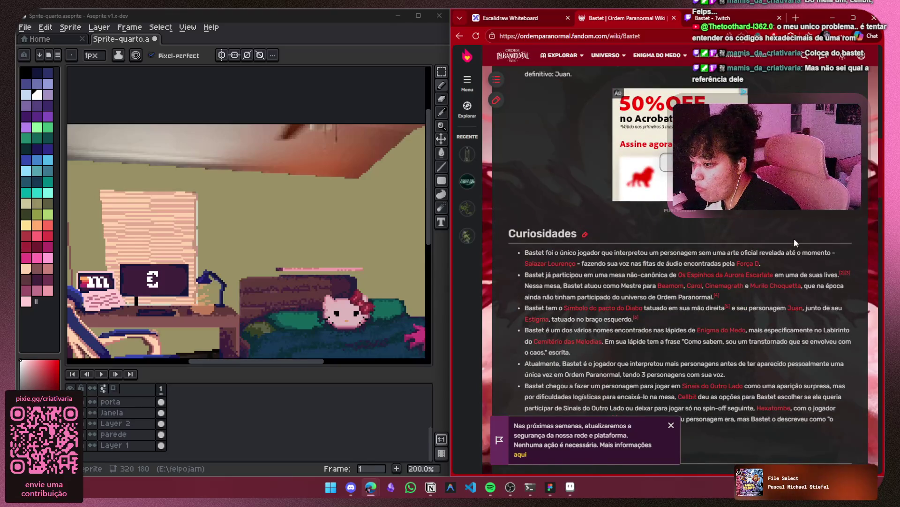
# Follow the Pacto do Diabo link to Símbolos Ocultistas and view the Sangue and Morte symbols
pyautogui.click(594, 310)
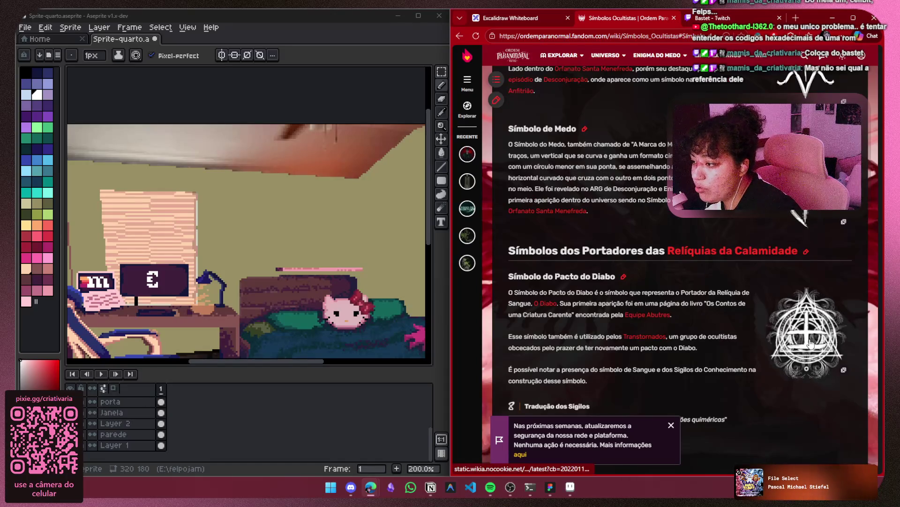
pyautogui.scroll(-6, 768, 304)
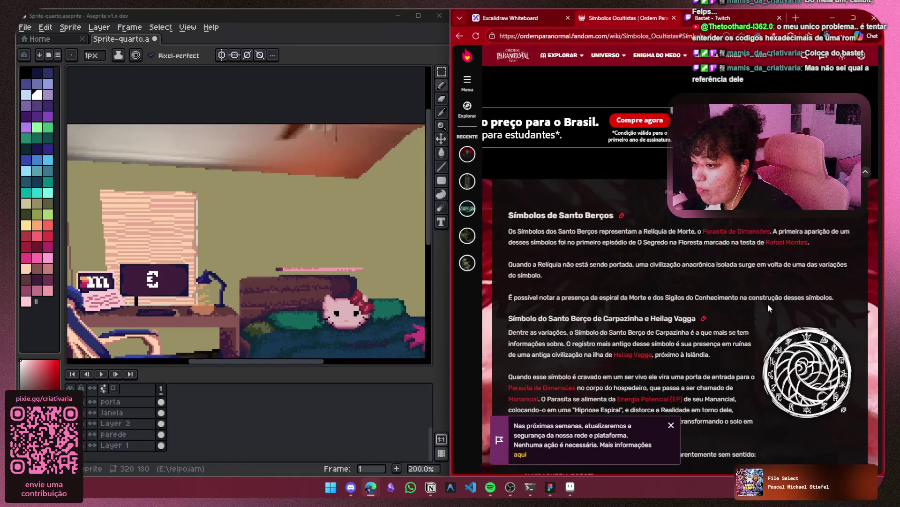
pyautogui.scroll(-10, 767, 308)
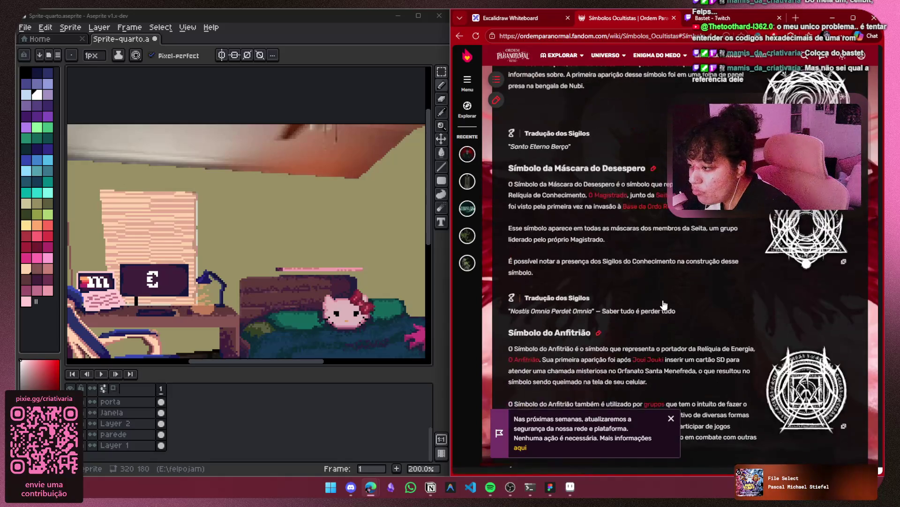
pyautogui.scroll(-4, 663, 305)
pyautogui.scroll(10, 676, 295)
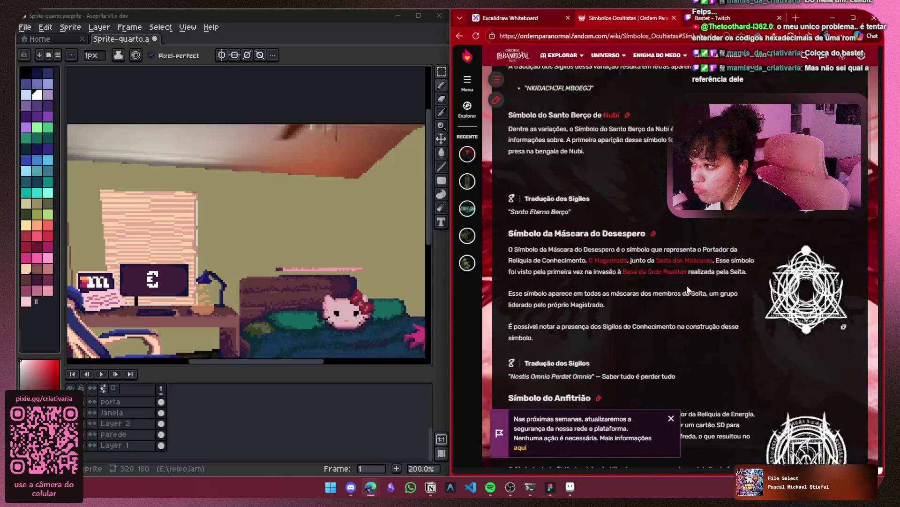
pyautogui.scroll(8, 685, 288)
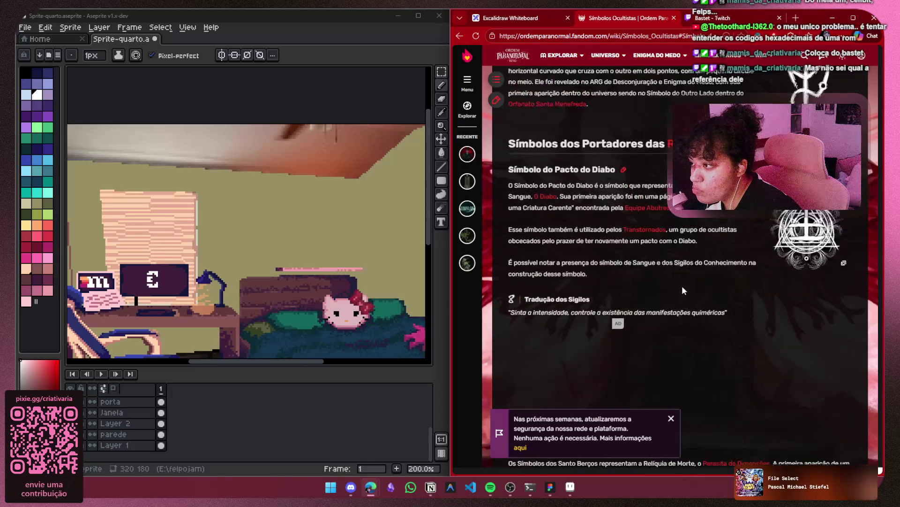
pyautogui.scroll(10, 681, 289)
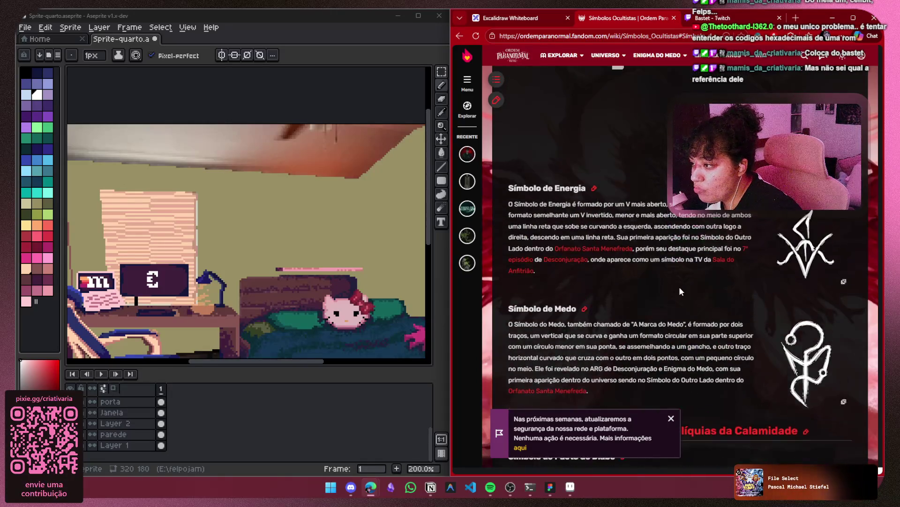
pyautogui.scroll(7, 679, 289)
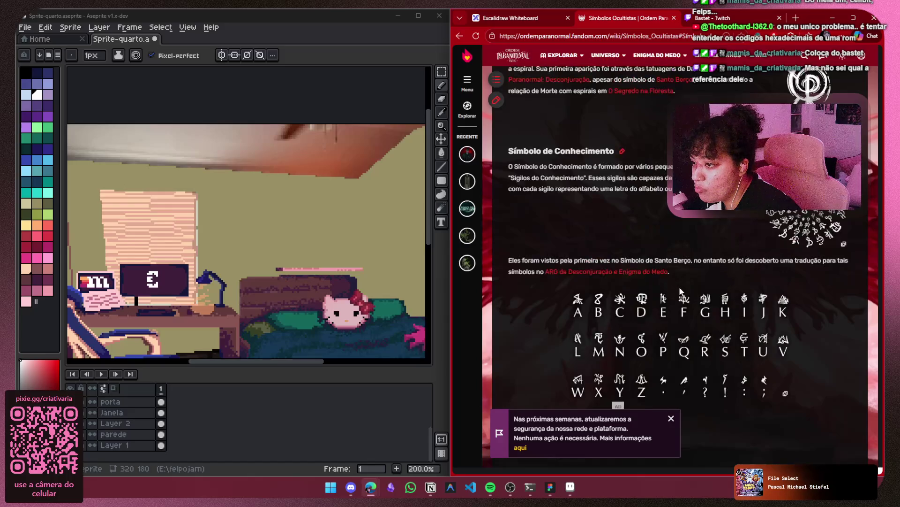
pyautogui.scroll(4, 680, 286)
pyautogui.scroll(-1, 680, 285)
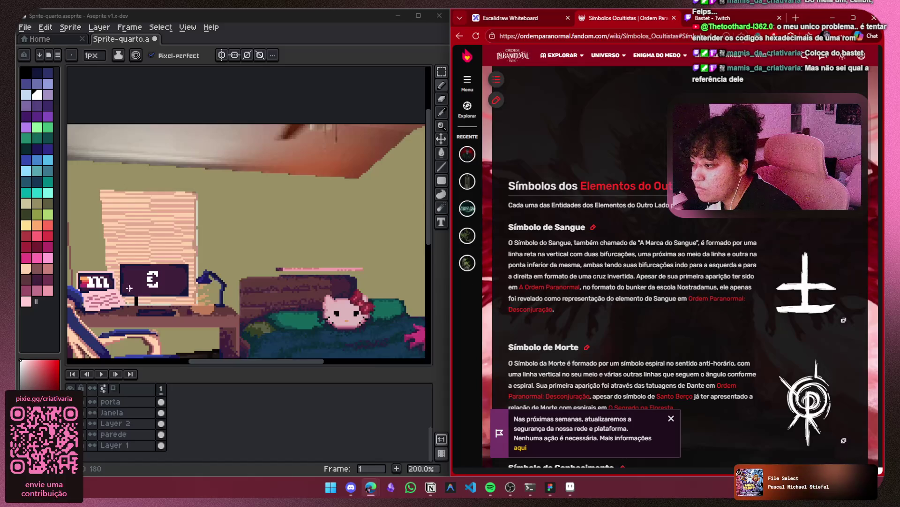
# Zoom in on the pink shelf, choose light yellow, and remove the trial yellow sketch
pyautogui.moveTo(212, 265)
pyautogui.mouseDown()
pyautogui.moveTo(238, 265)
pyautogui.moveTo(309, 216)
pyautogui.mouseUp()
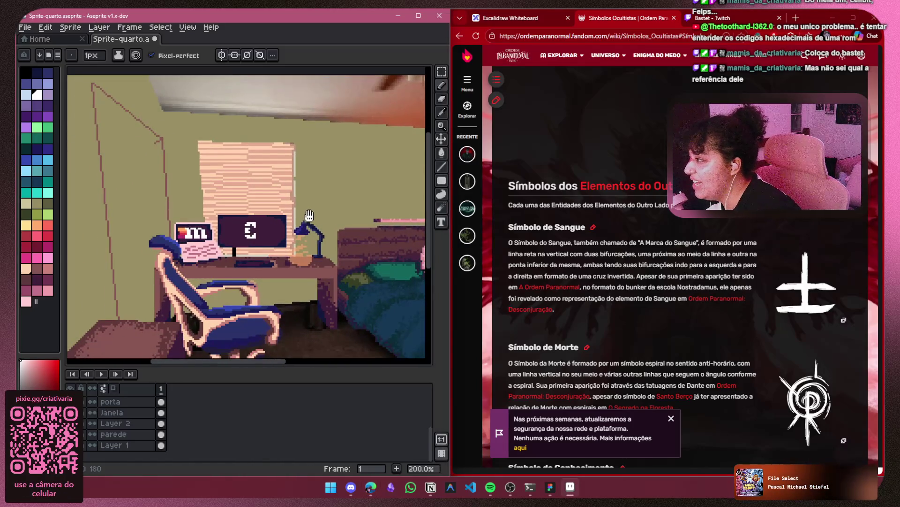
pyautogui.scroll(4, 309, 216)
pyautogui.moveTo(293, 248); pyautogui.dragTo(162, 226)
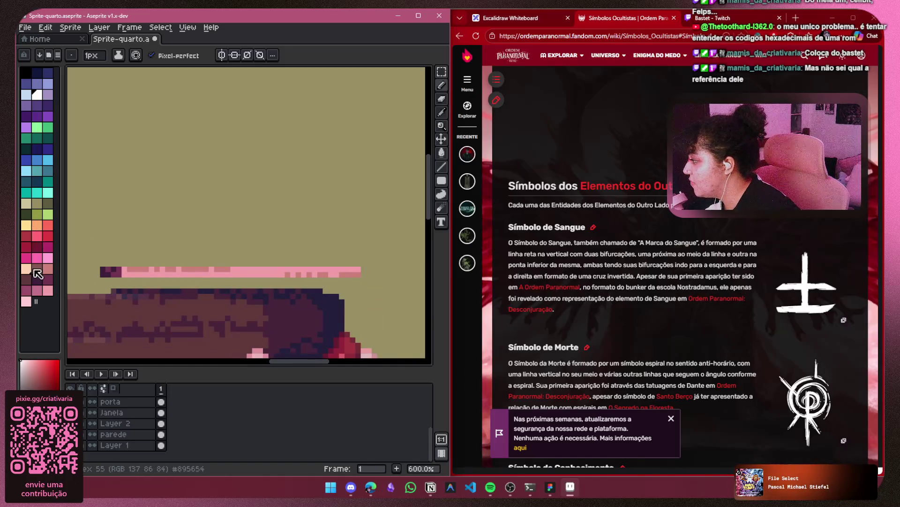
pyautogui.click(33, 227)
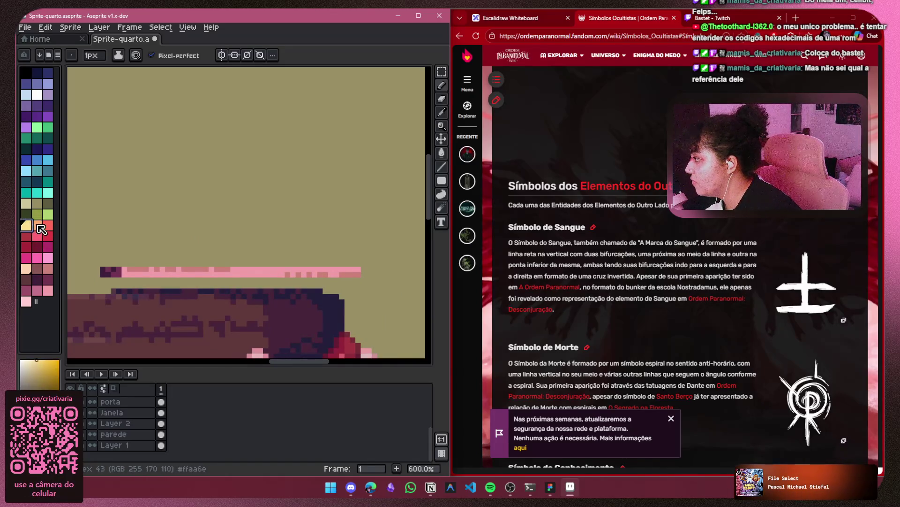
pyautogui.moveTo(146, 204); pyautogui.dragTo(241, 218)
pyautogui.click(27, 227)
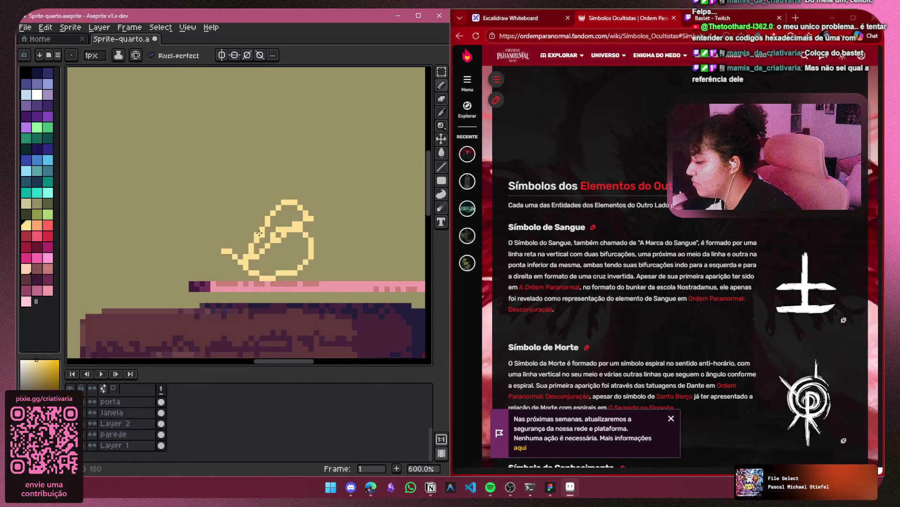
pyautogui.press('Delete')
pyautogui.moveTo(280, 231); pyautogui.dragTo(244, 238)
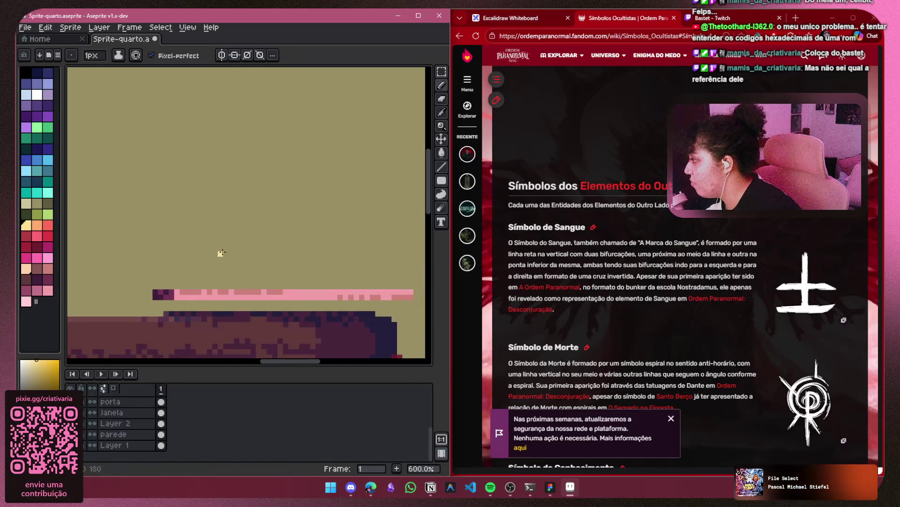
pyautogui.scroll(1, 220, 253)
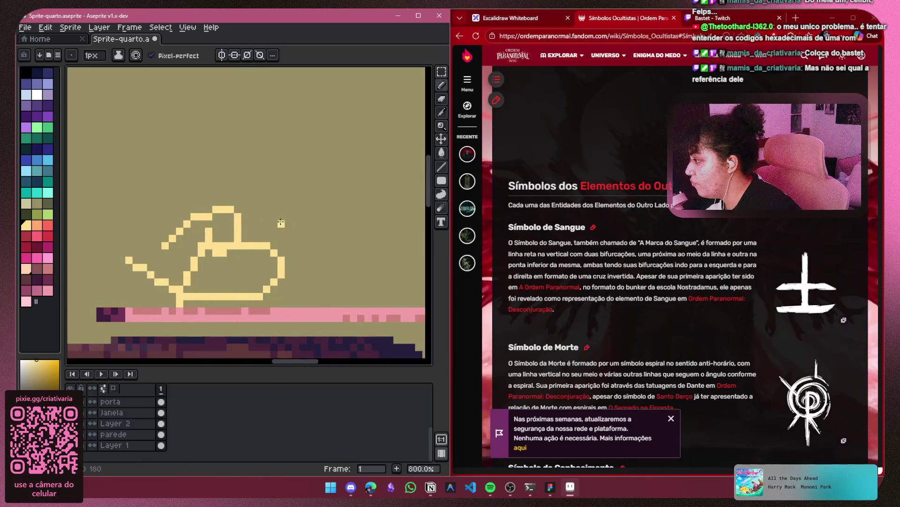
# Rework the yellow Bastet lettering, undoing strokes and moving it higher on the wall
pyautogui.hotkey('ctrl', 'z')
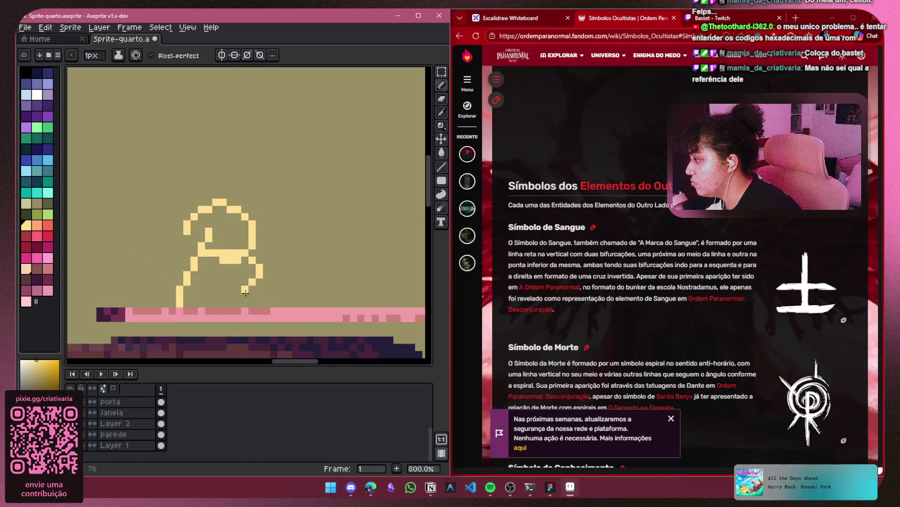
pyautogui.scroll(3, 245, 292)
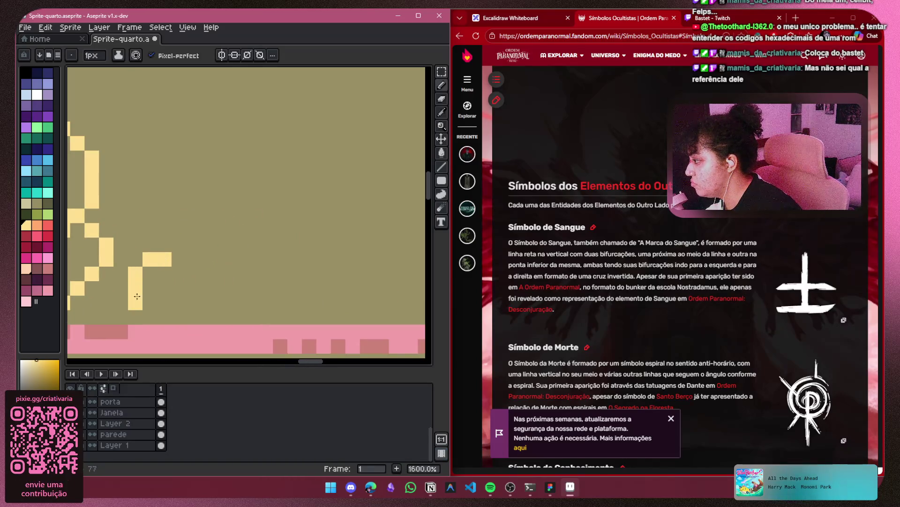
pyautogui.hscroll(3, 157, 224)
pyautogui.click(157, 224)
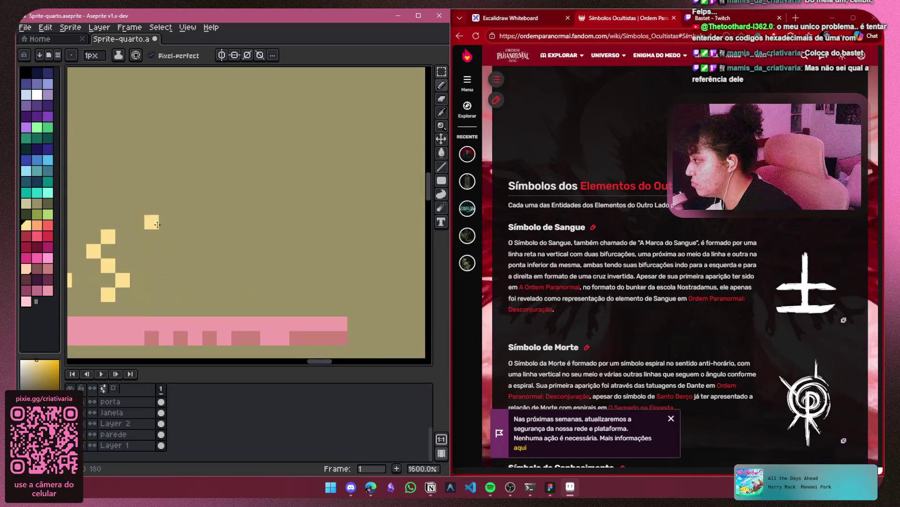
pyautogui.hotkey('ctrl', 'y')
pyautogui.hotkey('ctrl', 'y')
pyautogui.hotkey('ctrl', 'y')
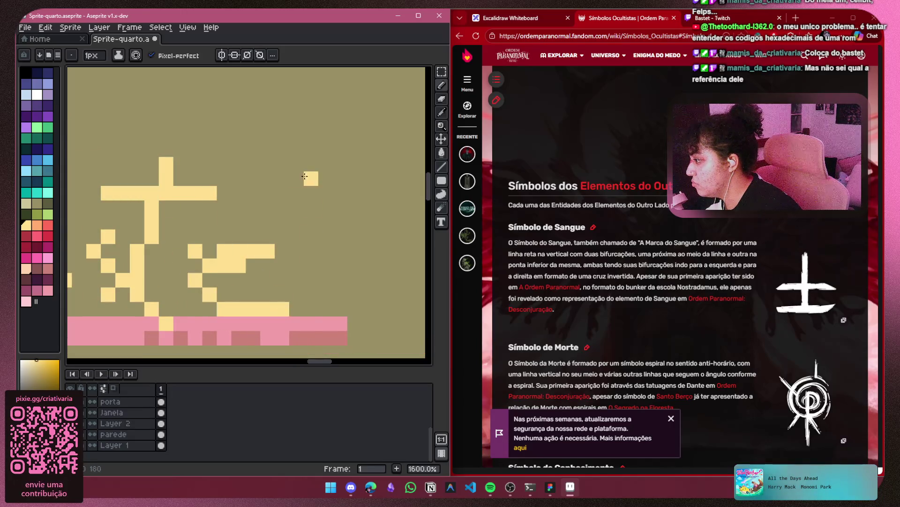
pyautogui.scroll(-5, 256, 198)
pyautogui.press('v')
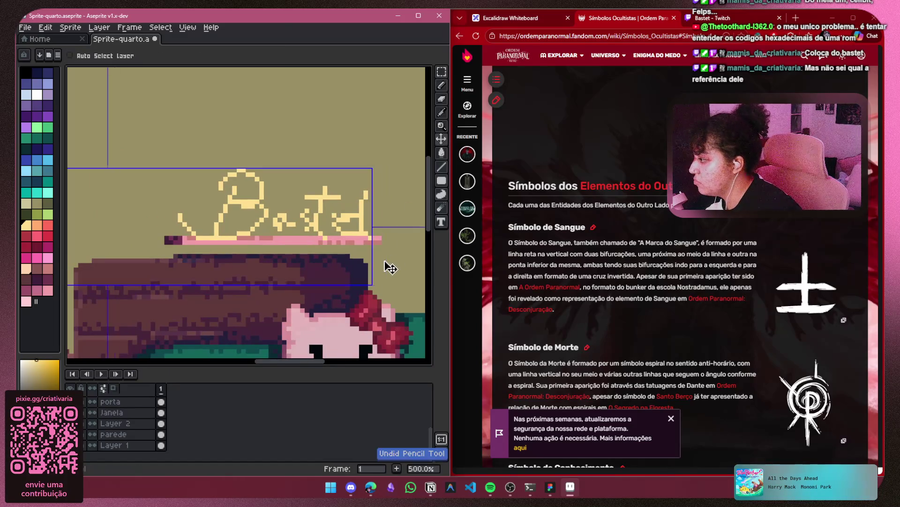
pyautogui.hotkey('ctrl', 'z')
pyautogui.moveTo(391, 267)
pyautogui.mouseDown()
pyautogui.moveTo(354, 251)
pyautogui.moveTo(307, 253)
pyautogui.mouseUp()
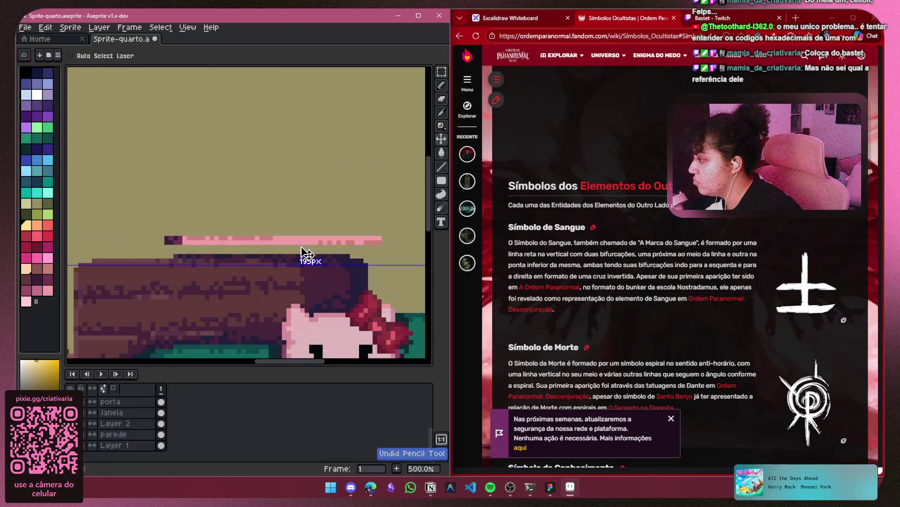
pyautogui.scroll(3, 110, 426)
pyautogui.press('b')
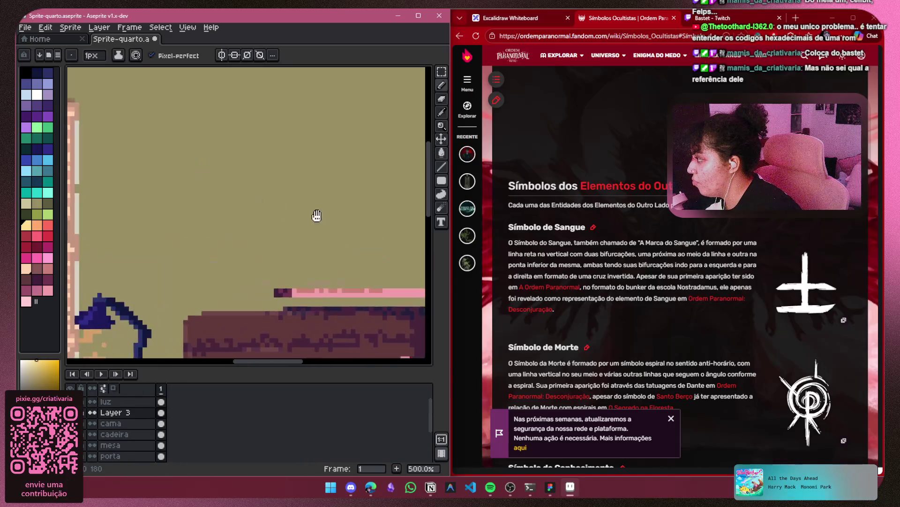
pyautogui.scroll(1, 270, 226)
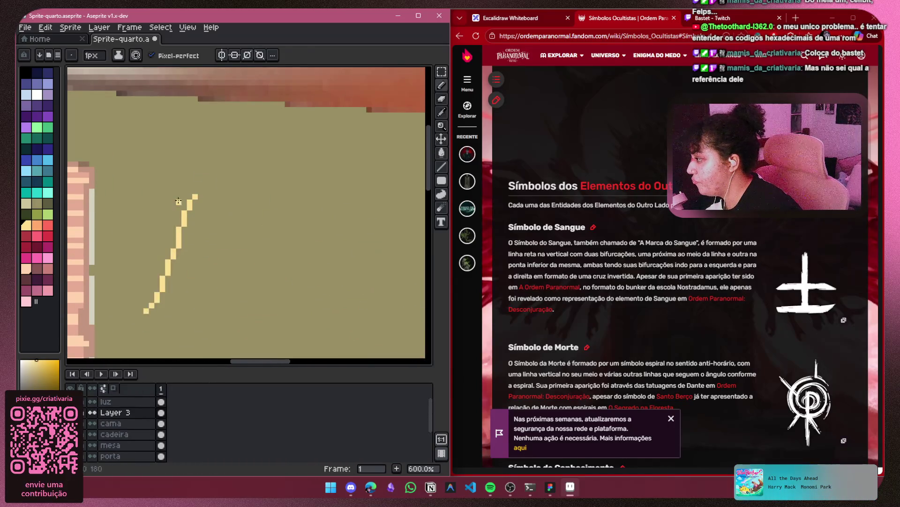
# Redraw the 's' of Bastet beside the 'a' and touch up the lettering pixels
pyautogui.moveTo(235, 255); pyautogui.dragTo(177, 232)
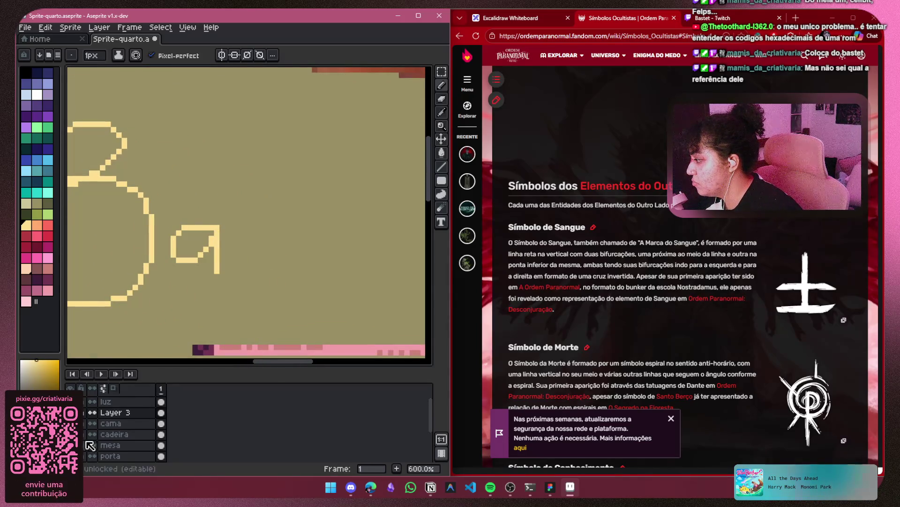
pyautogui.moveTo(195, 283); pyautogui.dragTo(233, 273)
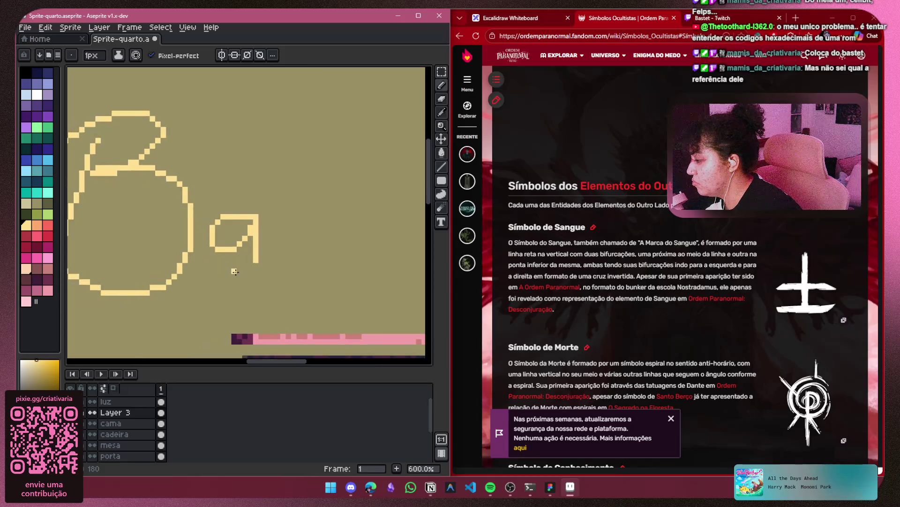
pyautogui.scroll(-5, 195, 324)
pyautogui.scroll(6, 211, 248)
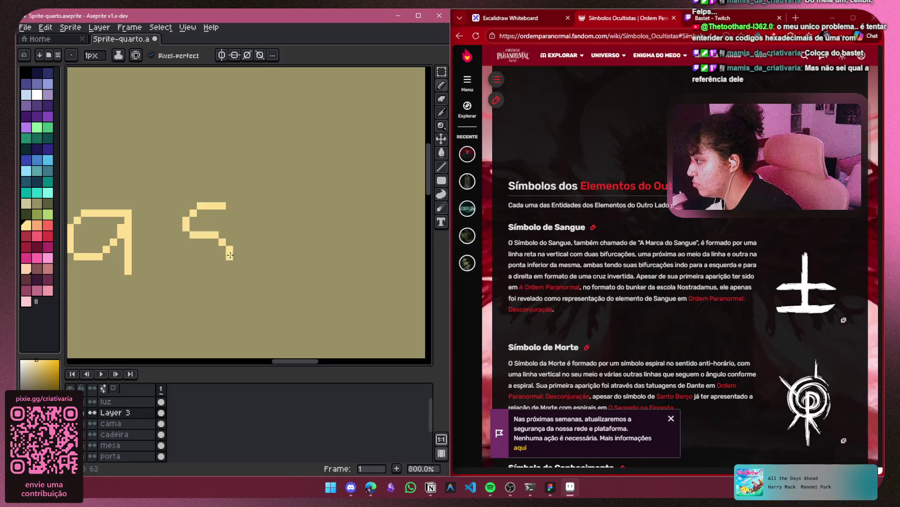
pyautogui.hotkey('ctrl', 'z')
pyautogui.hotkey('ctrl', 'z')
pyautogui.moveTo(184, 205); pyautogui.dragTo(145, 219)
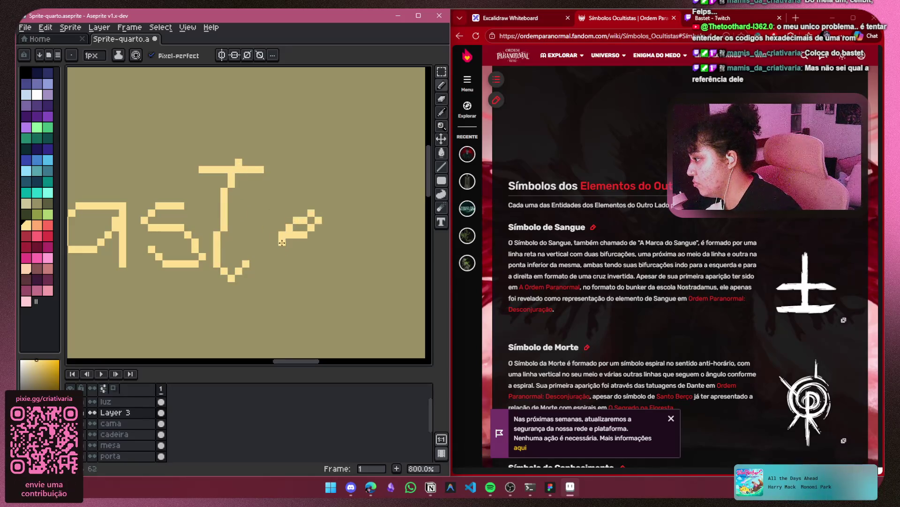
pyautogui.hotkey('ctrl', 'z')
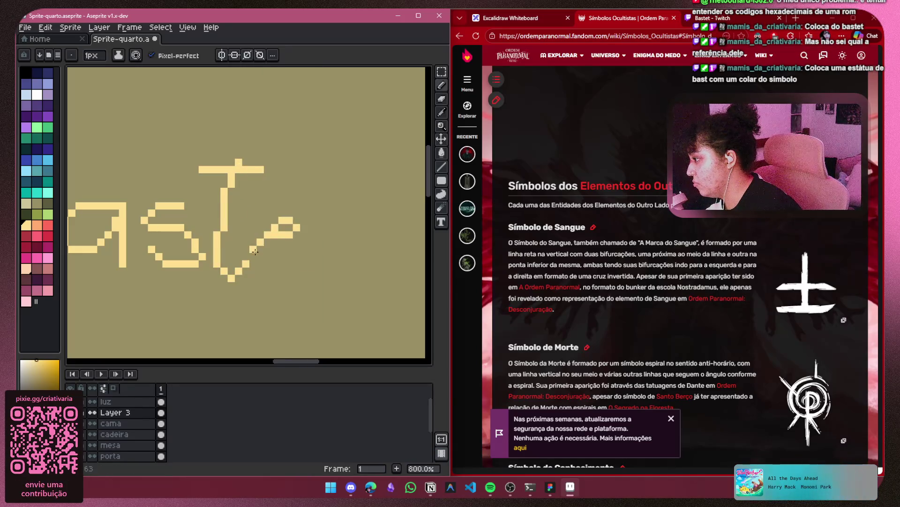
pyautogui.hscroll(5, 296, 261)
pyautogui.click(187, 221)
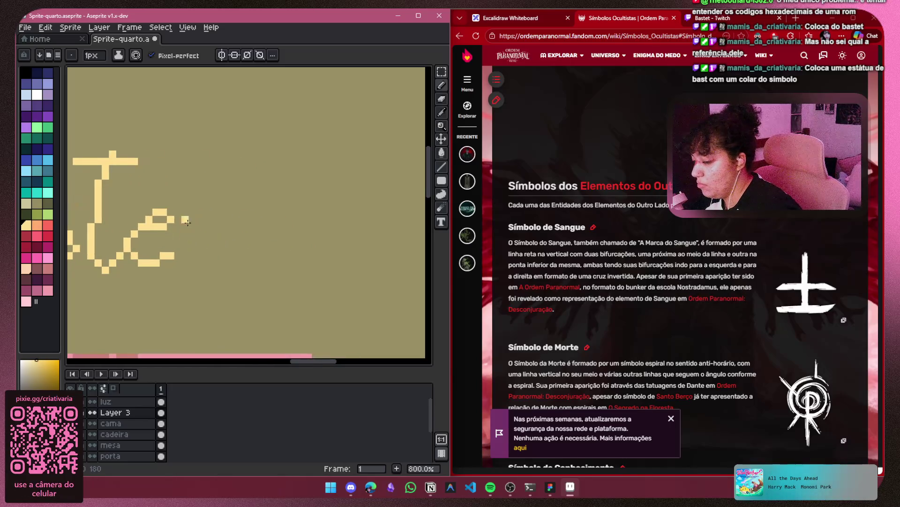
pyautogui.scroll(-3, 231, 170)
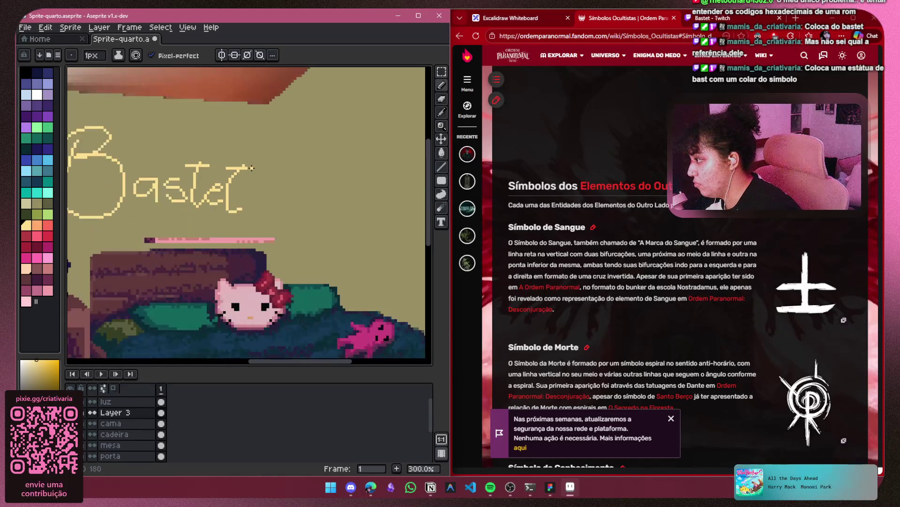
pyautogui.scroll(2, 323, 185)
# Marquee-select and delete the Bastet lettering, then switch the browser to Bastet's Twitch tab
pyautogui.press('m')
pyautogui.hscroll(-1, 338, 189)
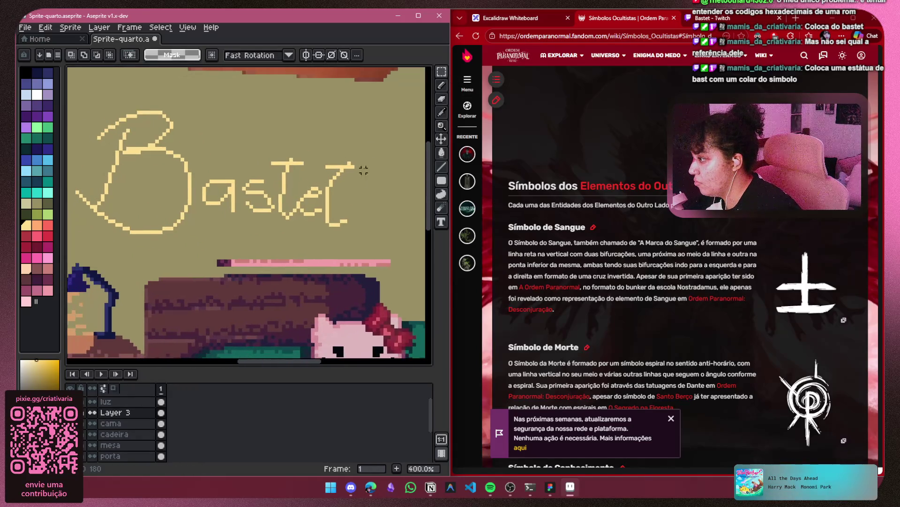
pyautogui.moveTo(376, 134)
pyautogui.mouseDown()
pyautogui.moveTo(354, 237)
pyautogui.moveTo(80, 242)
pyautogui.mouseUp()
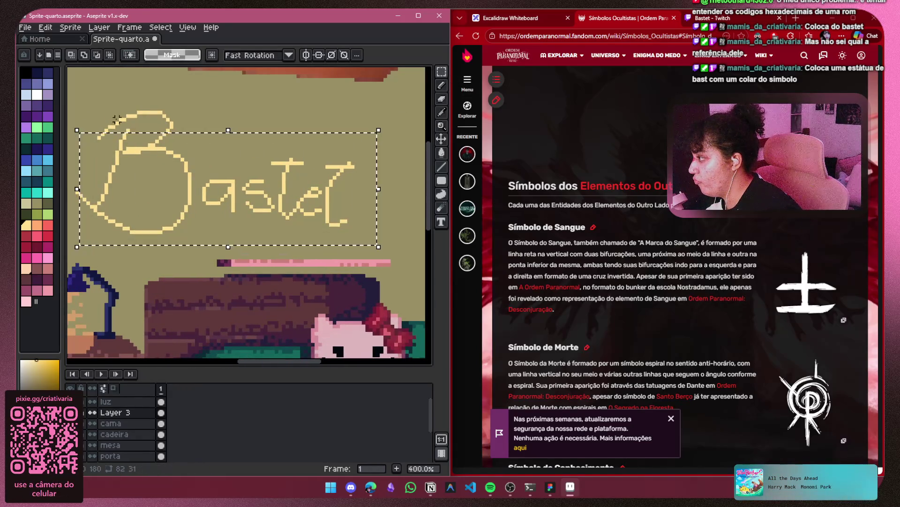
pyautogui.hscroll(-2, 171, 97)
pyautogui.click(269, 140)
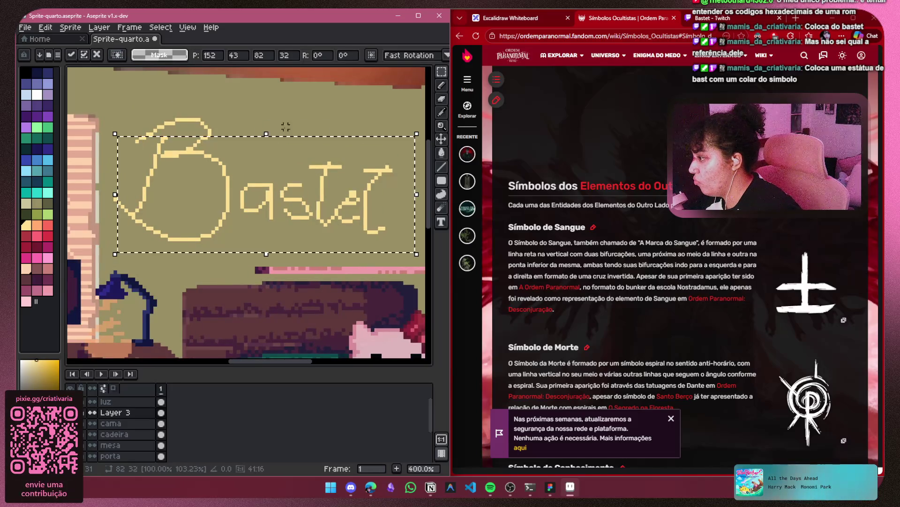
pyautogui.hotkey('ctrl', 'z')
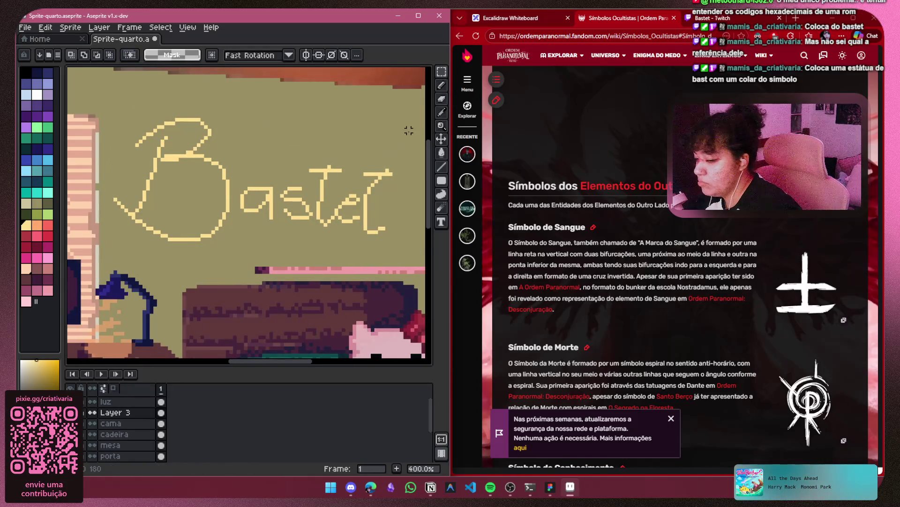
pyautogui.scroll(-2, 409, 130)
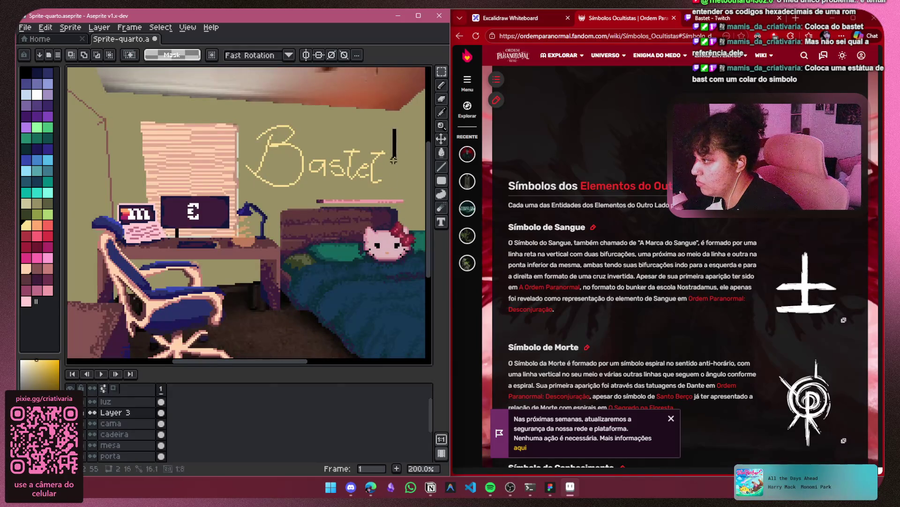
pyautogui.moveTo(247, 195); pyautogui.dragTo(247, 198)
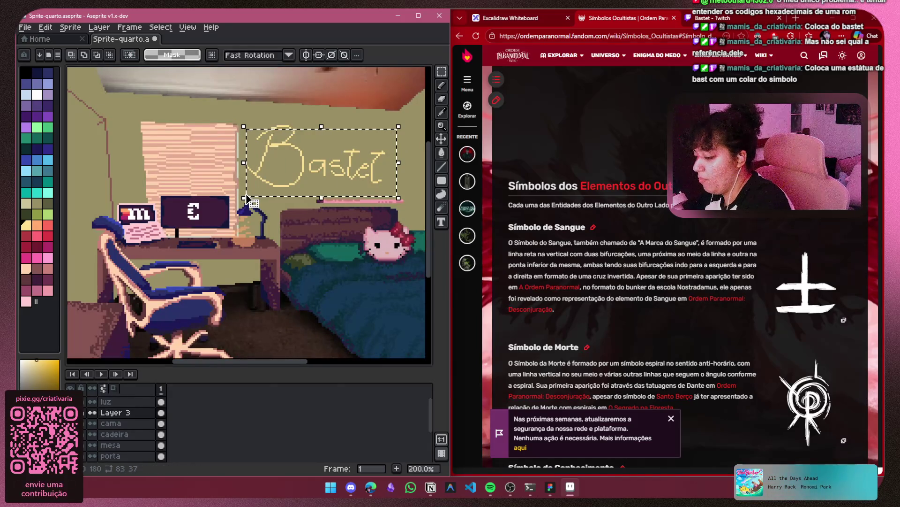
pyautogui.press('Delete')
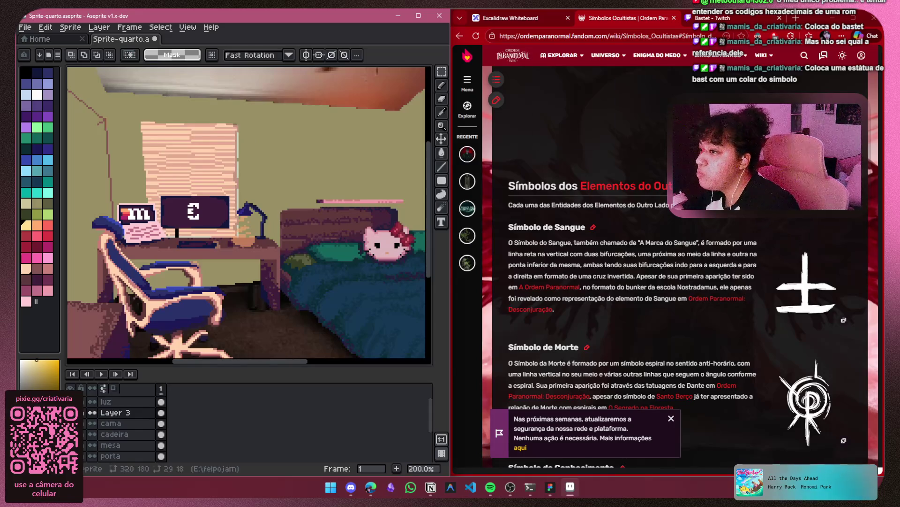
pyautogui.click(724, 19)
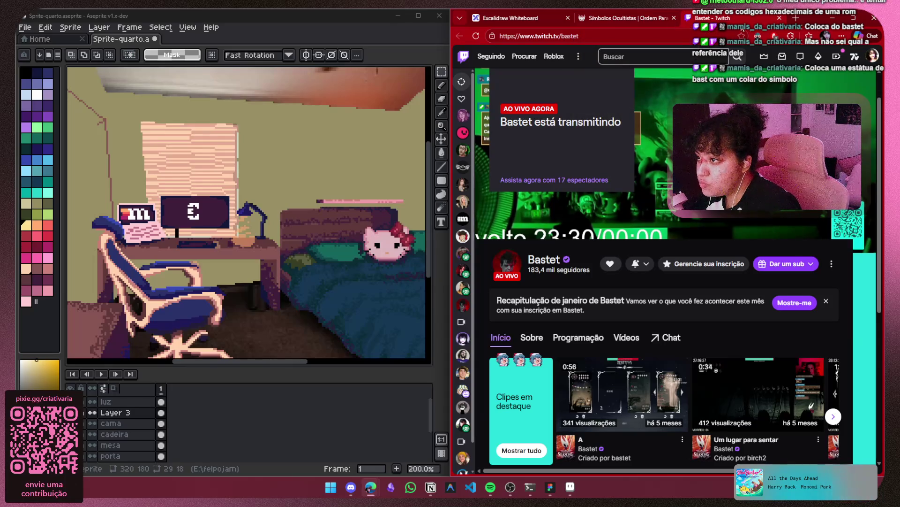
# Close the Twitch tab and search Google for 'estatua bastet'
pyautogui.click(779, 19)
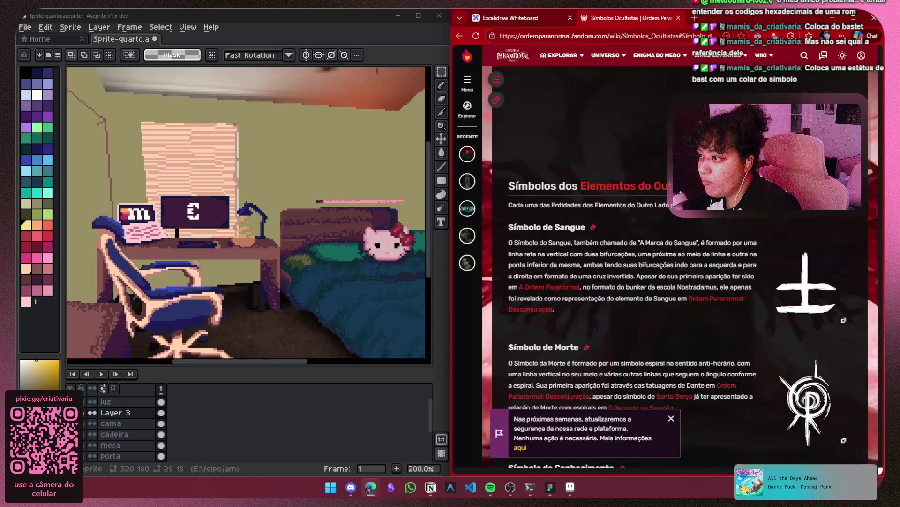
pyautogui.click(685, 19)
pyautogui.write('esta')
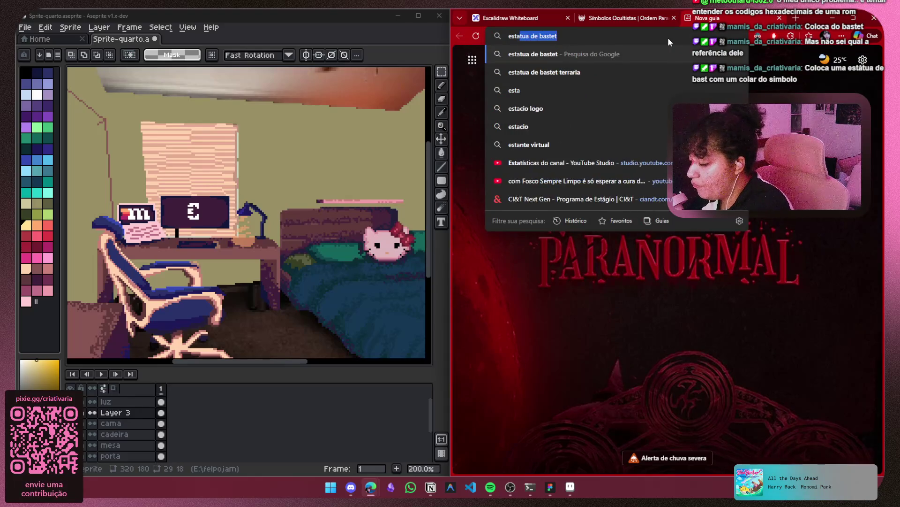
pyautogui.write('tua bastet')
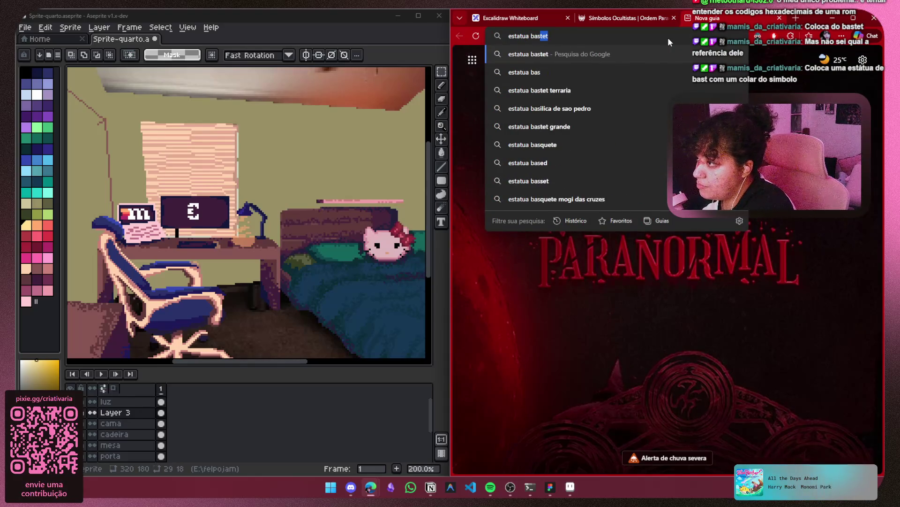
pyautogui.press('Return')
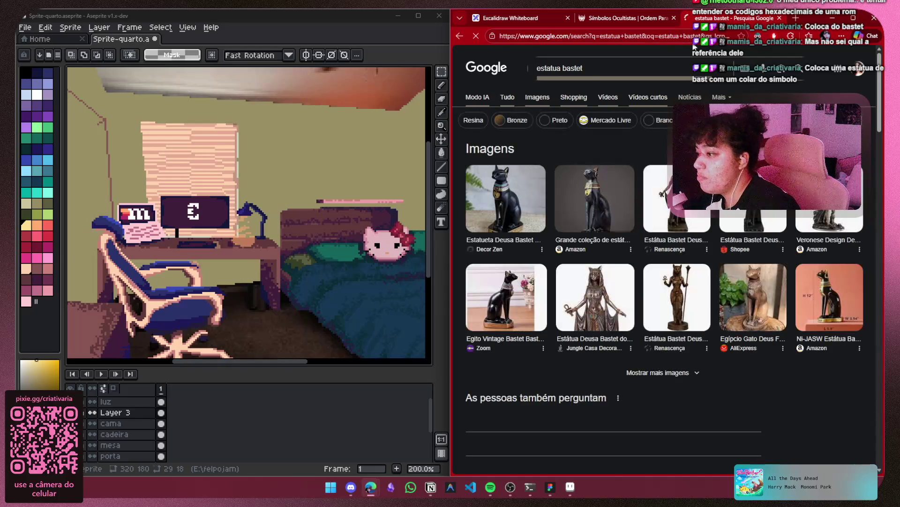
pyautogui.scroll(4, 336, 195)
pyautogui.moveTo(335, 195); pyautogui.dragTo(218, 234)
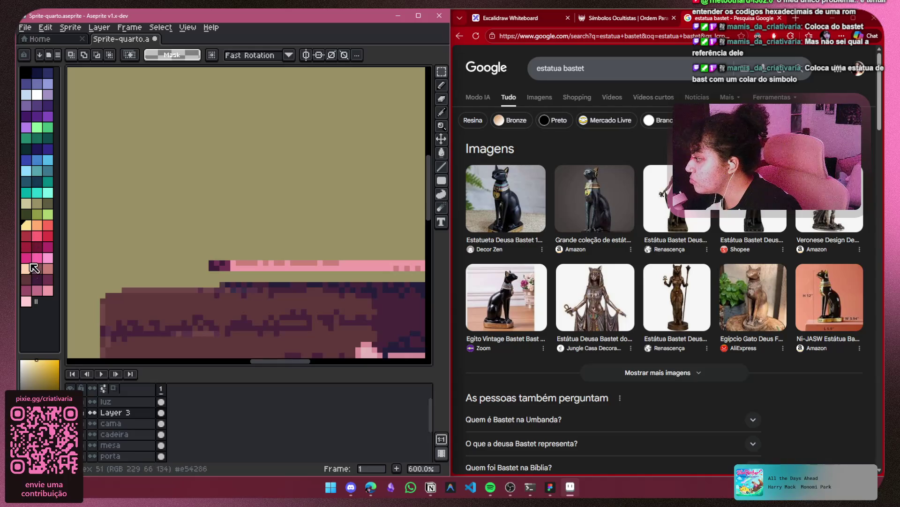
# Pick the dark purple colour and zoom in on the shelf
pyautogui.click(38, 280)
pyautogui.scroll(2, 263, 239)
pyautogui.moveTo(247, 227); pyautogui.dragTo(182, 224)
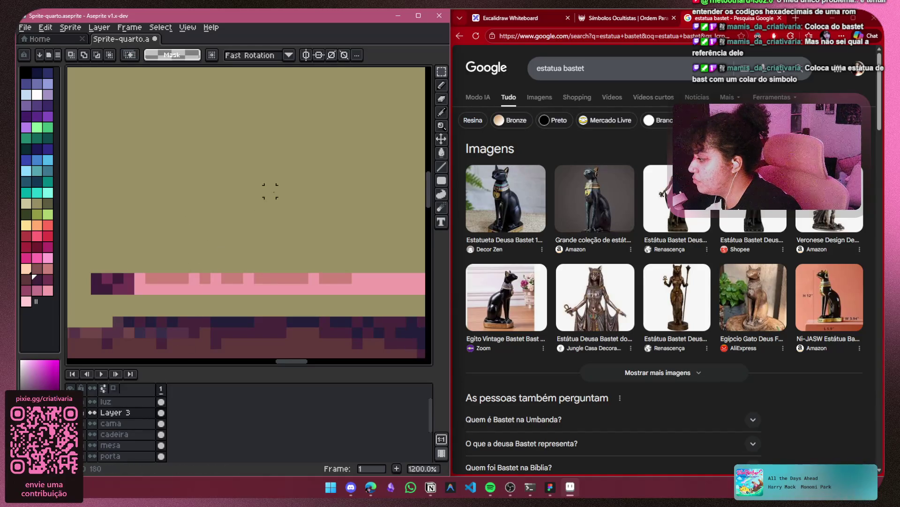
pyautogui.moveTo(260, 257)
pyautogui.mouseDown()
pyautogui.moveTo(238, 179)
pyautogui.moveTo(200, 164)
pyautogui.mouseUp()
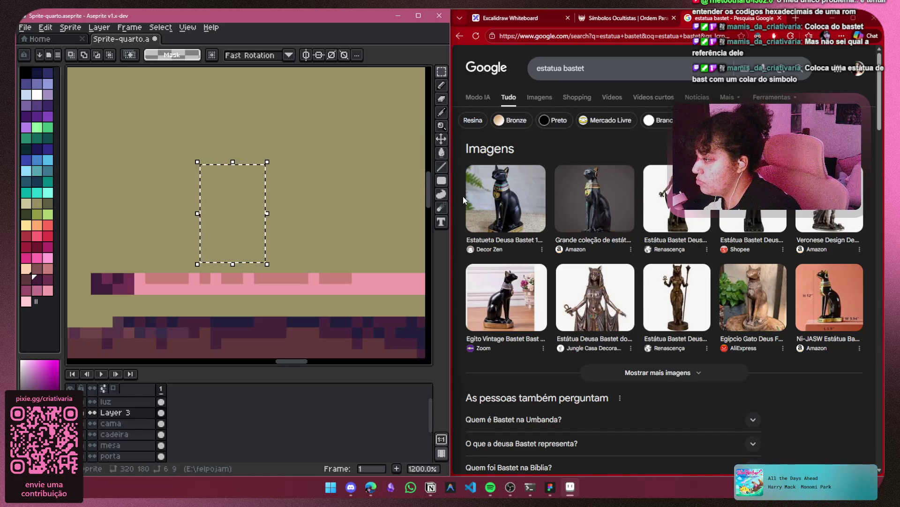
pyautogui.hotkey('ctrl', 'd')
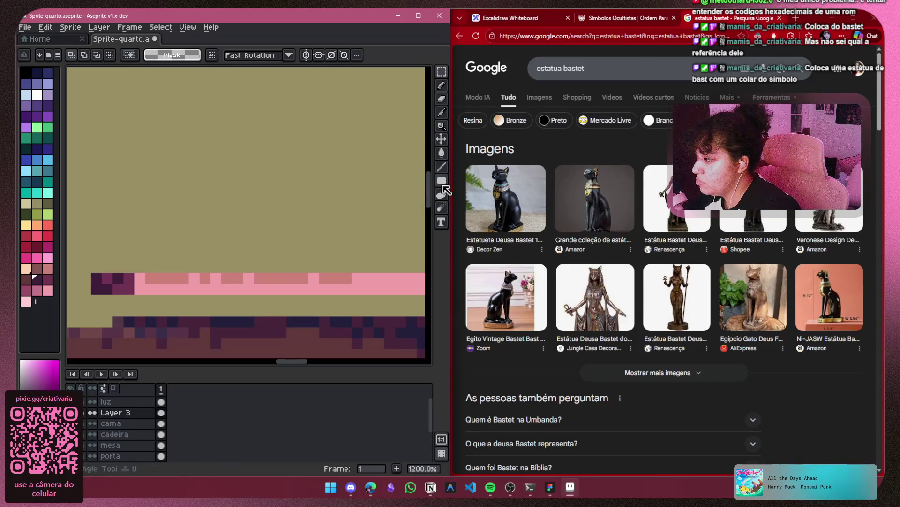
# Draw the statue body rectangle on the shelf and fill it solid dark purple
pyautogui.click(441, 181)
pyautogui.moveTo(227, 267)
pyautogui.mouseDown()
pyautogui.moveTo(215, 268)
pyautogui.moveTo(249, 265)
pyautogui.moveTo(260, 165)
pyautogui.moveTo(260, 175)
pyautogui.mouseUp()
pyautogui.press('g')
pyautogui.click(232, 190)
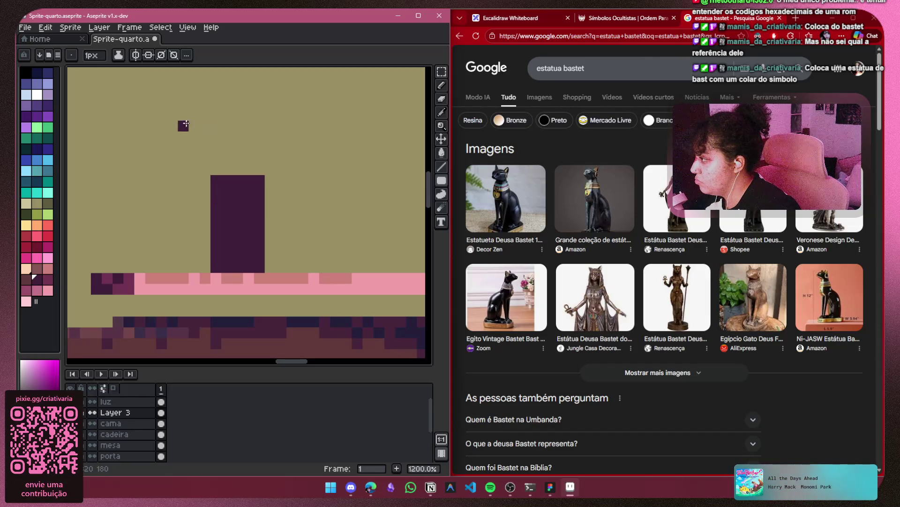
# Switch to the Filled Ellipse shape tool and centre the view on the statue body
pyautogui.click(441, 180)
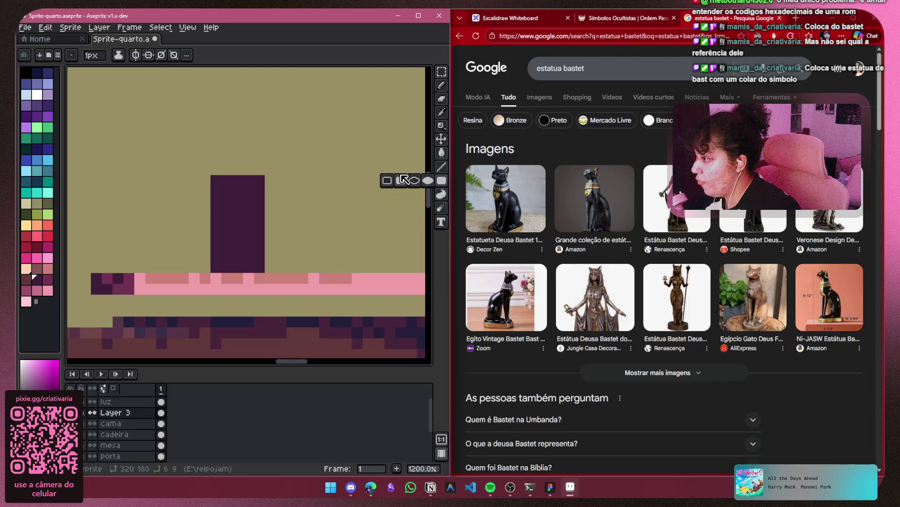
pyautogui.click(428, 181)
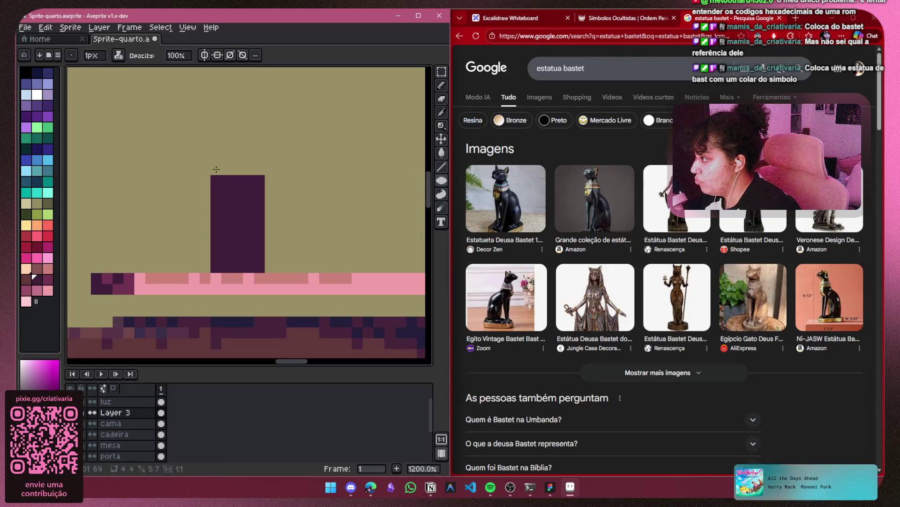
pyautogui.moveTo(211, 140)
pyautogui.mouseDown()
pyautogui.moveTo(321, 201)
pyautogui.moveTo(313, 198)
pyautogui.mouseUp()
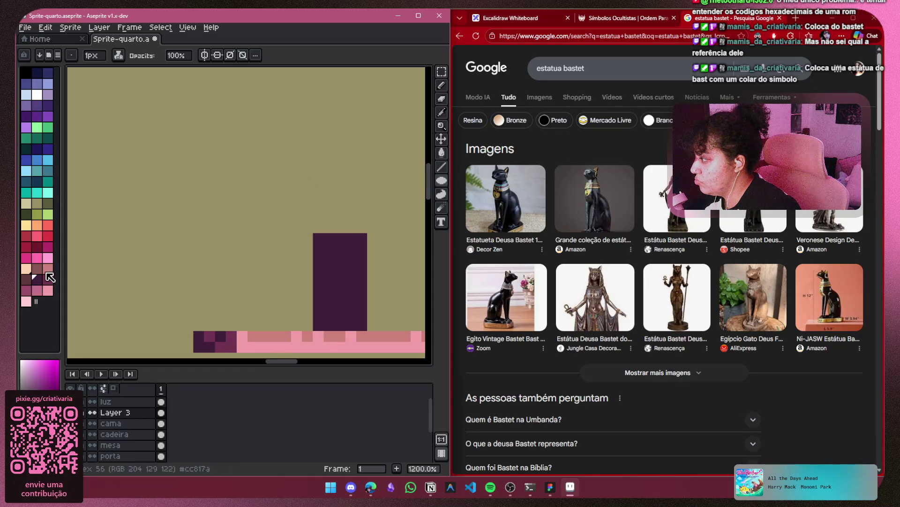
pyautogui.click(442, 181)
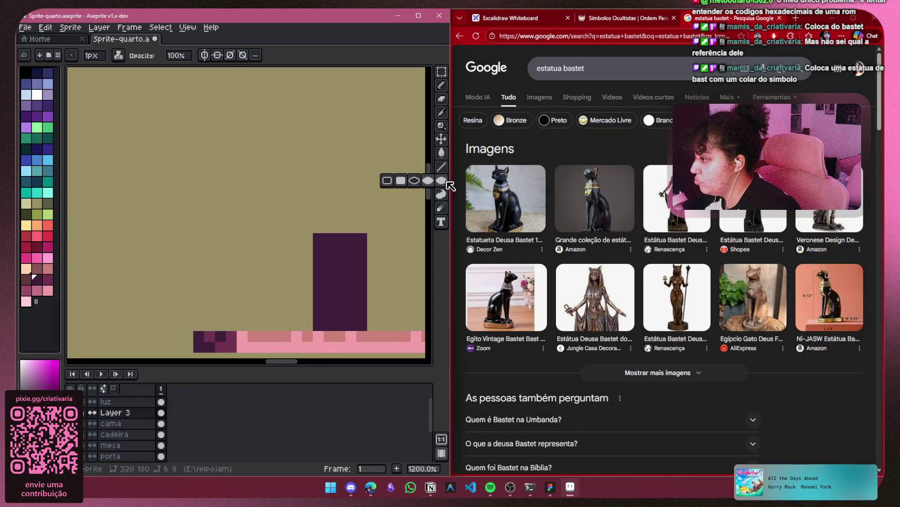
# Draw a ring head above the block, move it down onto the body and fill it dark purple
pyautogui.moveTo(259, 146)
pyautogui.mouseDown()
pyautogui.moveTo(328, 211)
pyautogui.moveTo(326, 220)
pyautogui.mouseUp()
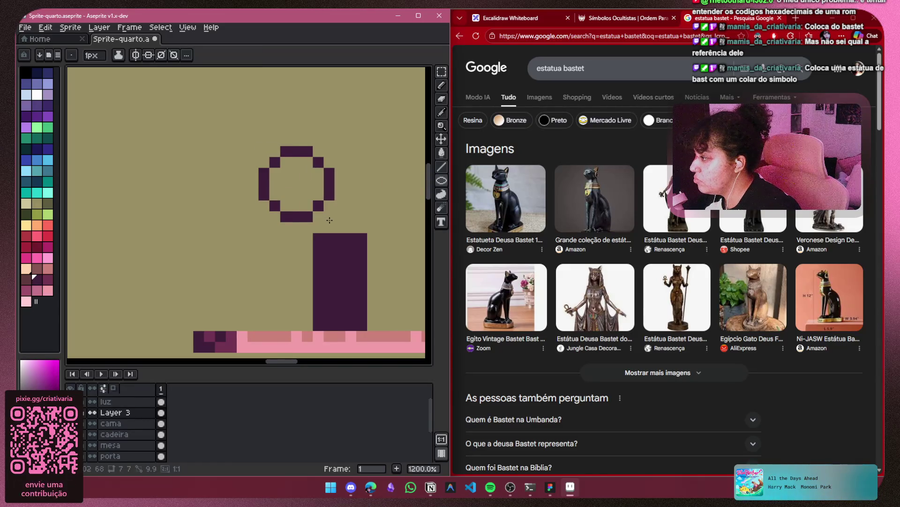
pyautogui.click(445, 71)
pyautogui.moveTo(351, 139)
pyautogui.mouseDown()
pyautogui.moveTo(261, 225)
pyautogui.moveTo(236, 235)
pyautogui.mouseUp()
pyautogui.moveTo(322, 201); pyautogui.dragTo(333, 232)
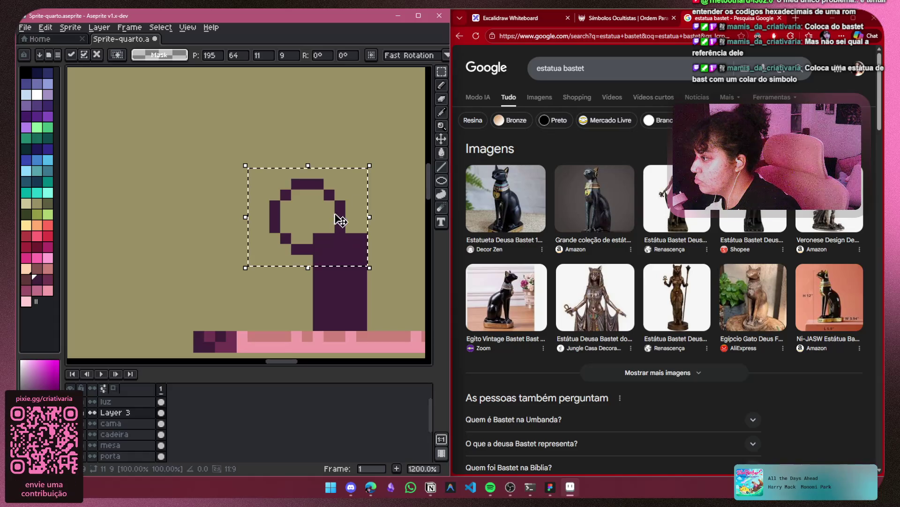
pyautogui.press('g')
pyautogui.hotkey('ctrl', 'd')
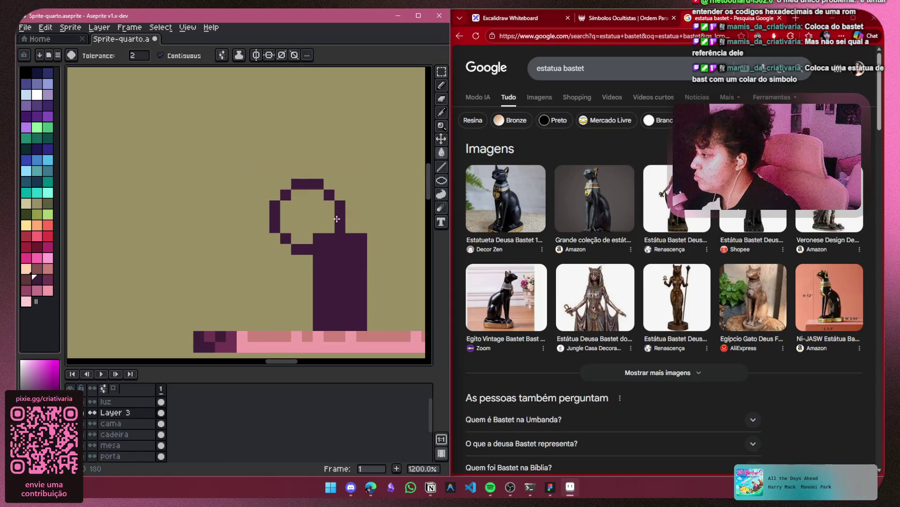
pyautogui.click(324, 208)
pyautogui.click(442, 85)
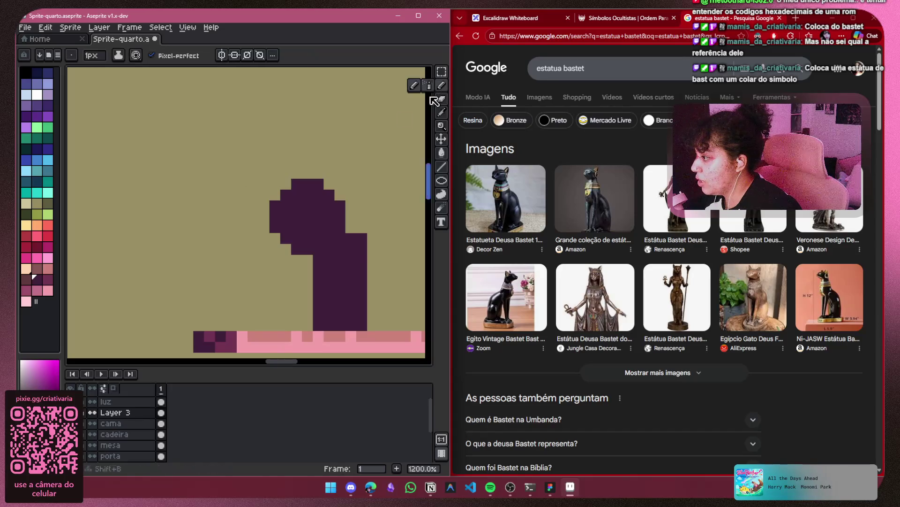
# Raise the ear tip two pixels, fill the body gaps, and slope the back down the right side
pyautogui.scroll(1, 310, 187)
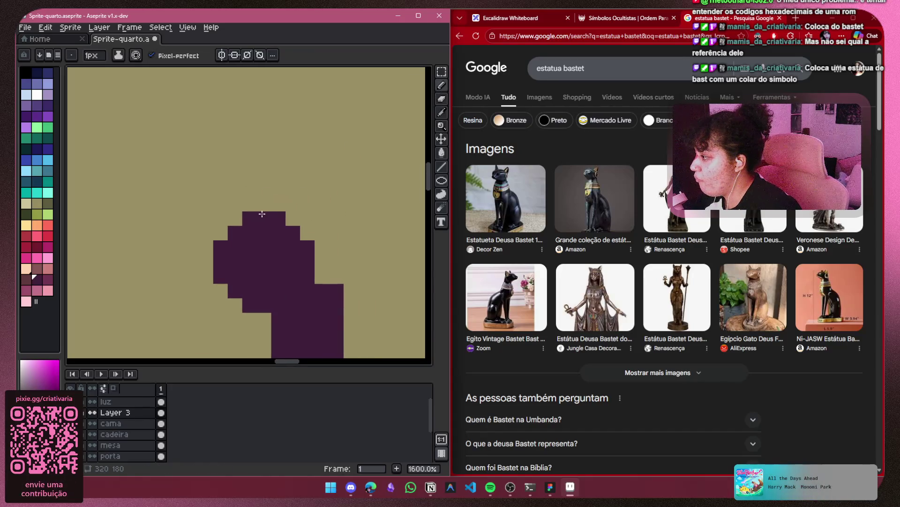
pyautogui.moveTo(292, 190); pyautogui.dragTo(291, 180)
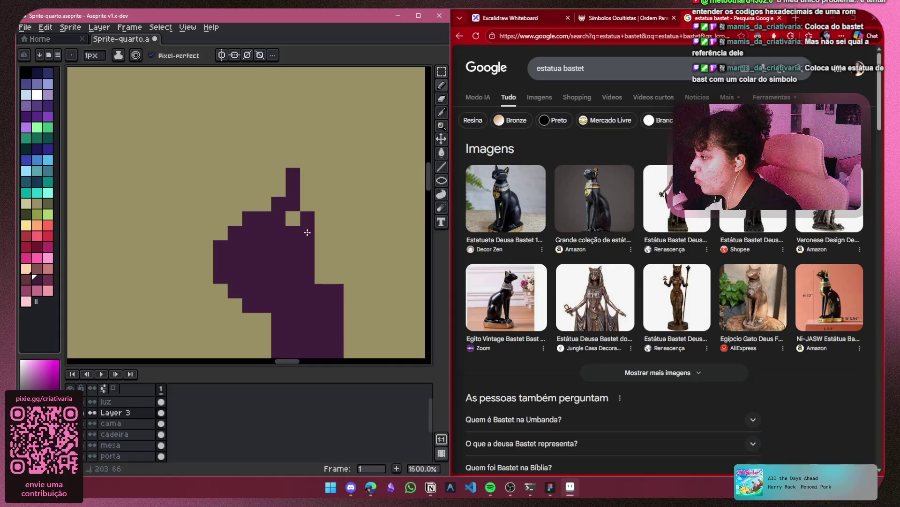
pyautogui.click(293, 218)
pyautogui.moveTo(337, 217); pyautogui.dragTo(272, 96)
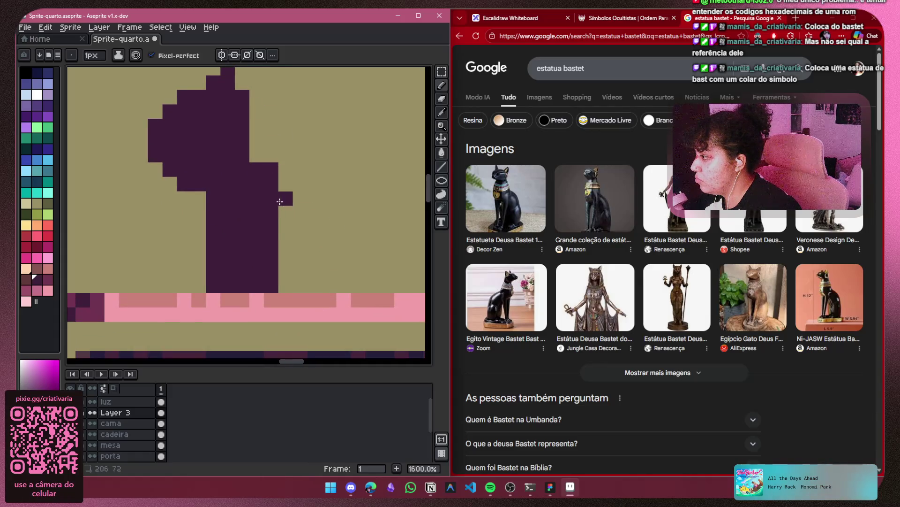
pyautogui.moveTo(280, 201); pyautogui.dragTo(302, 244)
pyautogui.moveTo(306, 284)
pyautogui.mouseDown()
pyautogui.moveTo(286, 278)
pyautogui.moveTo(294, 278)
pyautogui.mouseUp()
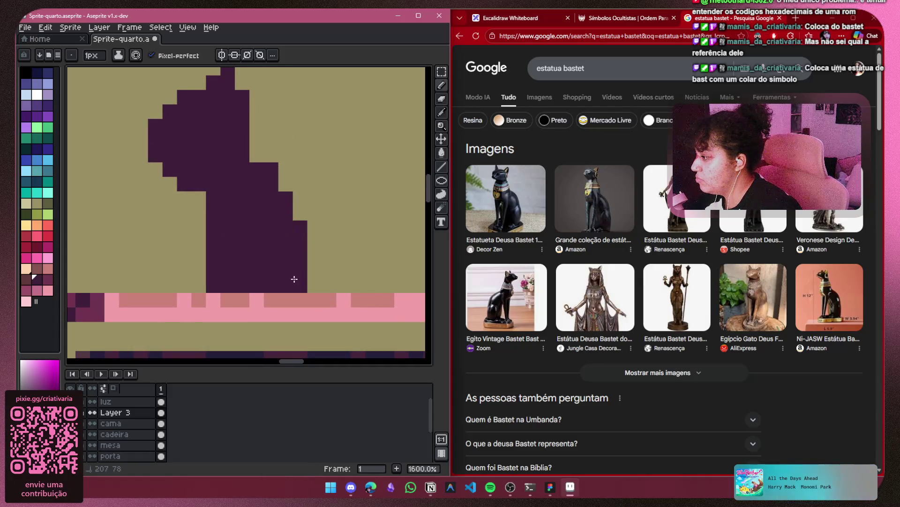
pyautogui.moveTo(263, 176); pyautogui.dragTo(313, 249)
pyautogui.moveTo(306, 214)
pyautogui.mouseDown()
pyautogui.moveTo(306, 229)
pyautogui.moveTo(305, 183)
pyautogui.mouseUp()
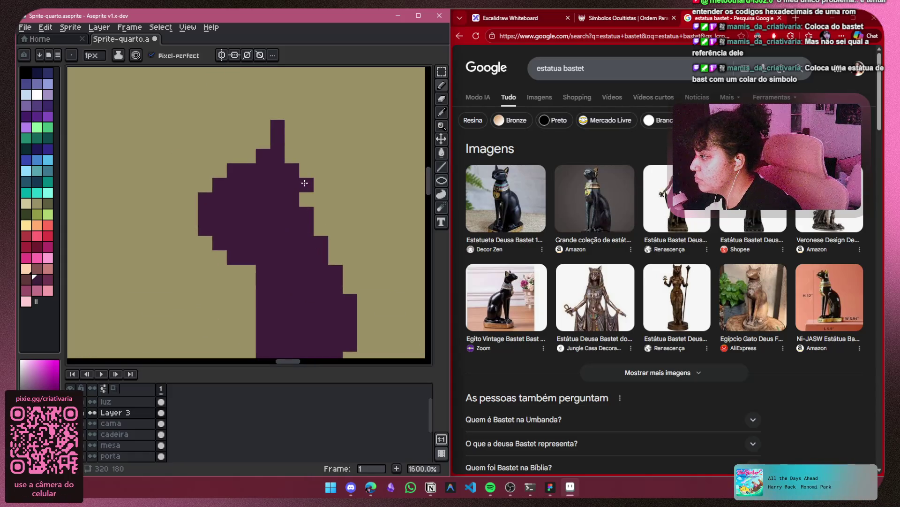
# Reframe the view so the whole cat figure sits centred on the shelf
pyautogui.click(442, 99)
pyautogui.scroll(-3, 380, 143)
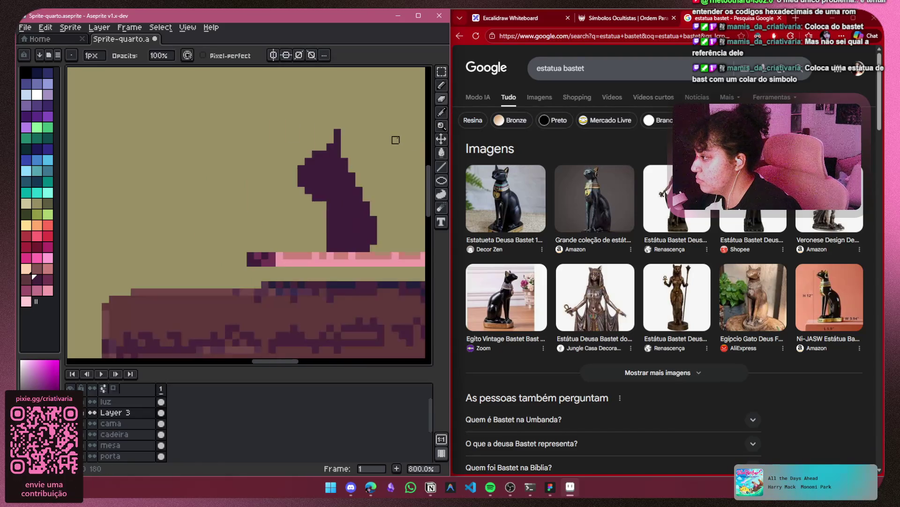
pyautogui.moveTo(396, 139); pyautogui.dragTo(221, 148)
pyautogui.click(441, 86)
pyautogui.scroll(1, 250, 202)
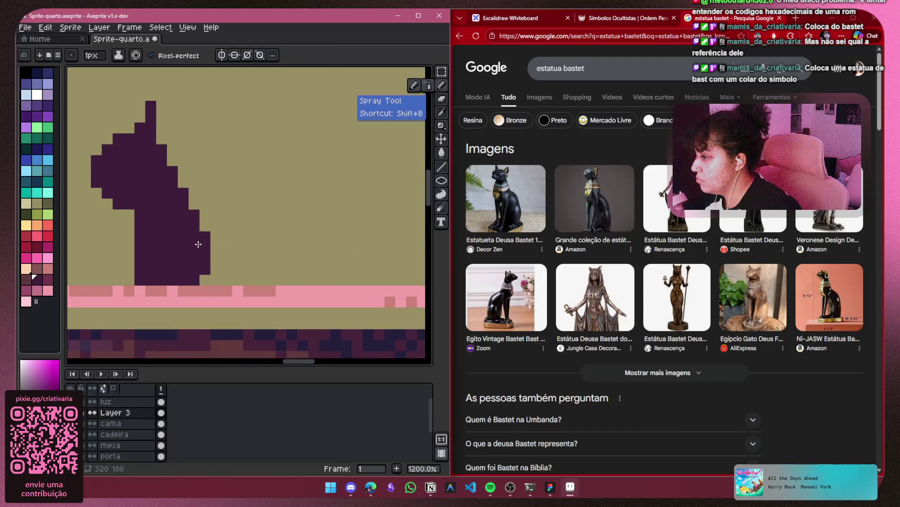
pyautogui.moveTo(199, 244); pyautogui.dragTo(372, 239)
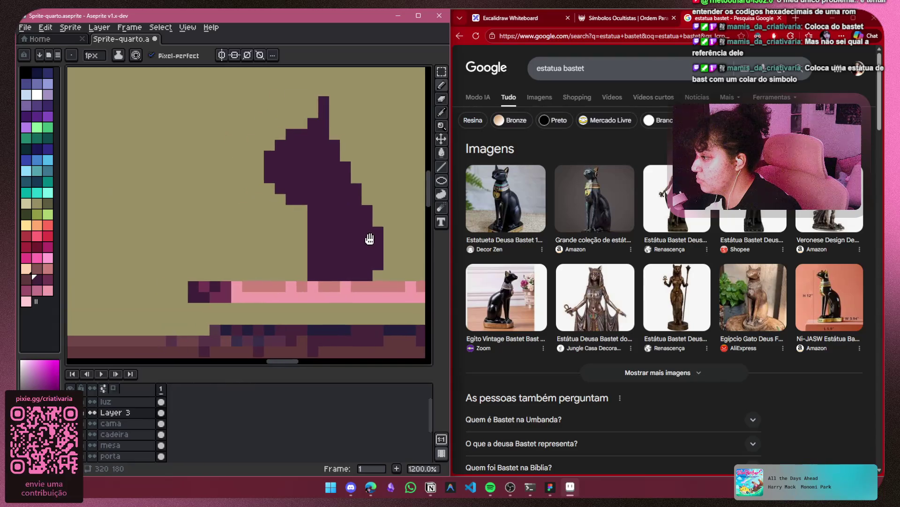
pyautogui.click(542, 21)
pyautogui.scroll(-3, 660, 221)
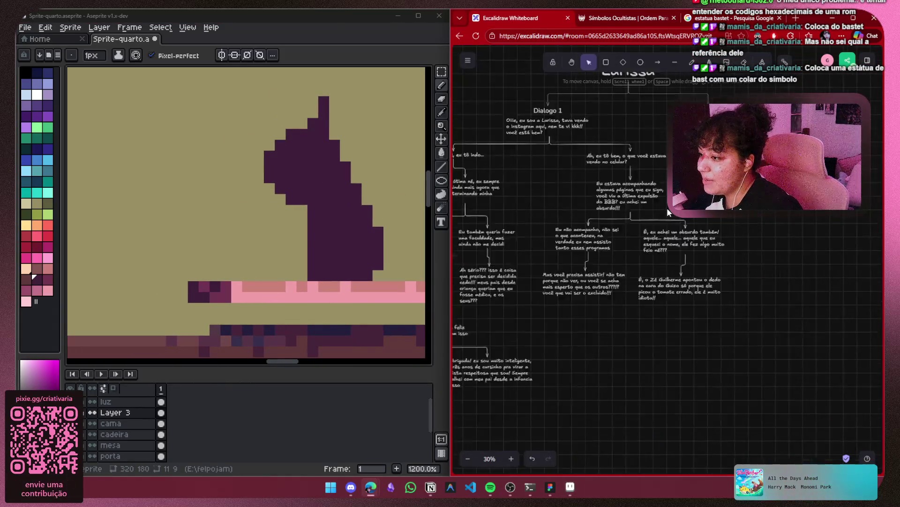
pyautogui.hscroll(-5, 667, 208)
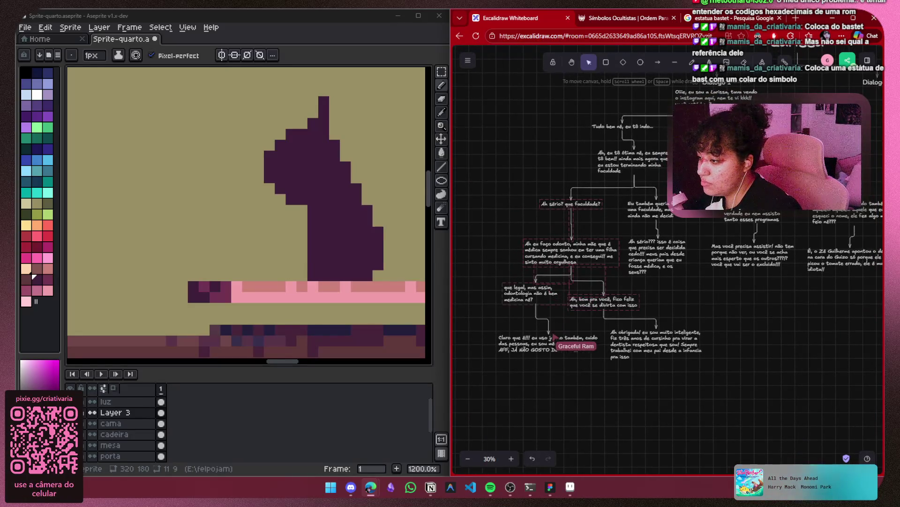
pyautogui.hscroll(5, 668, 258)
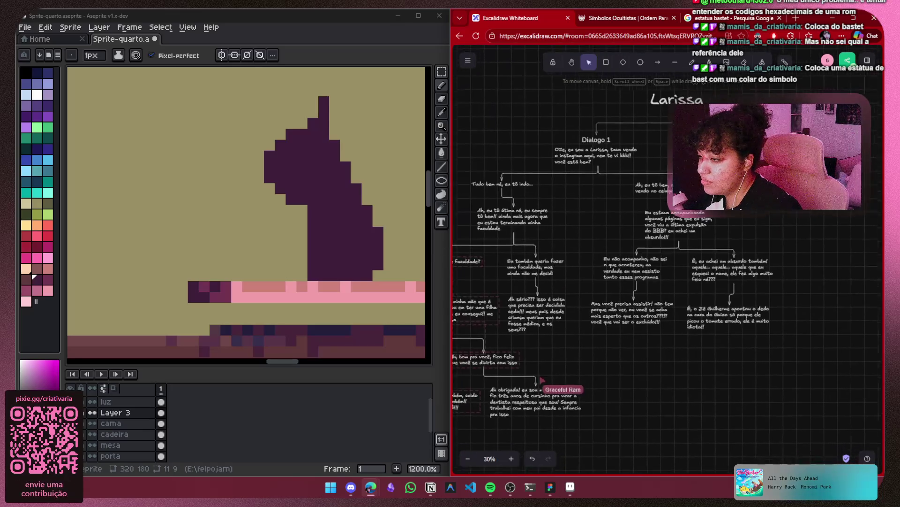
pyautogui.hscroll(-3, 873, 198)
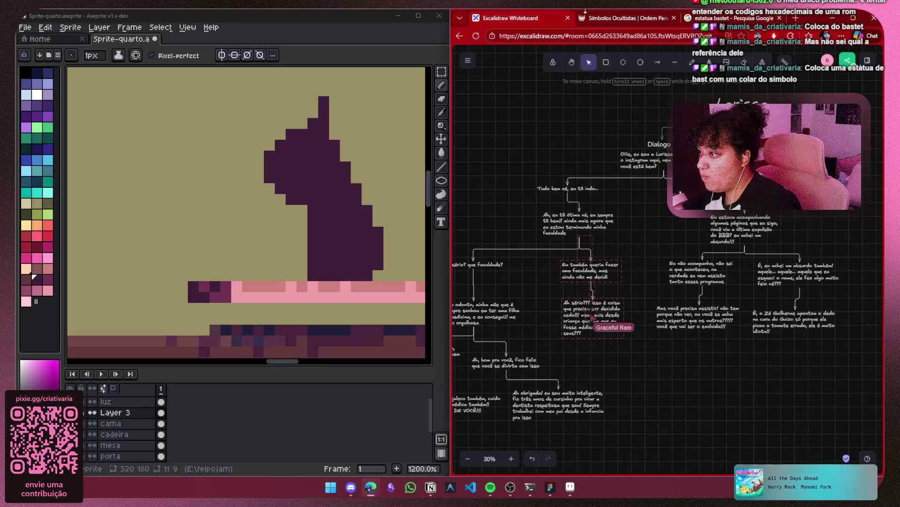
pyautogui.click(591, 18)
# Add pixels around the cat's head and below the ear, and erase the ear's top-right pixel
pyautogui.click(741, 18)
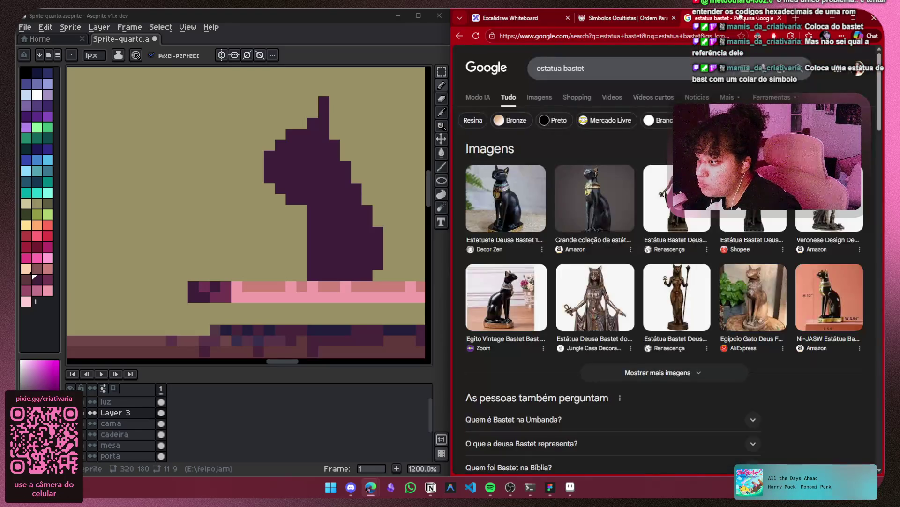
pyautogui.click(259, 166)
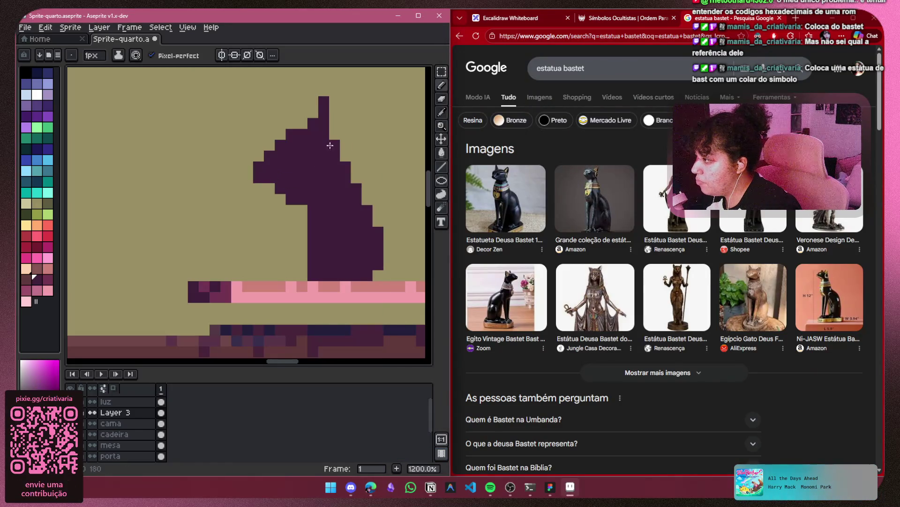
pyautogui.scroll(1, 349, 140)
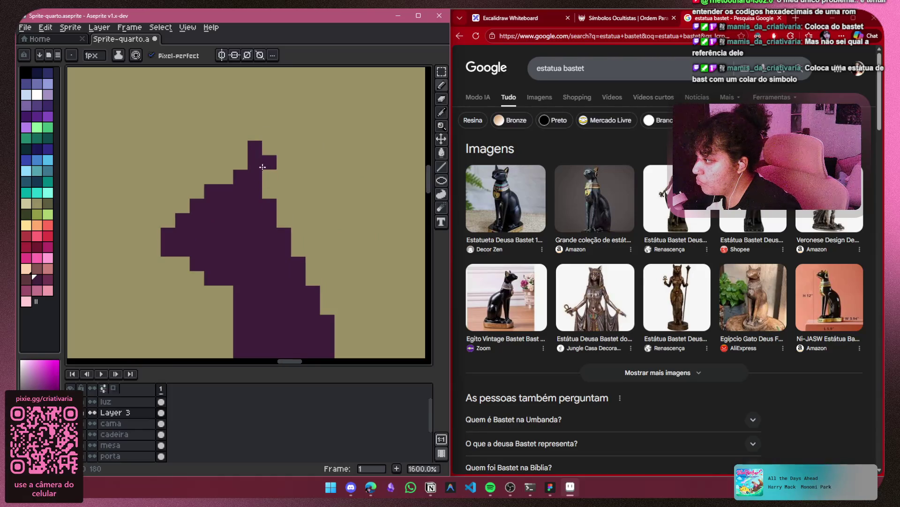
pyautogui.moveTo(263, 167); pyautogui.dragTo(266, 186)
pyautogui.rightClick(268, 152)
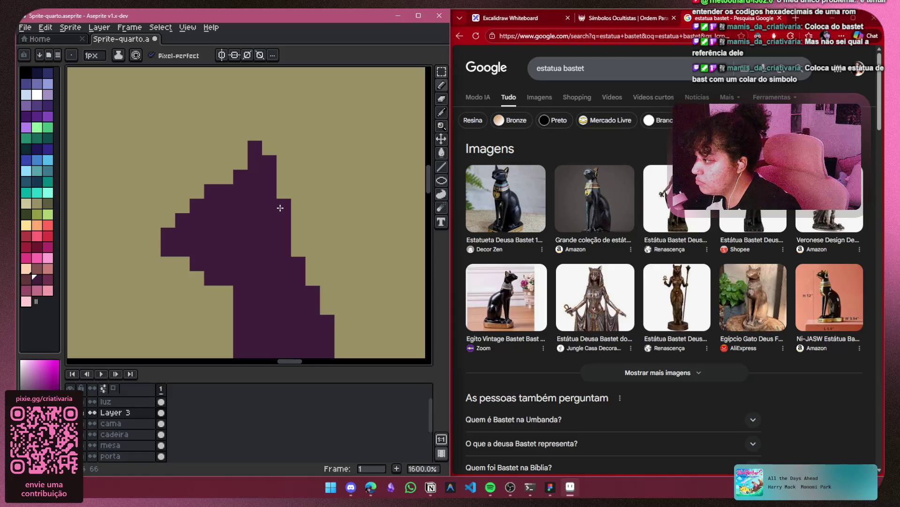
pyautogui.click(283, 191)
pyautogui.scroll(-1, 341, 177)
# Draw the cat's front leg from the chest down toward the shelf, redoing the first stroke
pyautogui.click(267, 252)
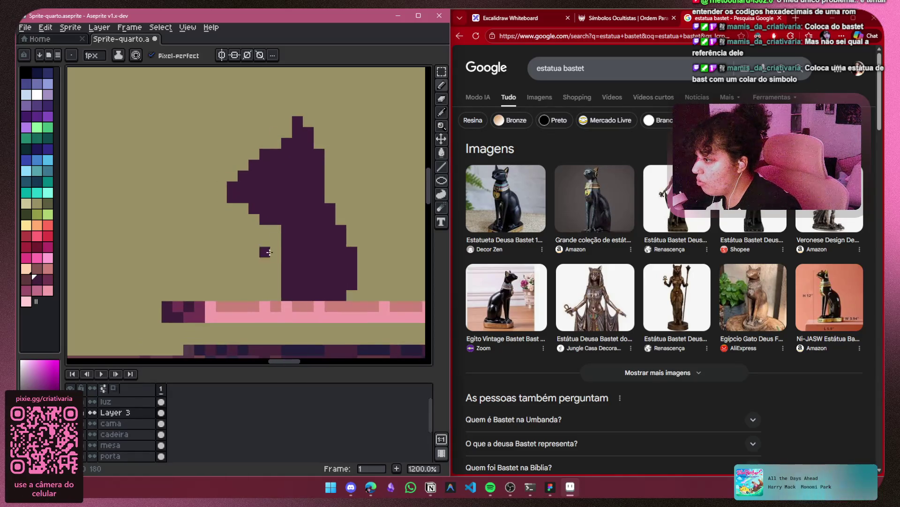
pyautogui.moveTo(276, 243); pyautogui.dragTo(253, 296)
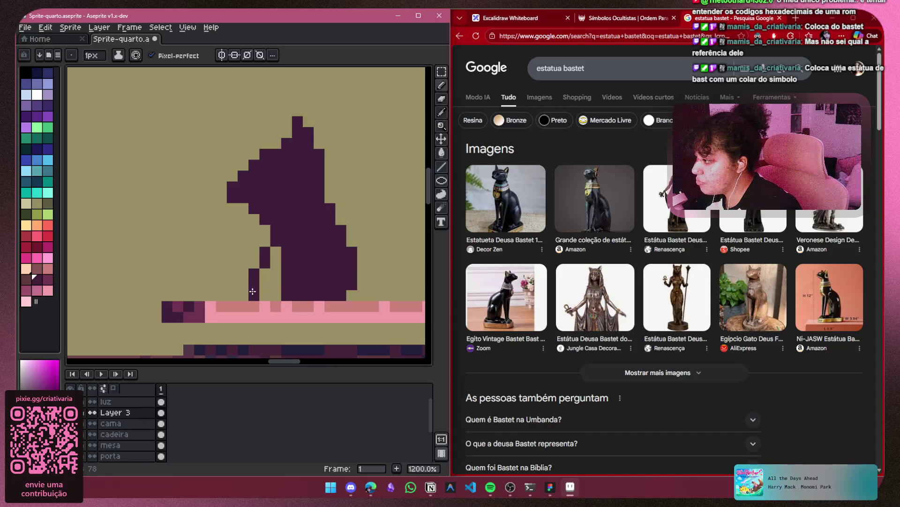
pyautogui.hotkey('ctrl', 'z')
pyautogui.click(279, 241)
pyautogui.moveTo(279, 240)
pyautogui.mouseDown()
pyautogui.moveTo(273, 273)
pyautogui.moveTo(255, 296)
pyautogui.mouseUp()
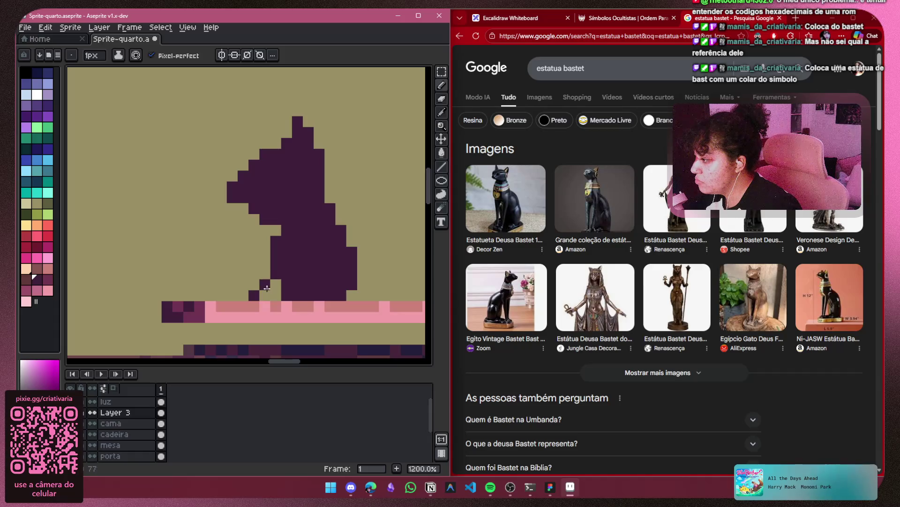
pyautogui.scroll(-5, 304, 245)
# Undo the front leg stroke and the recent ear edits
pyautogui.hotkey('ctrl', 'z')
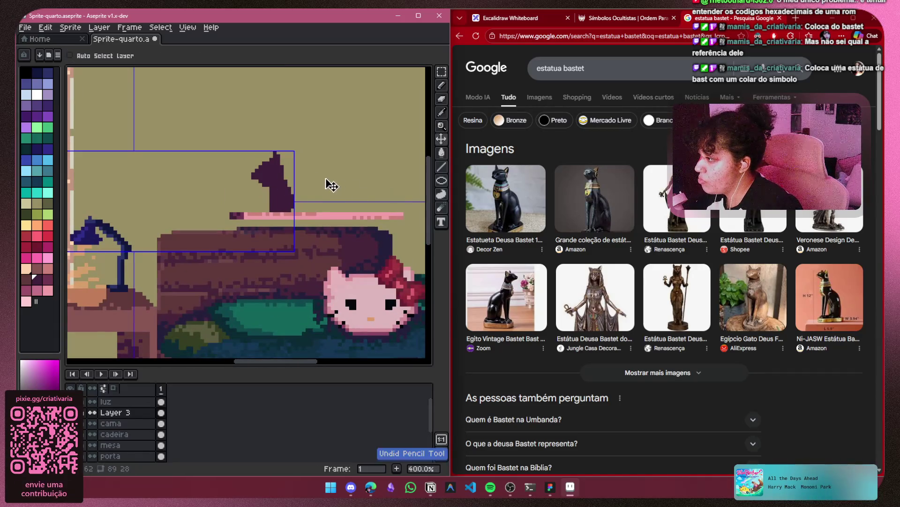
pyautogui.hotkey('ctrl', 'z')
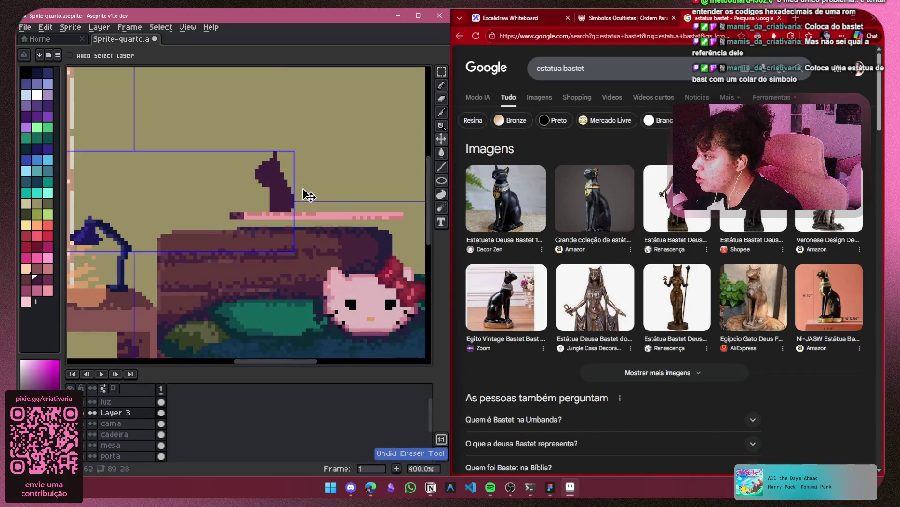
pyautogui.hotkey('ctrl', 'z')
pyautogui.hotkey('ctrl', 'z')
pyautogui.hotkey('ctrl', 'z')
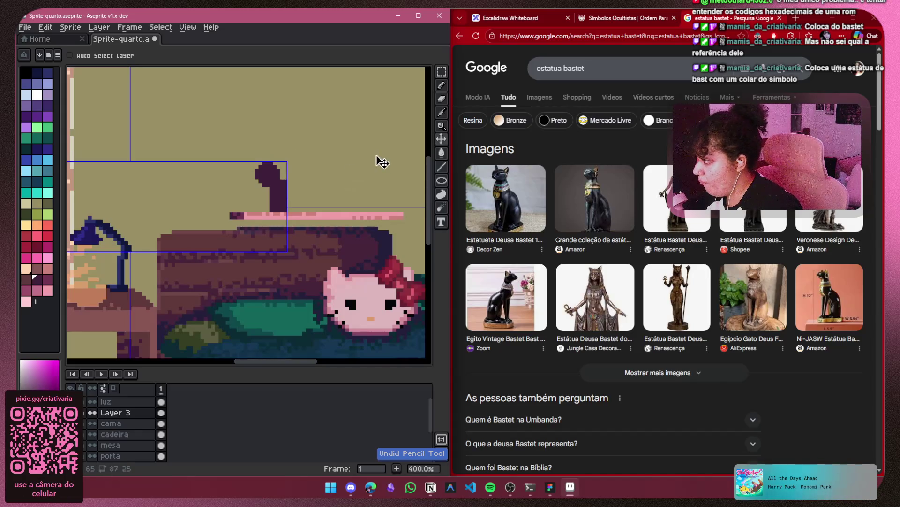
pyautogui.press('b')
pyautogui.scroll(5, 300, 176)
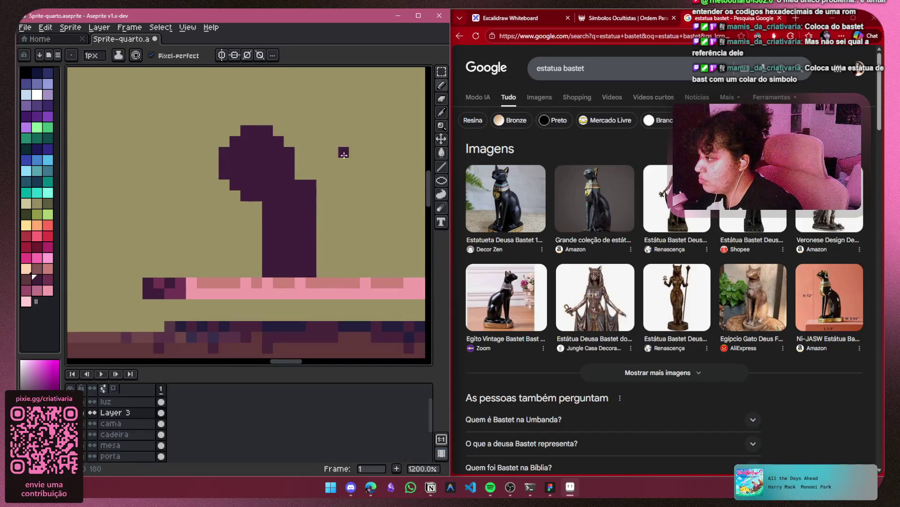
# Raise the cat's head two pixels, then select the whole cat and delete it
pyautogui.click(442, 72)
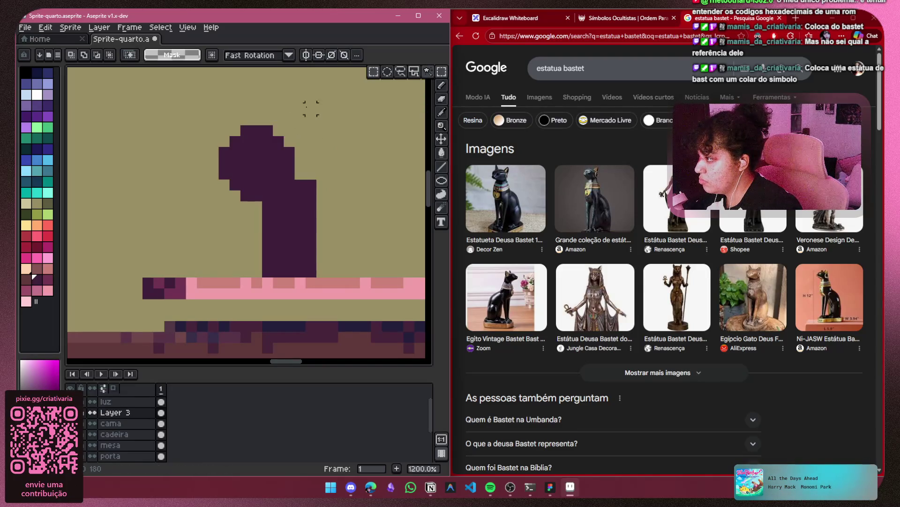
pyautogui.moveTo(311, 108)
pyautogui.mouseDown()
pyautogui.moveTo(263, 191)
pyautogui.moveTo(207, 214)
pyautogui.mouseUp()
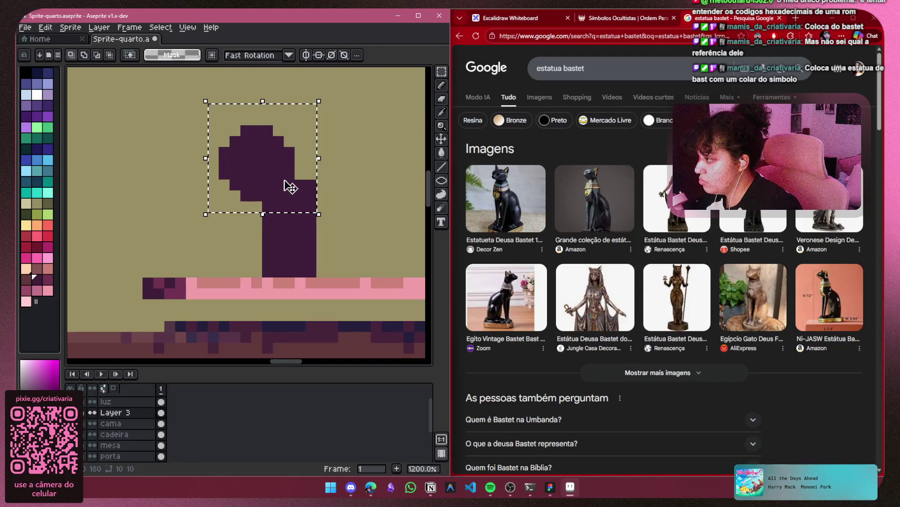
pyautogui.moveTo(284, 181)
pyautogui.mouseDown()
pyautogui.moveTo(286, 166)
pyautogui.moveTo(291, 181)
pyautogui.mouseUp()
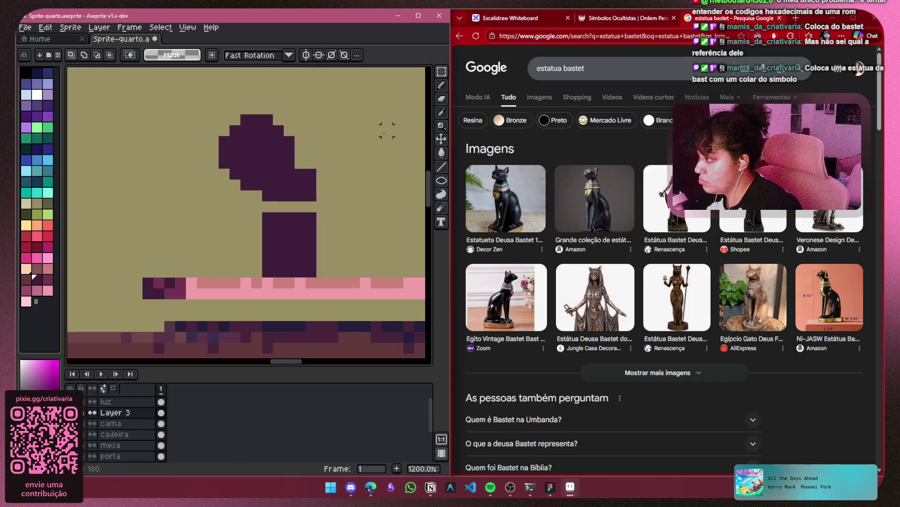
pyautogui.moveTo(366, 88)
pyautogui.mouseDown()
pyautogui.moveTo(387, 206)
pyautogui.moveTo(212, 271)
pyautogui.mouseUp()
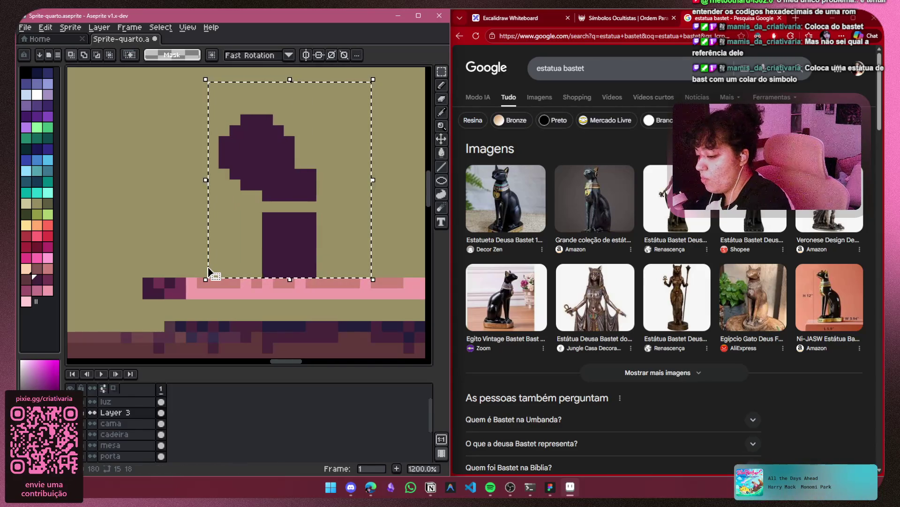
pyautogui.press('Delete')
# Pick the black Egito Vintage Bastet statue photo in the image results and open its context menu
pyautogui.click(441, 85)
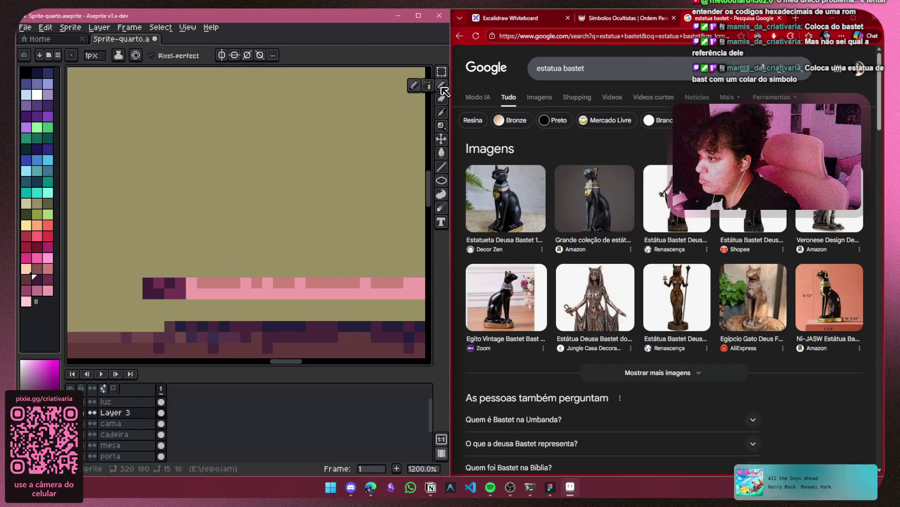
pyautogui.moveTo(322, 161)
pyautogui.mouseDown()
pyautogui.moveTo(271, 165)
pyautogui.moveTo(257, 197)
pyautogui.moveTo(263, 190)
pyautogui.mouseUp()
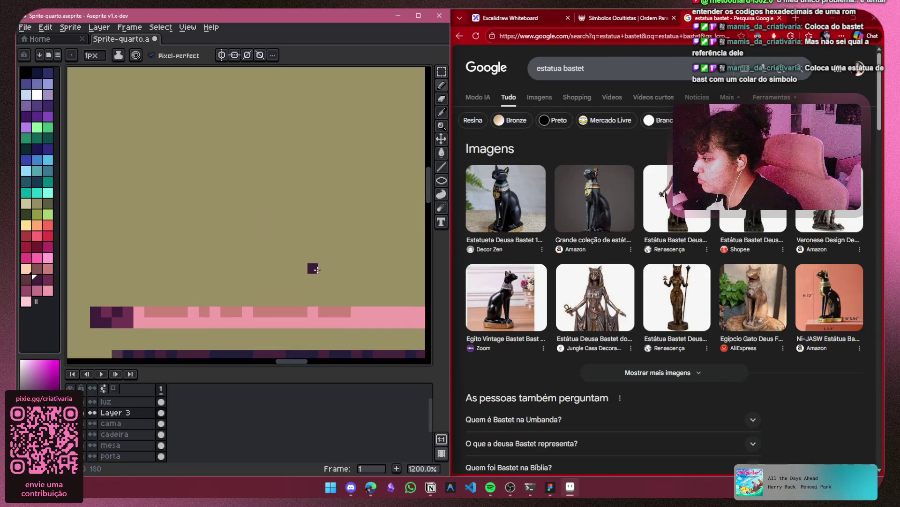
pyautogui.click(522, 304)
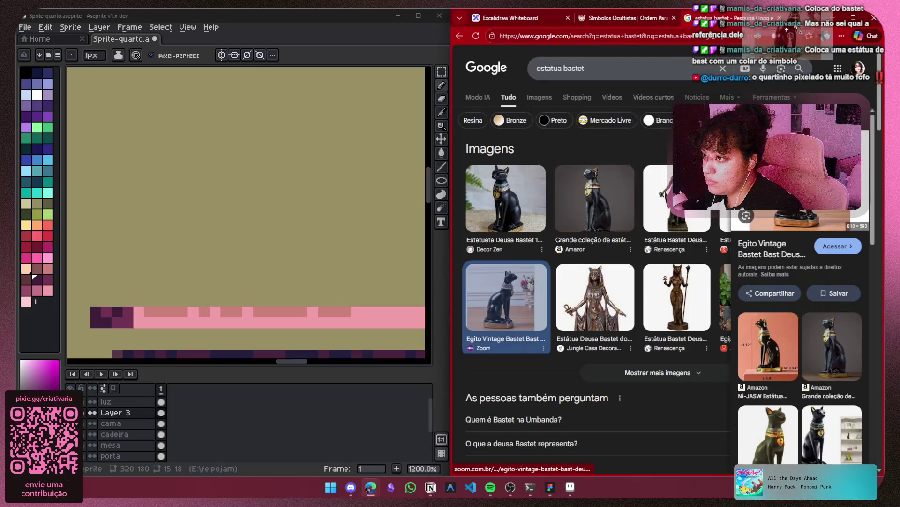
pyautogui.moveTo(787, 29); pyautogui.dragTo(778, 94)
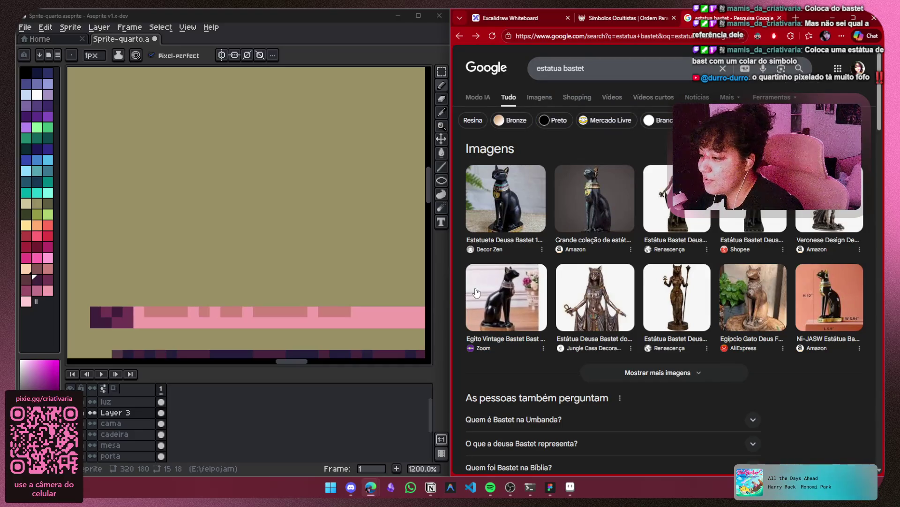
pyautogui.click(502, 296)
pyautogui.rightClick(684, 175)
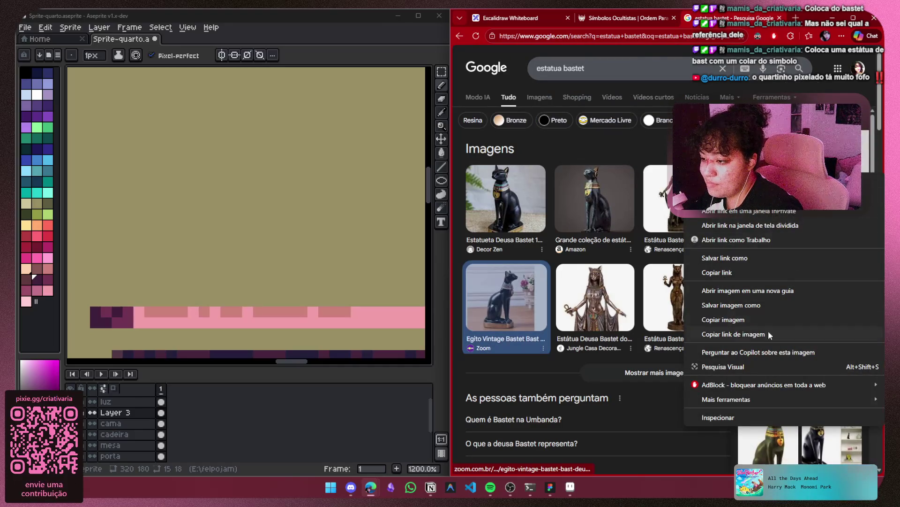
pyautogui.scroll(-10, 288, 223)
# Hide the parede wall layer and the reference room photo layer
pyautogui.scroll(2, 287, 222)
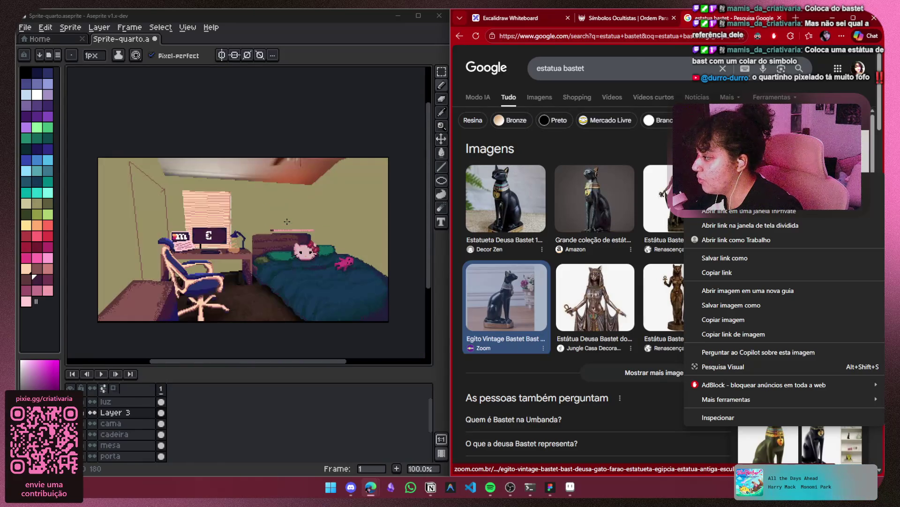
pyautogui.moveTo(287, 222); pyautogui.dragTo(294, 197)
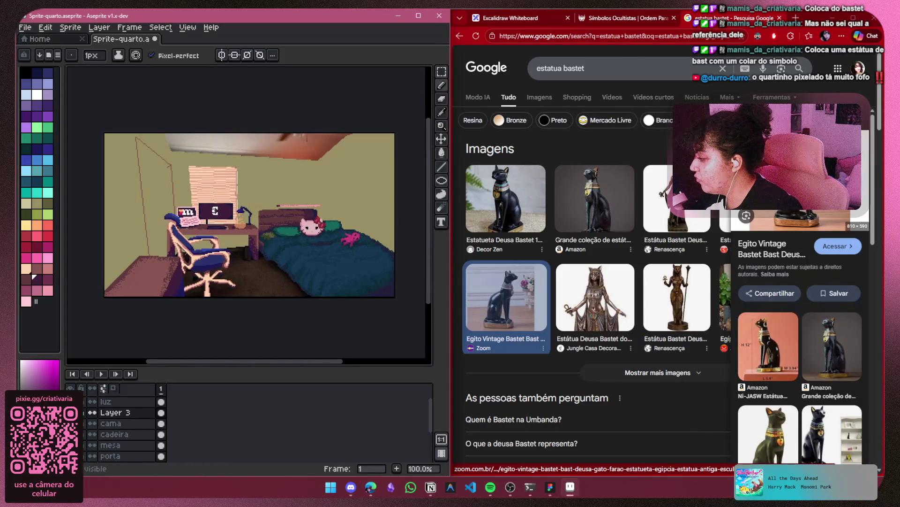
pyautogui.scroll(-5, 117, 450)
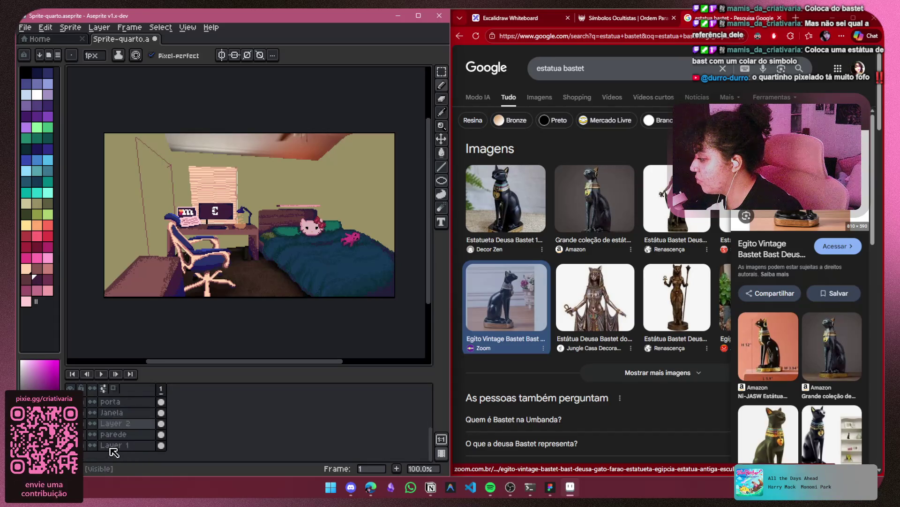
pyautogui.click(70, 434)
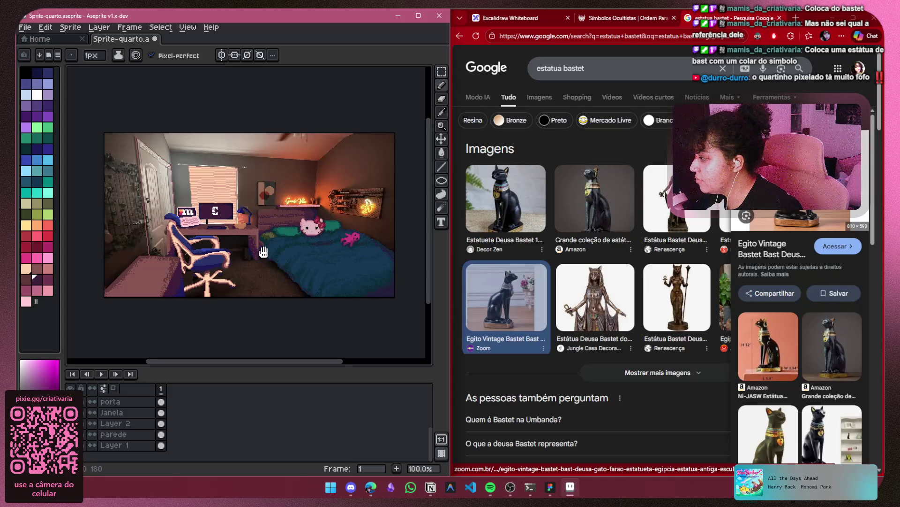
pyautogui.moveTo(264, 252); pyautogui.dragTo(283, 249)
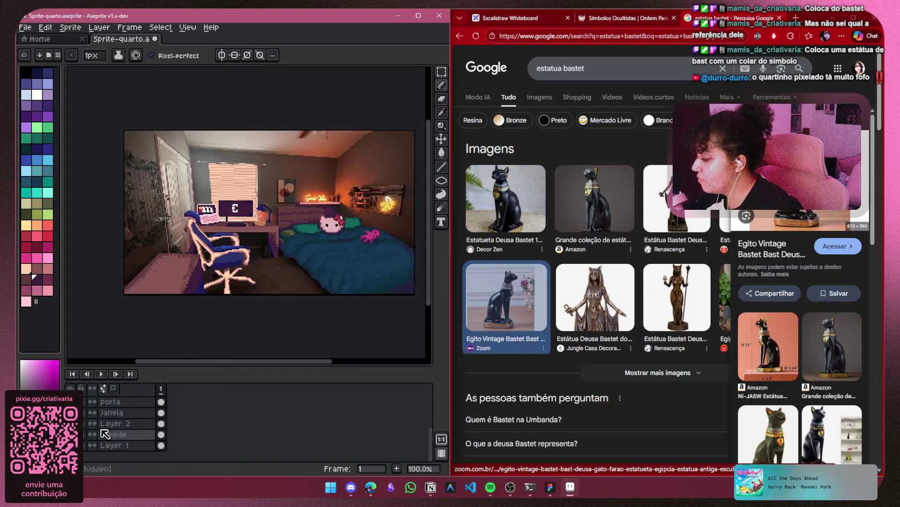
pyautogui.click(71, 444)
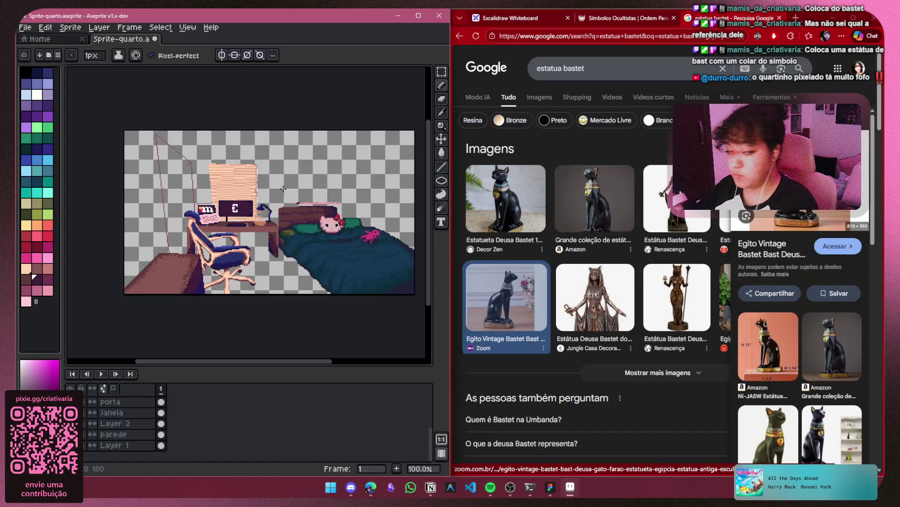
# Draw a filled dark purple rectangle on the shelf as the statue's body block
pyautogui.scroll(7, 311, 179)
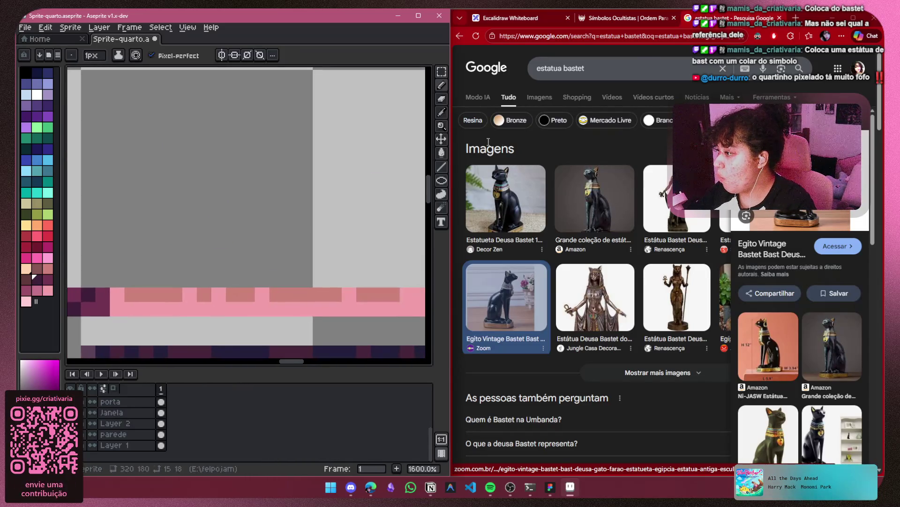
pyautogui.click(443, 183)
pyautogui.click(402, 181)
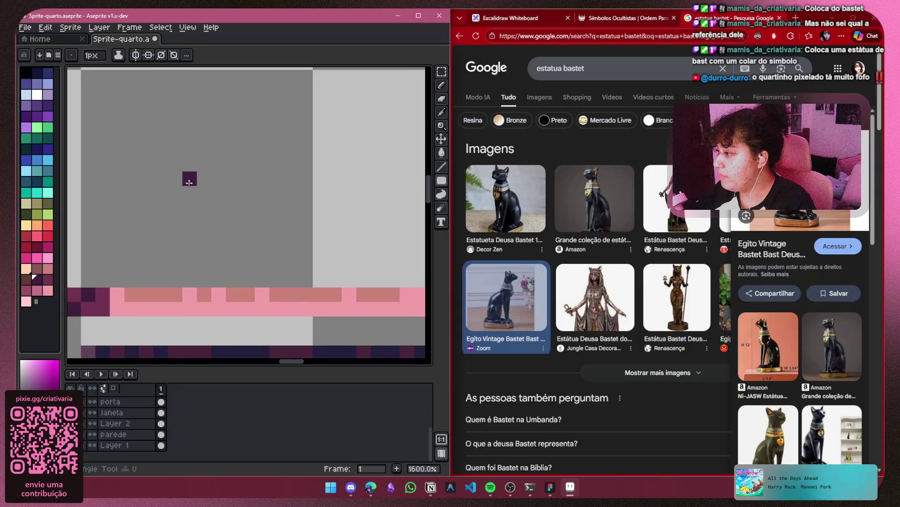
pyautogui.moveTo(200, 146)
pyautogui.mouseDown()
pyautogui.moveTo(276, 146)
pyautogui.moveTo(293, 238)
pyautogui.moveTo(277, 287)
pyautogui.mouseUp()
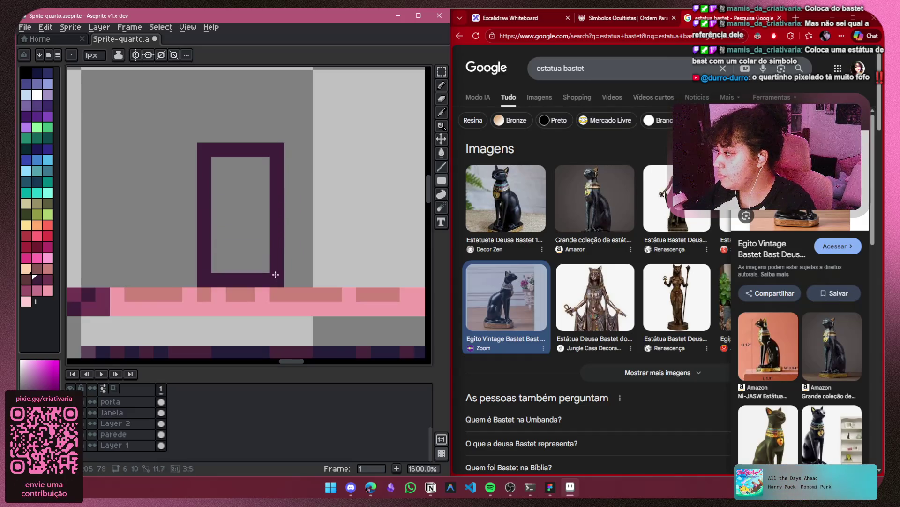
pyautogui.click(241, 212)
# Try extending the base and a stepped back curve with the Pencil, undoing both attempts
pyautogui.click(441, 84)
pyautogui.click(160, 290)
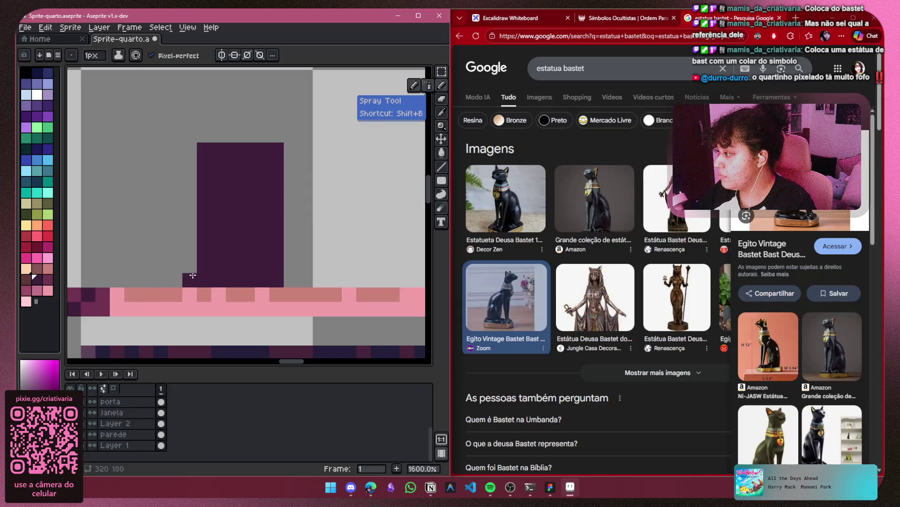
pyautogui.moveTo(193, 276); pyautogui.dragTo(163, 278)
pyautogui.hotkey('ctrl', 'z')
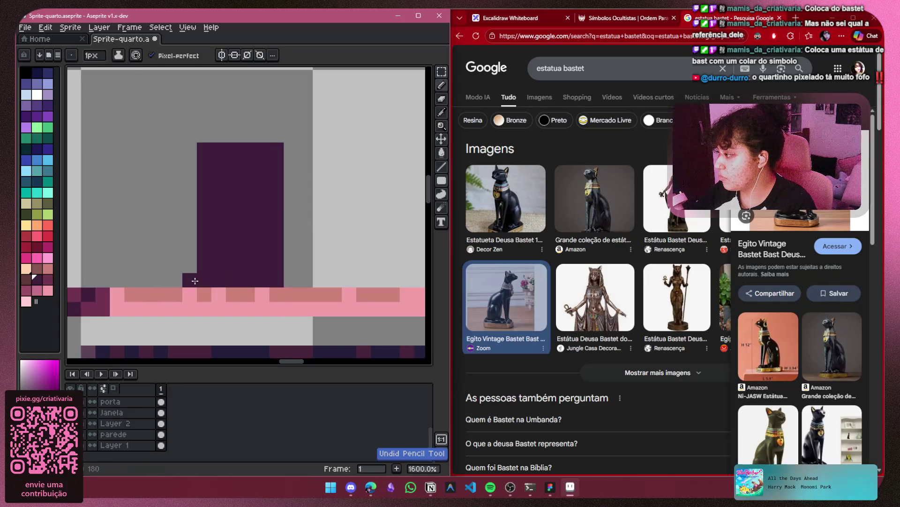
pyautogui.moveTo(338, 284); pyautogui.dragTo(337, 282)
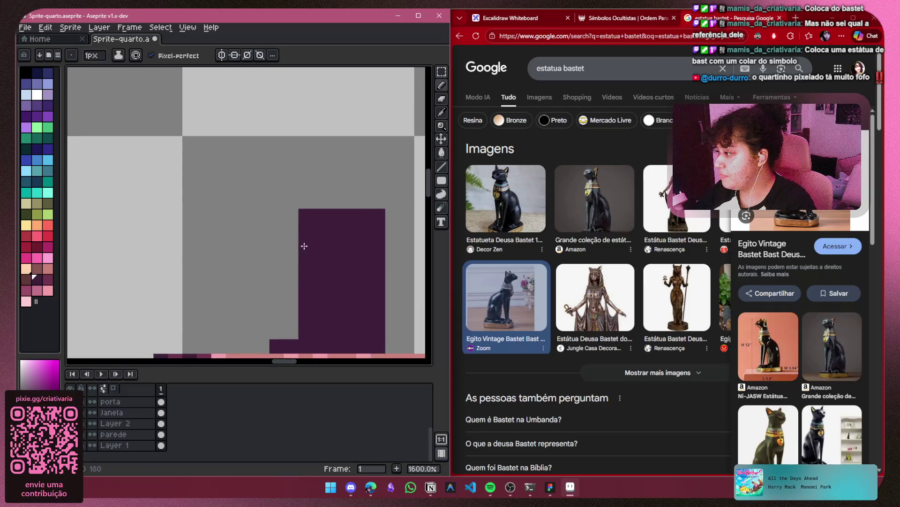
pyautogui.click(296, 230)
pyautogui.moveTo(290, 223)
pyautogui.mouseDown()
pyautogui.moveTo(253, 197)
pyautogui.moveTo(259, 113)
pyautogui.mouseUp()
pyautogui.hotkey('ctrl', 'z')
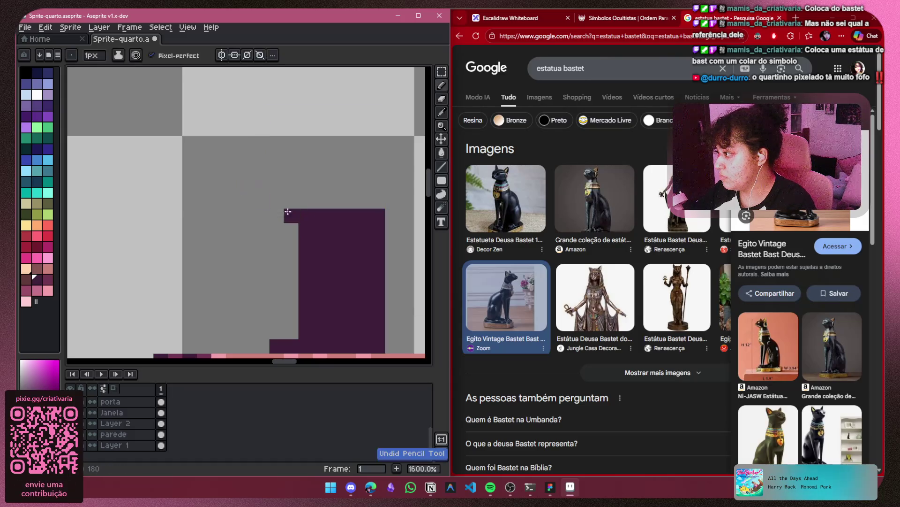
# Redraw the back outline stepping up-left, fill the upper body and chest, and extend the right edge
pyautogui.click(296, 239)
pyautogui.moveTo(296, 238)
pyautogui.mouseDown()
pyautogui.moveTo(273, 216)
pyautogui.moveTo(259, 157)
pyautogui.moveTo(334, 157)
pyautogui.moveTo(332, 217)
pyautogui.mouseUp()
pyautogui.moveTo(337, 151)
pyautogui.mouseDown()
pyautogui.moveTo(290, 144)
pyautogui.moveTo(333, 144)
pyautogui.moveTo(316, 214)
pyautogui.moveTo(291, 171)
pyautogui.moveTo(271, 181)
pyautogui.mouseUp()
pyautogui.click(278, 199)
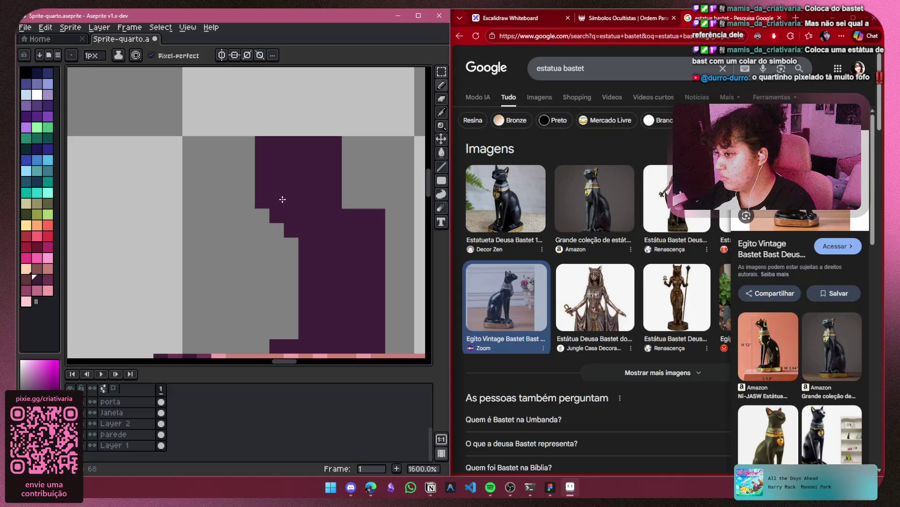
pyautogui.moveTo(341, 182); pyautogui.dragTo(378, 207)
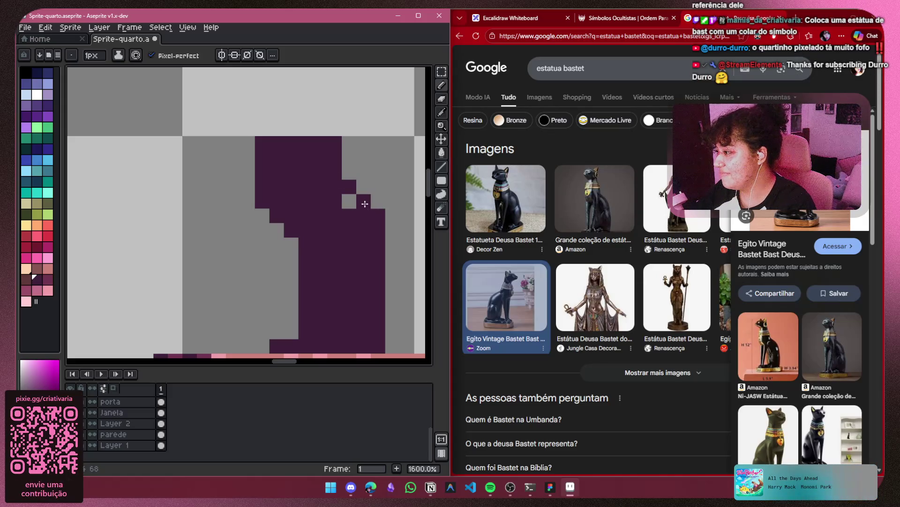
pyautogui.scroll(-2, 366, 202)
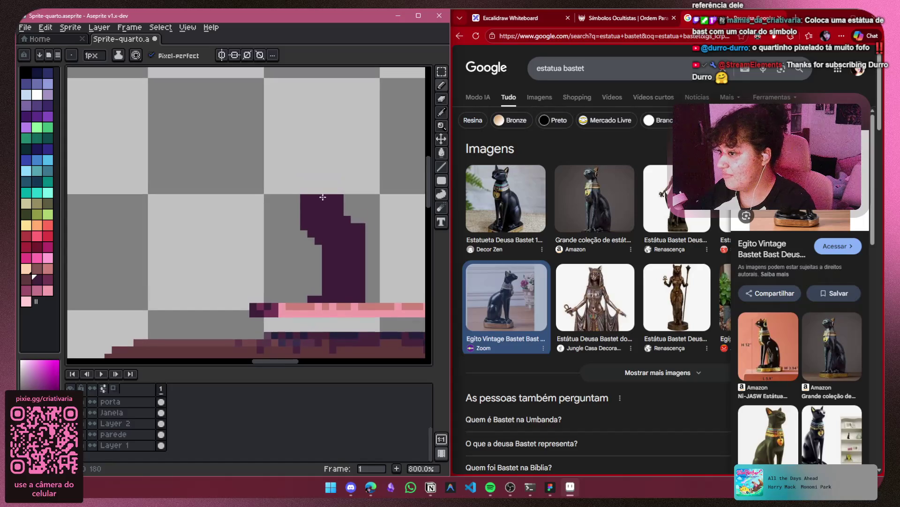
pyautogui.scroll(2, 320, 194)
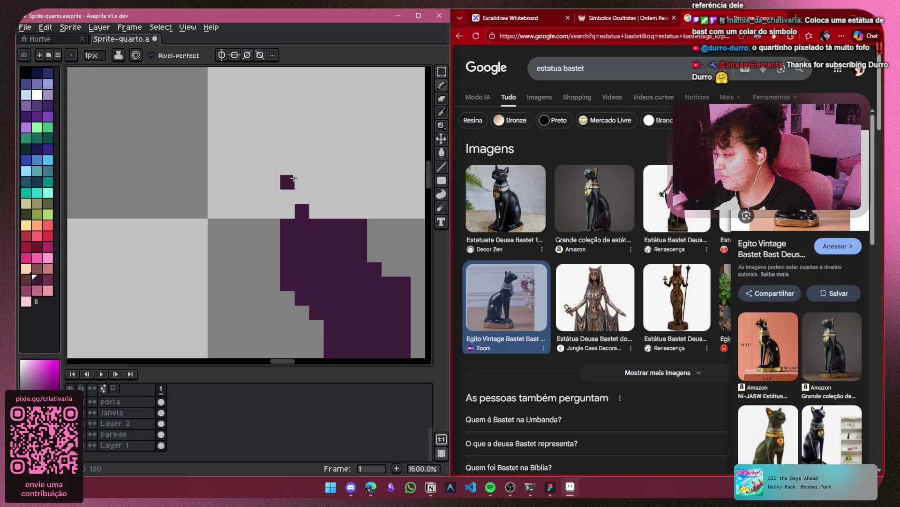
pyautogui.hotkey('ctrl', 'z')
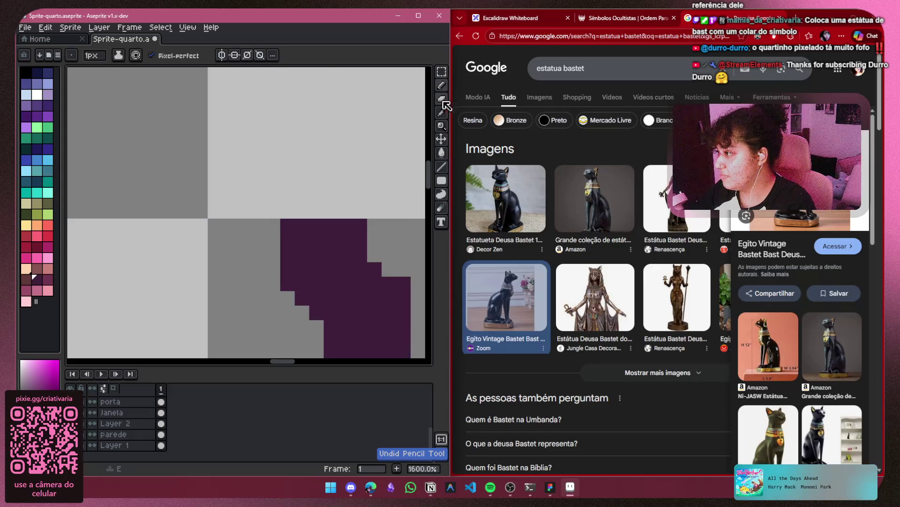
# Draw the cat's head with a neck line joining it to the body, filled solid without eye holes
pyautogui.click(442, 99)
pyautogui.click(442, 85)
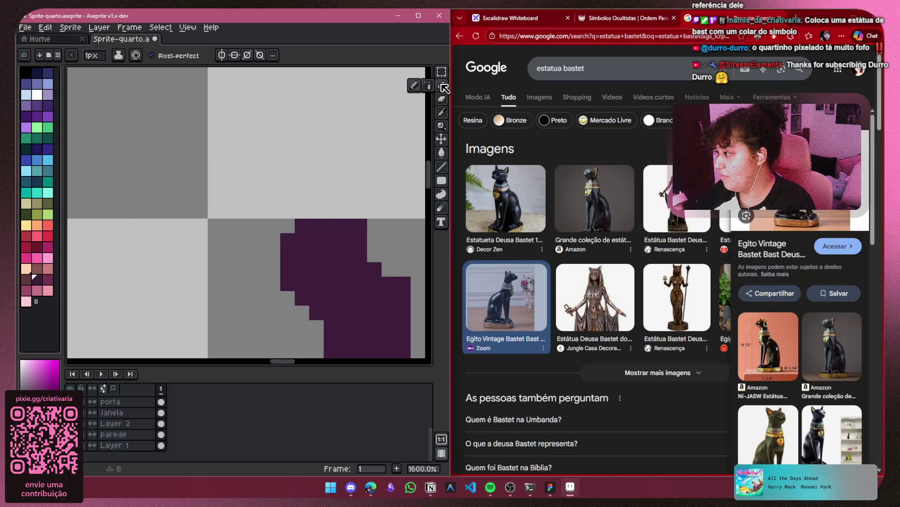
pyautogui.scroll(-3, 329, 188)
pyautogui.scroll(2, 317, 185)
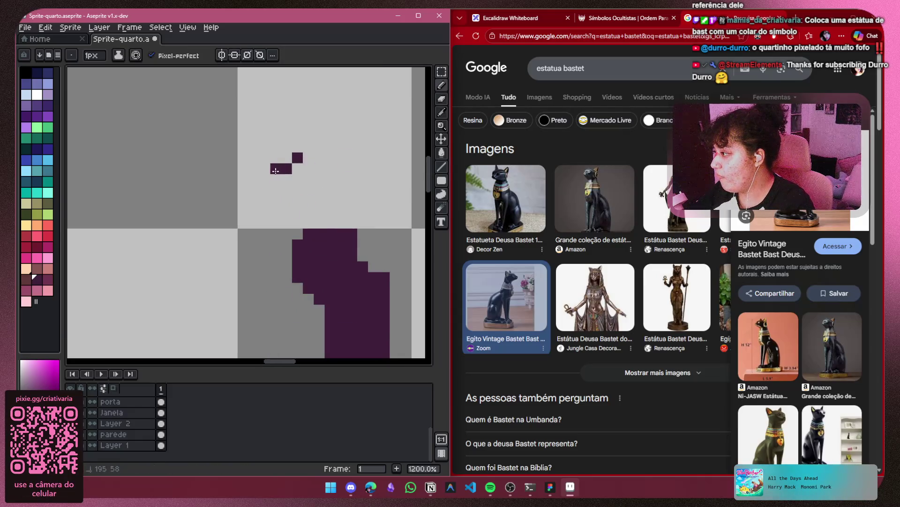
pyautogui.click(275, 200)
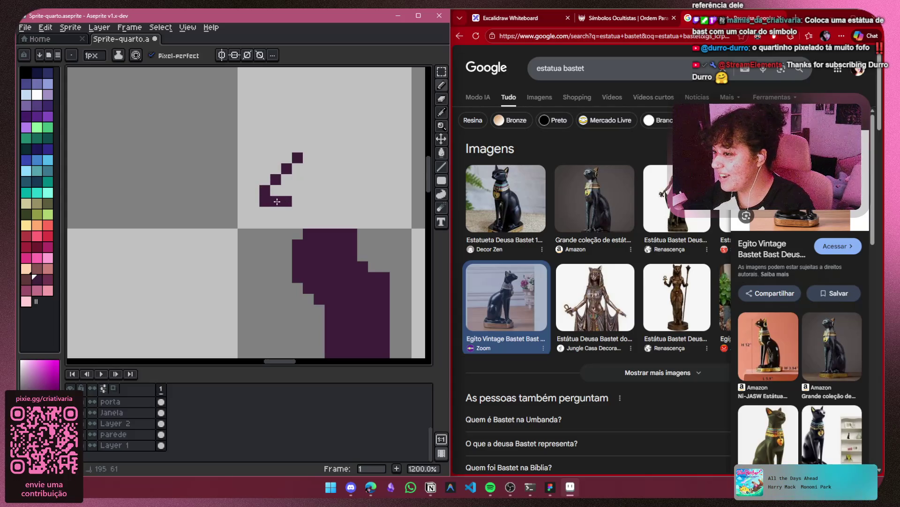
pyautogui.moveTo(277, 201); pyautogui.dragTo(318, 196)
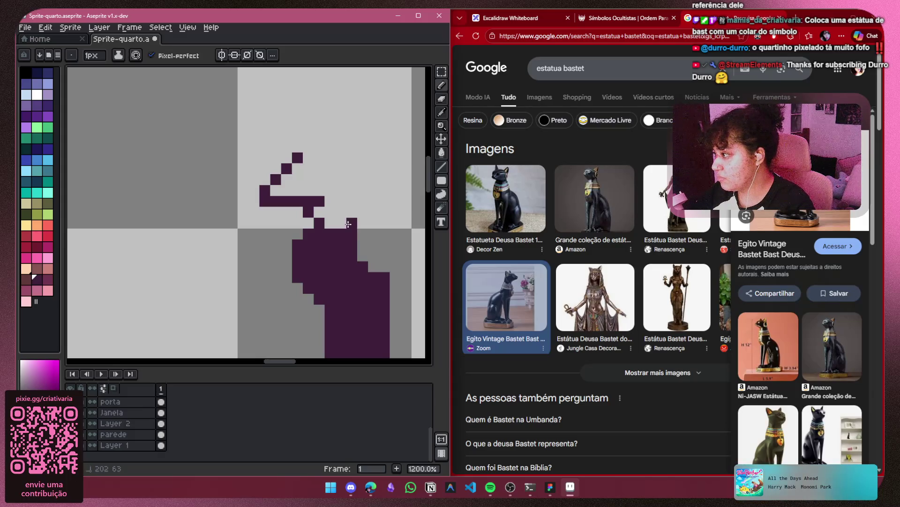
pyautogui.moveTo(348, 224); pyautogui.dragTo(331, 158)
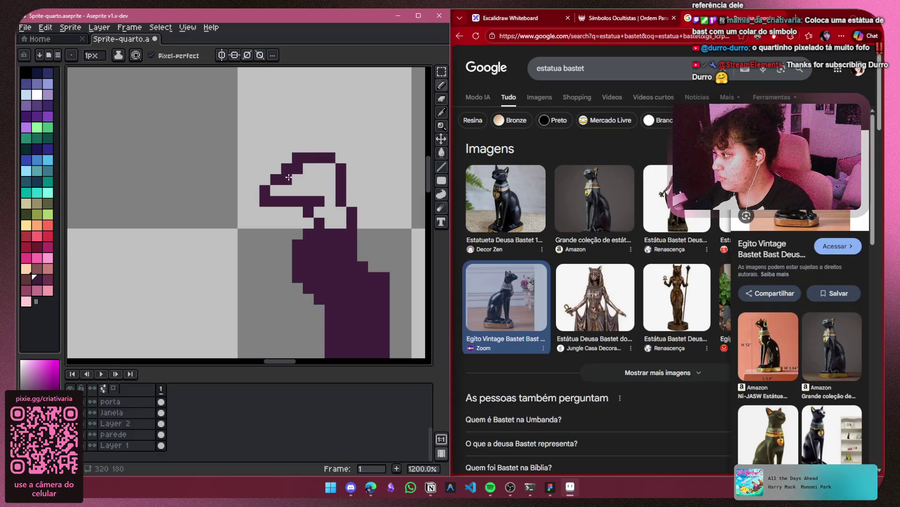
pyautogui.moveTo(289, 191)
pyautogui.mouseDown()
pyautogui.moveTo(323, 168)
pyautogui.moveTo(342, 222)
pyautogui.mouseUp()
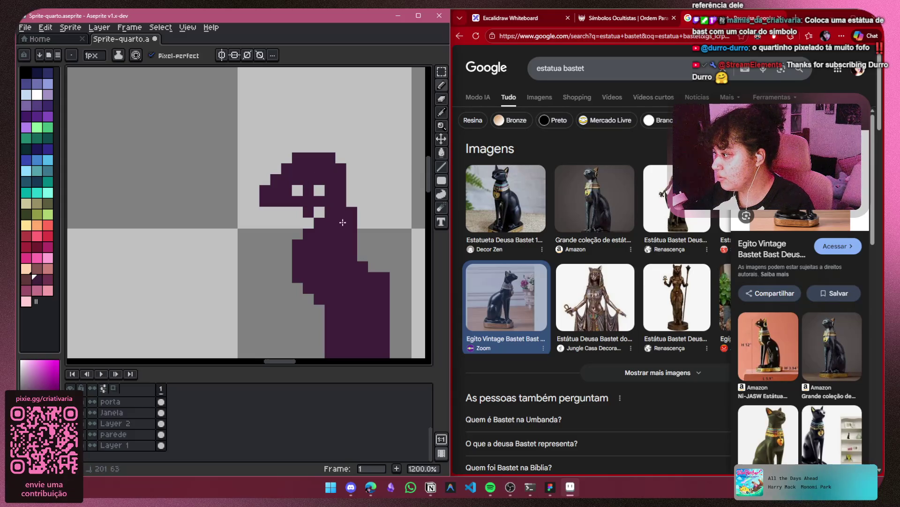
pyautogui.moveTo(319, 190); pyautogui.dragTo(298, 190)
pyautogui.scroll(-4, 342, 205)
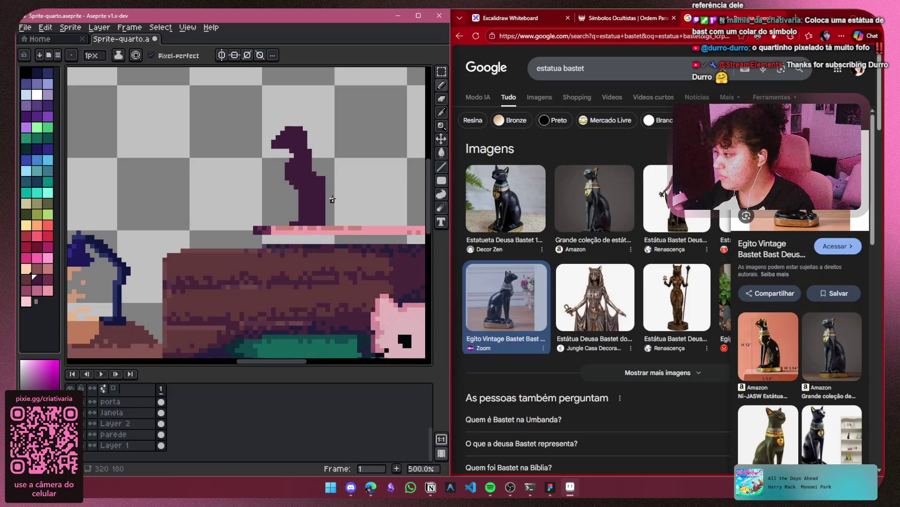
# Nudge the cat's head two pixels left and clear the selection
pyautogui.scroll(2, 332, 200)
pyautogui.moveTo(324, 178); pyautogui.dragTo(365, 255)
pyautogui.press('m')
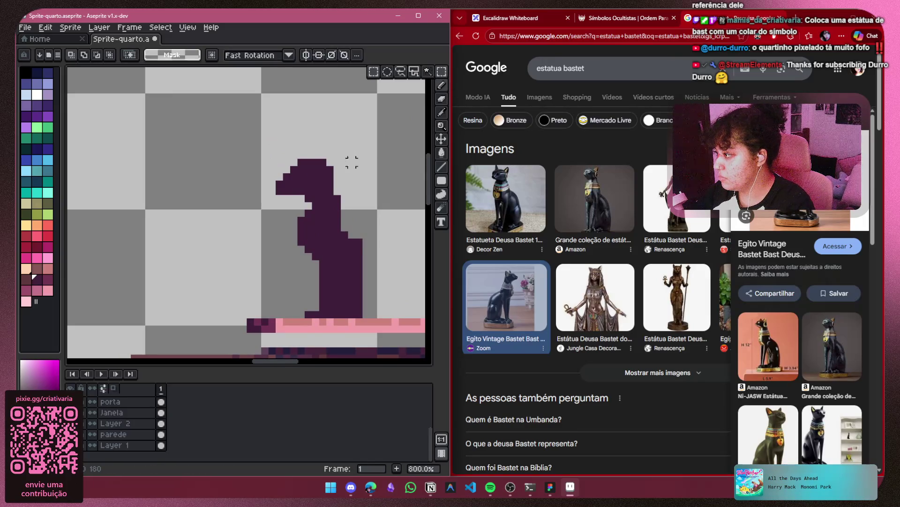
pyautogui.moveTo(364, 150)
pyautogui.mouseDown()
pyautogui.moveTo(347, 189)
pyautogui.moveTo(312, 211)
pyautogui.moveTo(265, 219)
pyautogui.mouseUp()
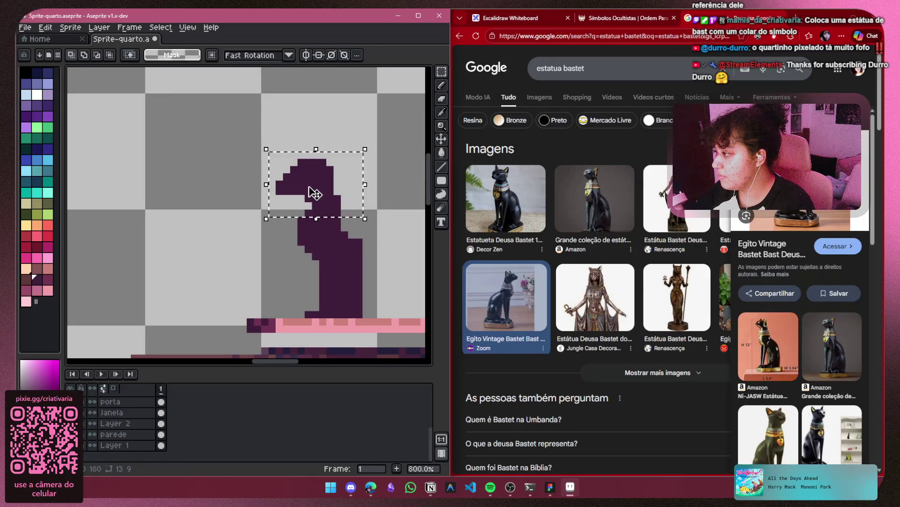
pyautogui.moveTo(309, 188); pyautogui.dragTo(306, 188)
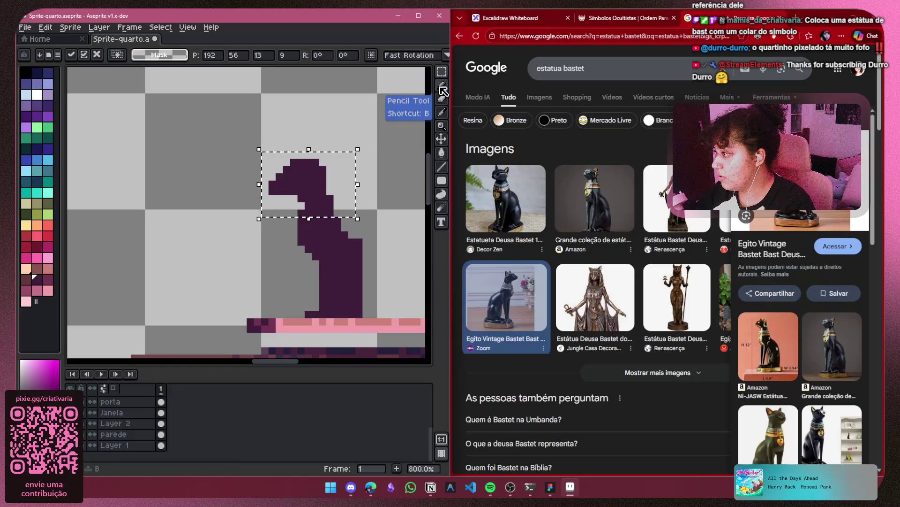
pyautogui.click(441, 85)
pyautogui.hotkey('ctrl', 'd')
# Pencil a few dark pixels below the cat's head, undoing the last stroke
pyautogui.scroll(5, 272, 193)
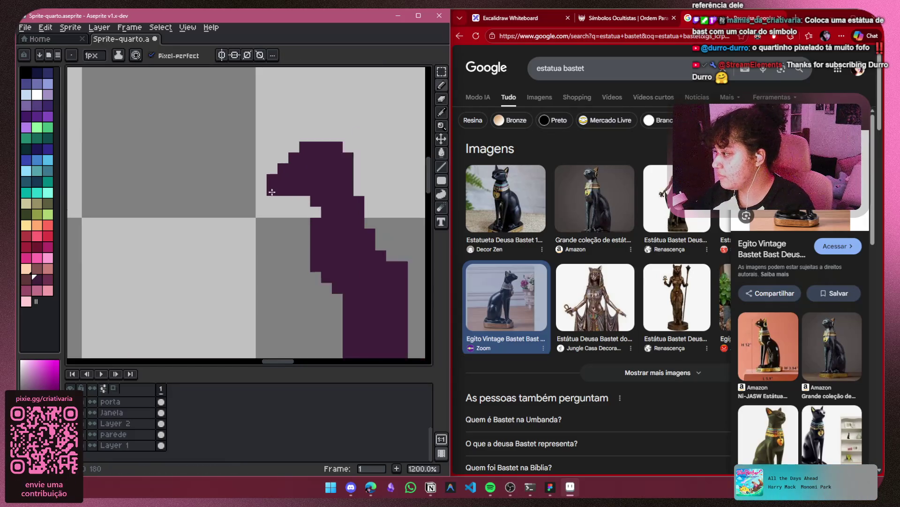
pyautogui.click(293, 207)
pyautogui.click(321, 202)
pyautogui.moveTo(331, 204); pyautogui.dragTo(342, 215)
pyautogui.scroll(-3, 358, 193)
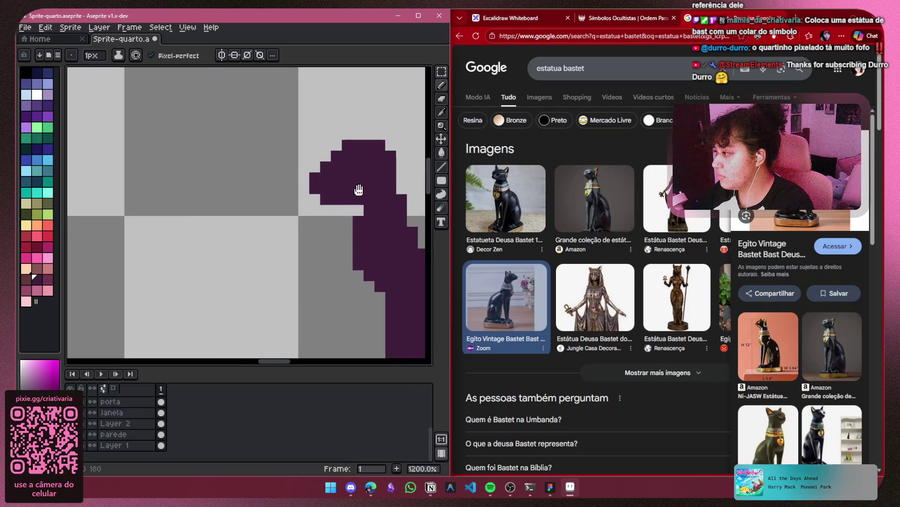
pyautogui.hotkey('ctrl', 'z')
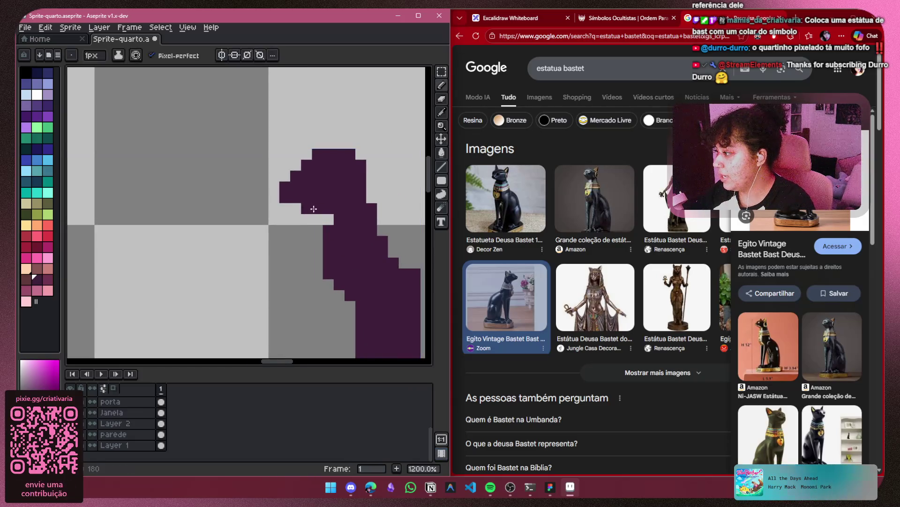
# Select the dark cat figure above the shelf and delete it
pyautogui.scroll(-3, 311, 211)
pyautogui.moveTo(321, 187); pyautogui.dragTo(303, 155)
pyautogui.click(444, 73)
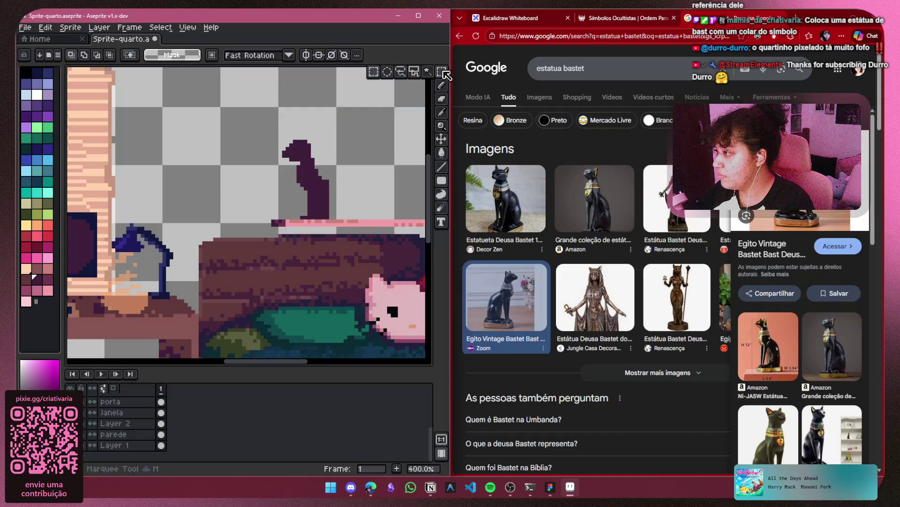
pyautogui.moveTo(355, 125)
pyautogui.mouseDown()
pyautogui.moveTo(305, 217)
pyautogui.moveTo(274, 221)
pyautogui.mouseUp()
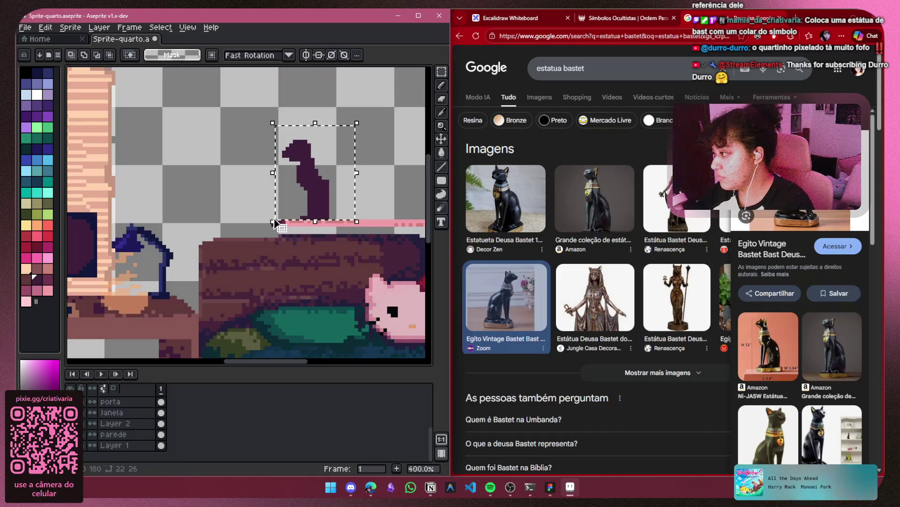
pyautogui.press('Delete')
pyautogui.scroll(-3, 282, 205)
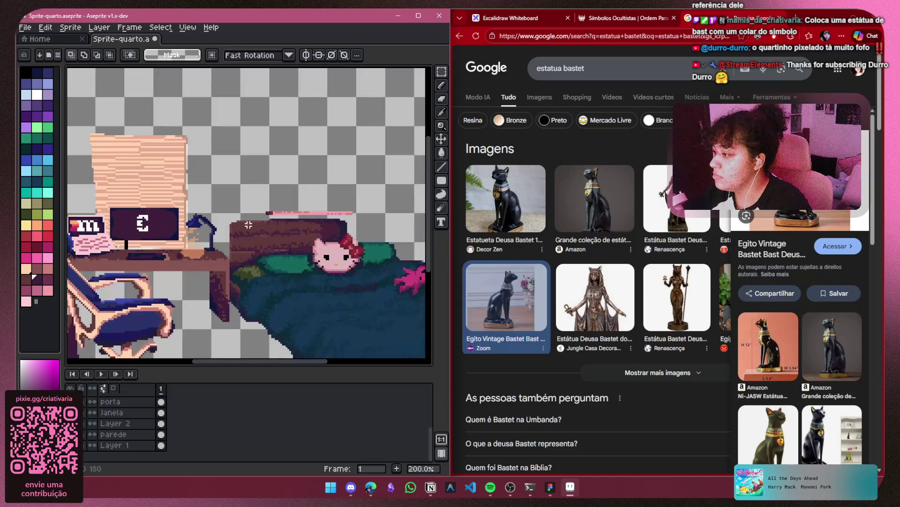
pyautogui.moveTo(297, 204); pyautogui.dragTo(255, 187)
pyautogui.scroll(-7, 633, 291)
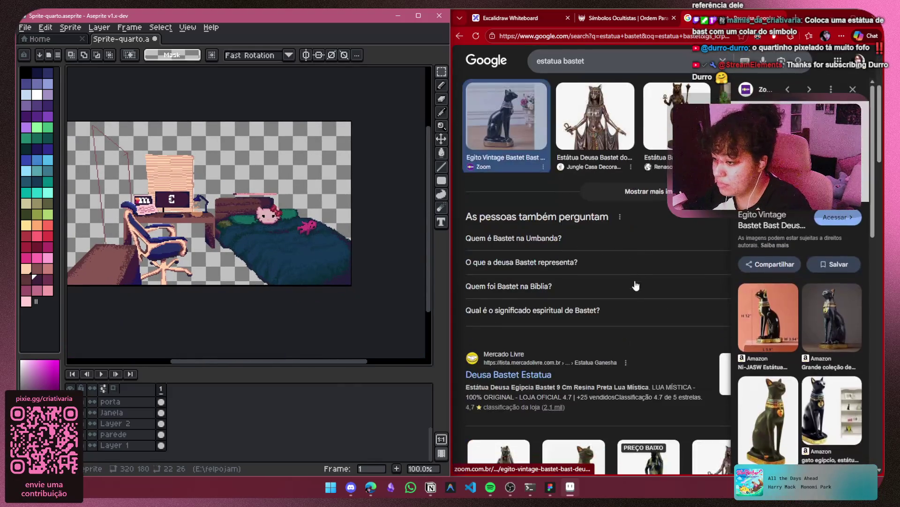
pyautogui.scroll(-5, 605, 244)
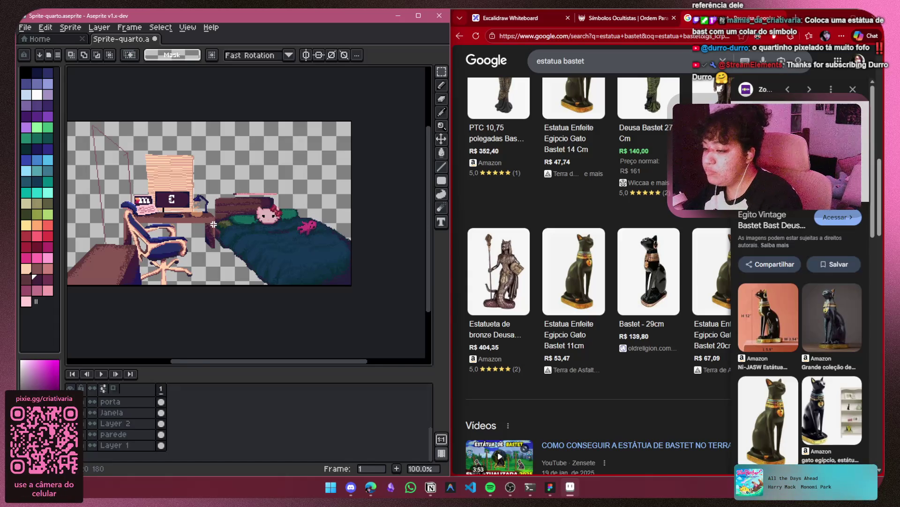
pyautogui.scroll(4, 253, 175)
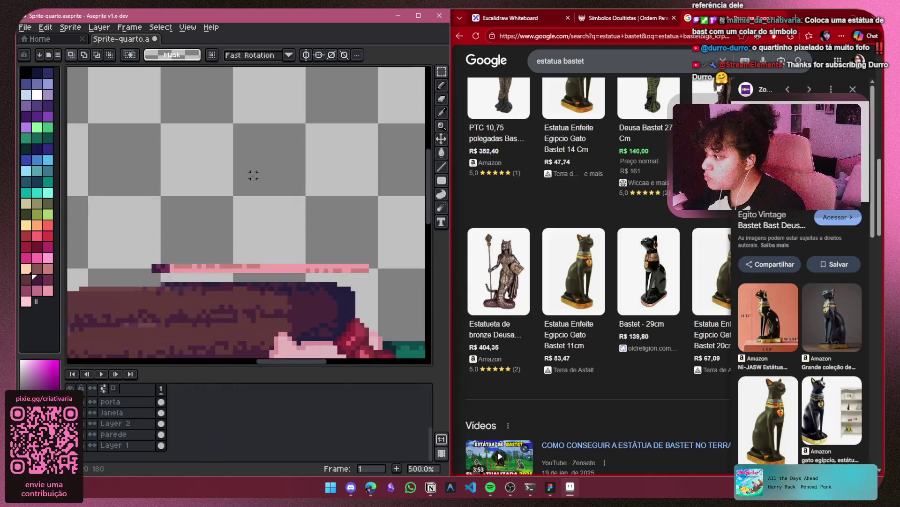
pyautogui.scroll(2, 193, 237)
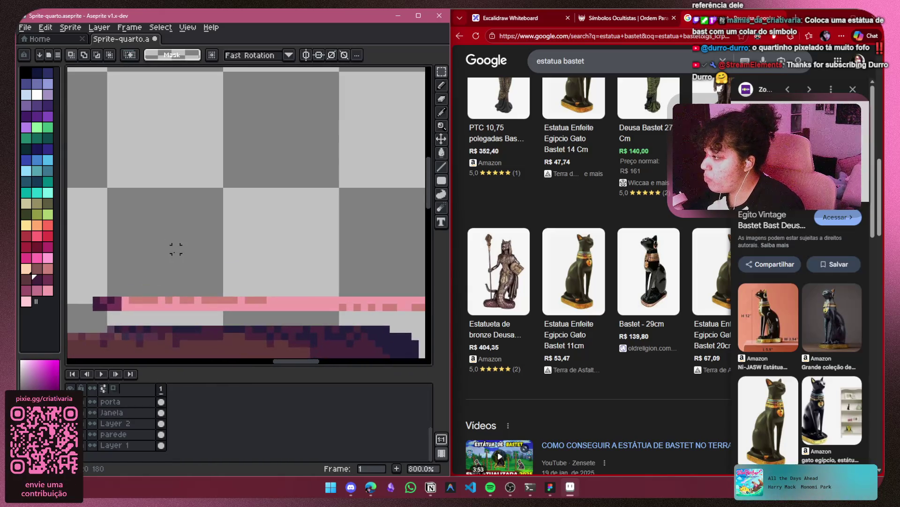
# Choose yellow and draw a horizontal line above the shelf, undoing a stray vertical segment
pyautogui.moveTo(175, 249); pyautogui.dragTo(168, 274)
pyautogui.scroll(-1, 173, 272)
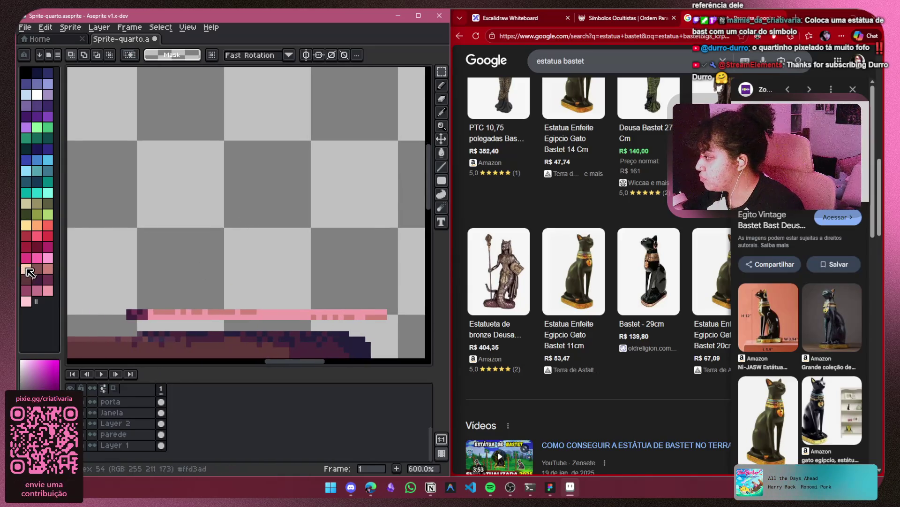
pyautogui.click(27, 268)
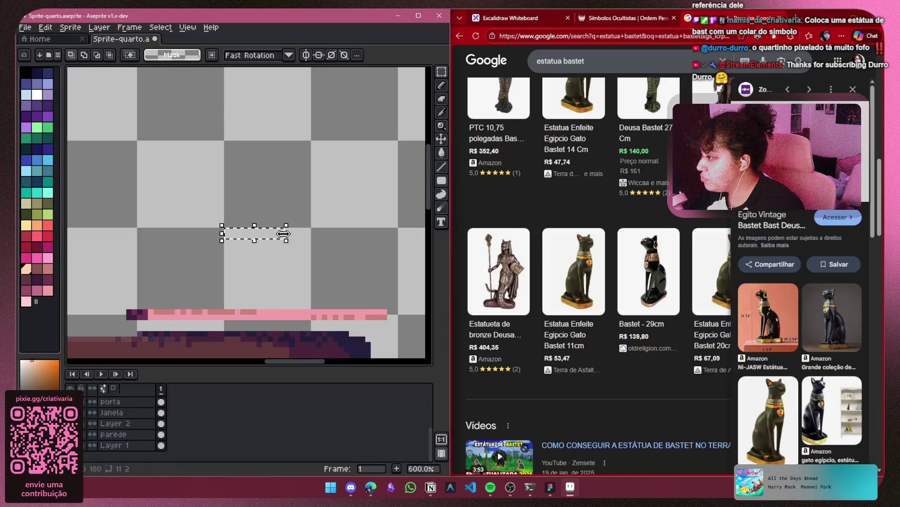
pyautogui.click(26, 225)
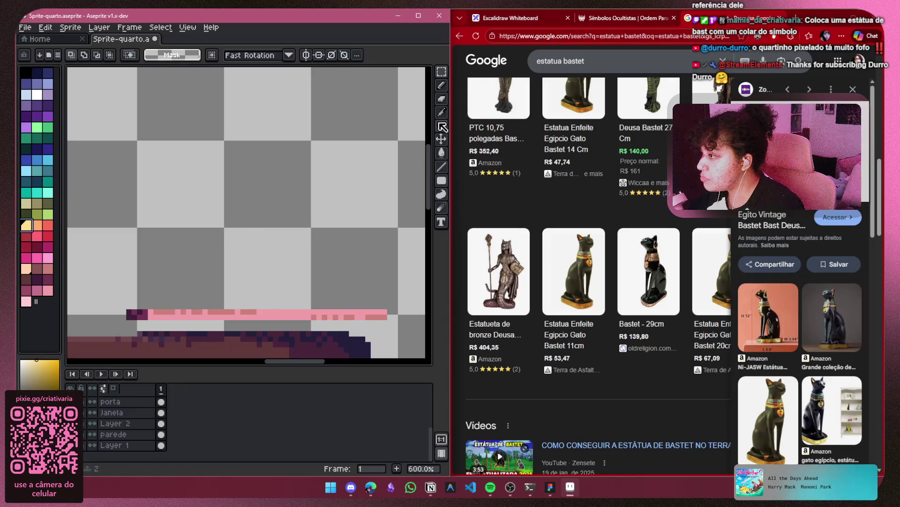
pyautogui.press('b')
pyautogui.moveTo(233, 240); pyautogui.dragTo(276, 241)
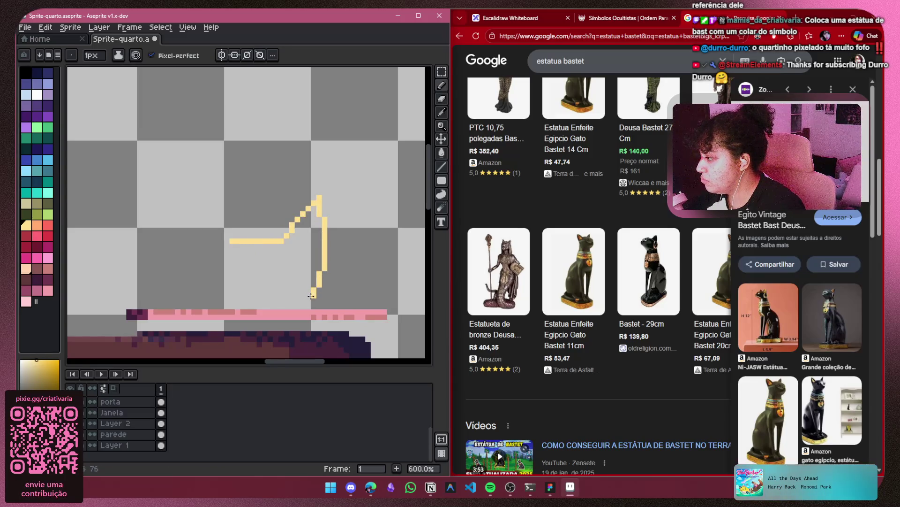
pyautogui.hotkey('ctrl', 'z')
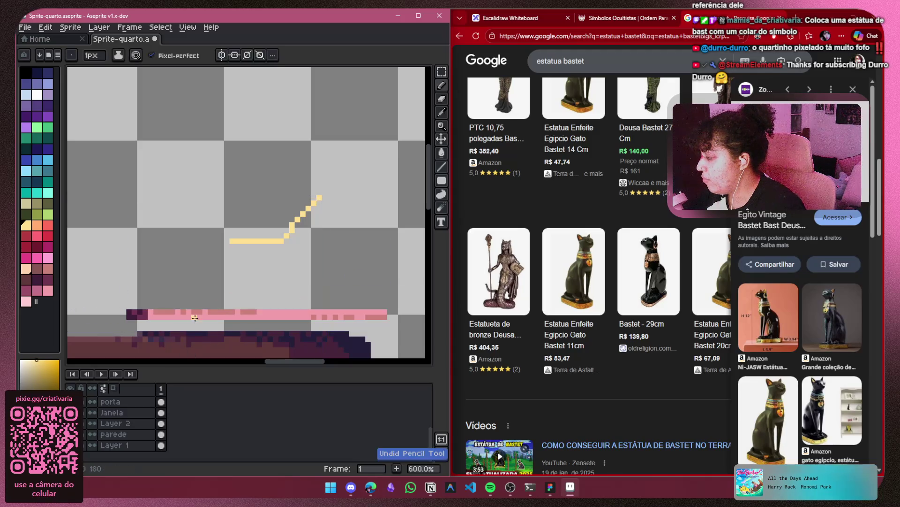
# Add a diagonal yellow stroke rising from the line's end, then enable vertical symmetry with Ctrl+H
pyautogui.scroll(3, 125, 431)
pyautogui.click(71, 412)
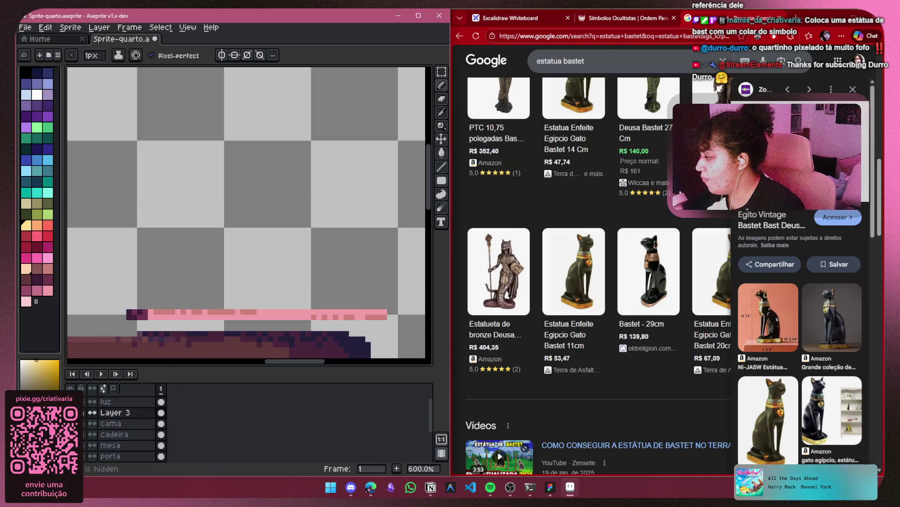
pyautogui.moveTo(284, 239); pyautogui.dragTo(320, 197)
pyautogui.click(315, 234)
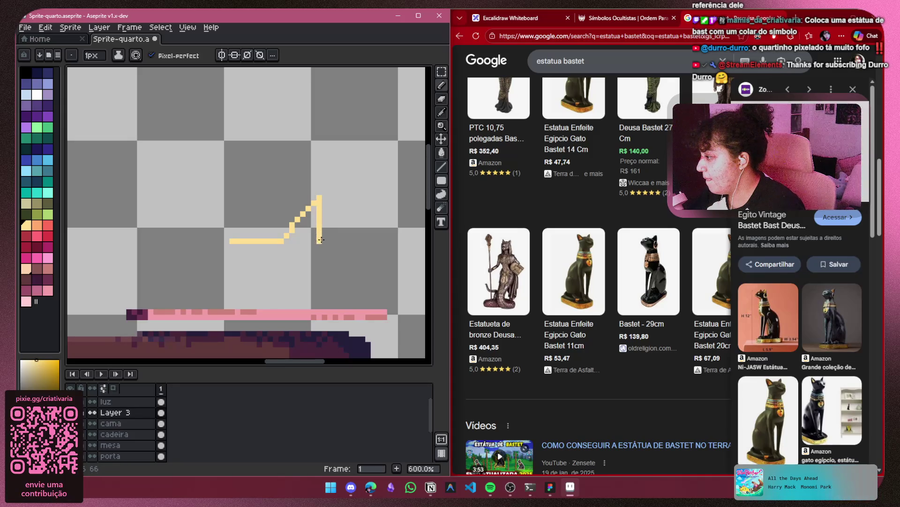
pyautogui.moveTo(320, 255); pyautogui.dragTo(306, 286)
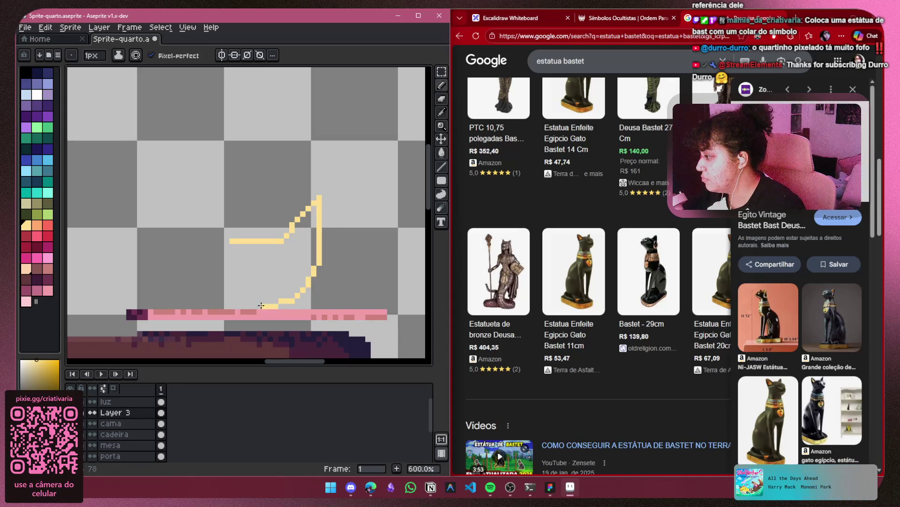
pyautogui.moveTo(235, 304)
pyautogui.mouseDown()
pyautogui.moveTo(212, 287)
pyautogui.moveTo(196, 193)
pyautogui.moveTo(231, 240)
pyautogui.mouseUp()
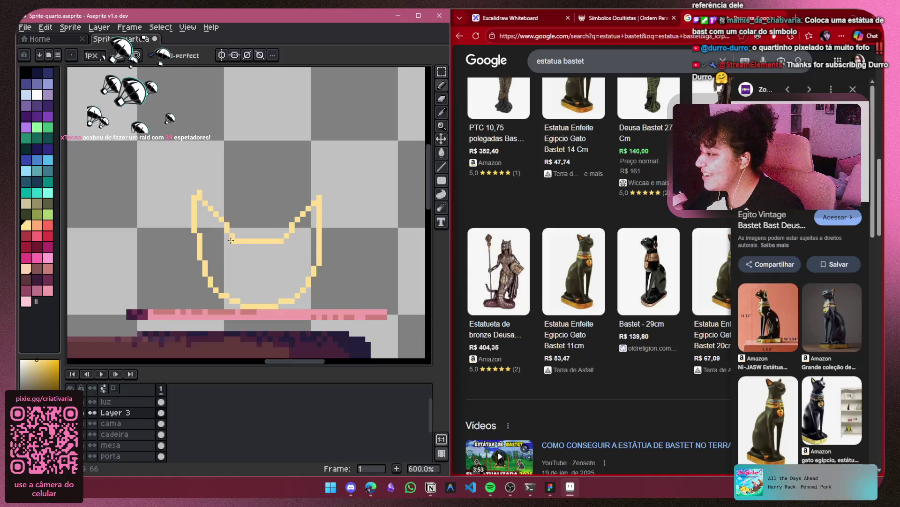
pyautogui.hotkey('ctrl', 'z')
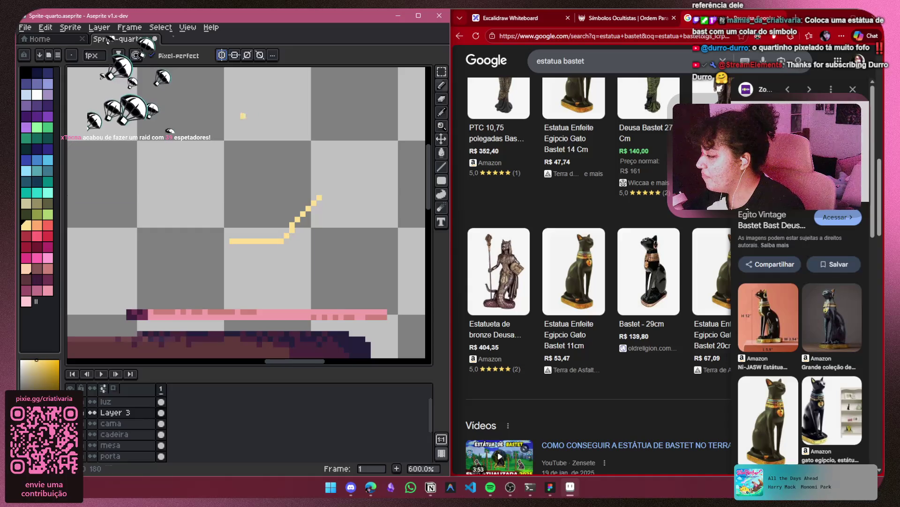
pyautogui.hotkey('ctrl', 'h')
pyautogui.scroll(-6, 247, 127)
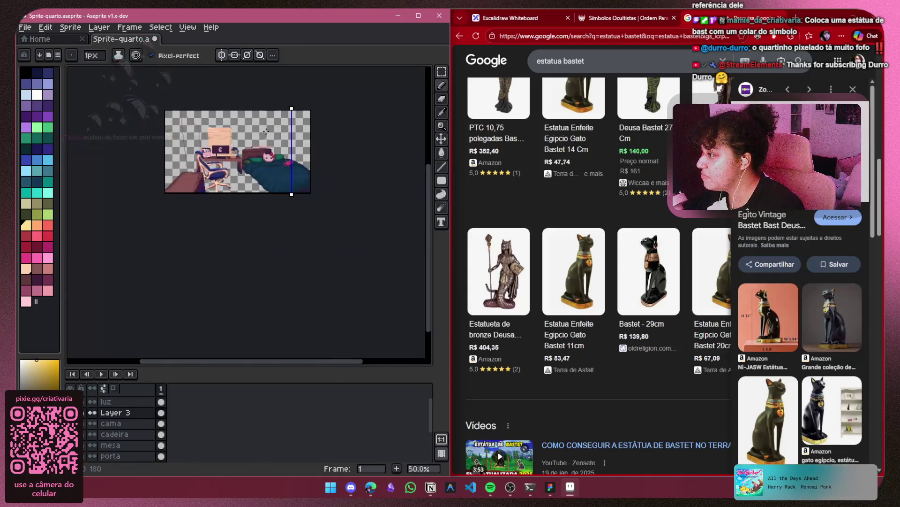
# Centre the symmetry axis on the yellow line and extend the curve upward on both sides
pyautogui.scroll(3, 354, 90)
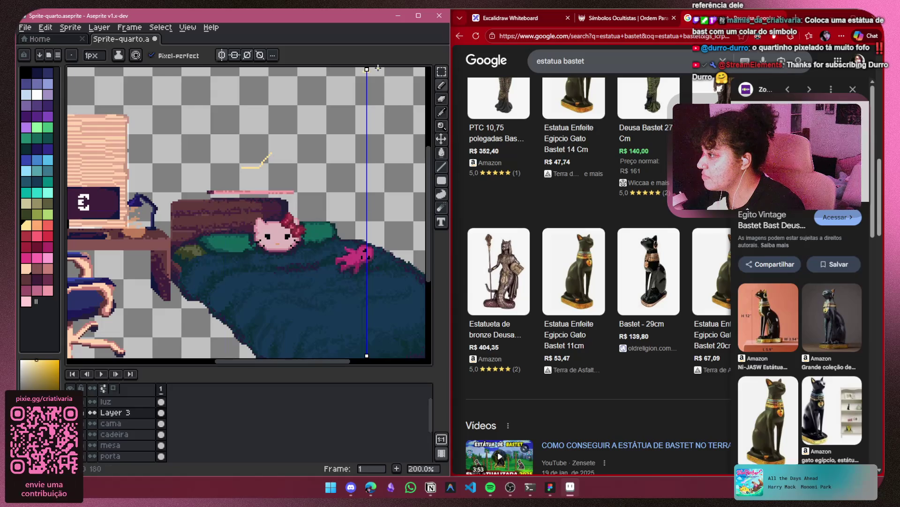
pyautogui.moveTo(367, 71); pyautogui.dragTo(249, 92)
pyautogui.scroll(5, 252, 149)
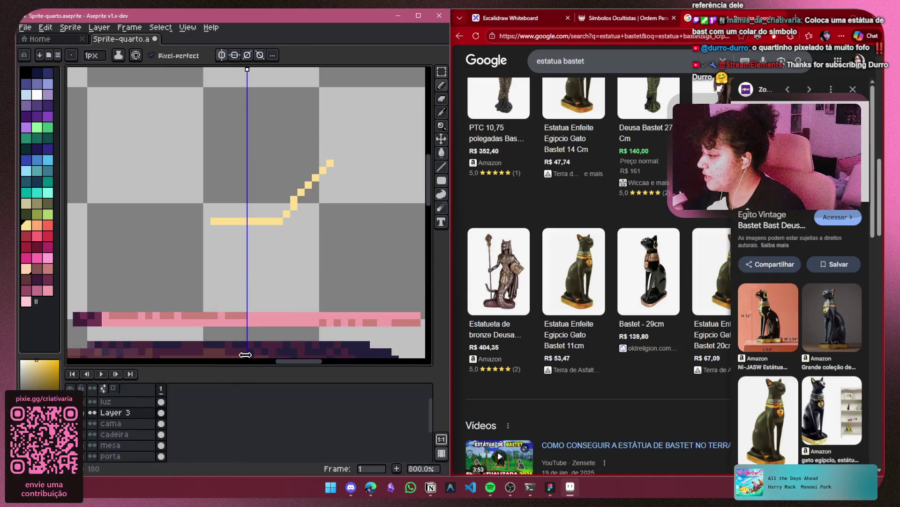
pyautogui.moveTo(247, 355); pyautogui.dragTo(250, 355)
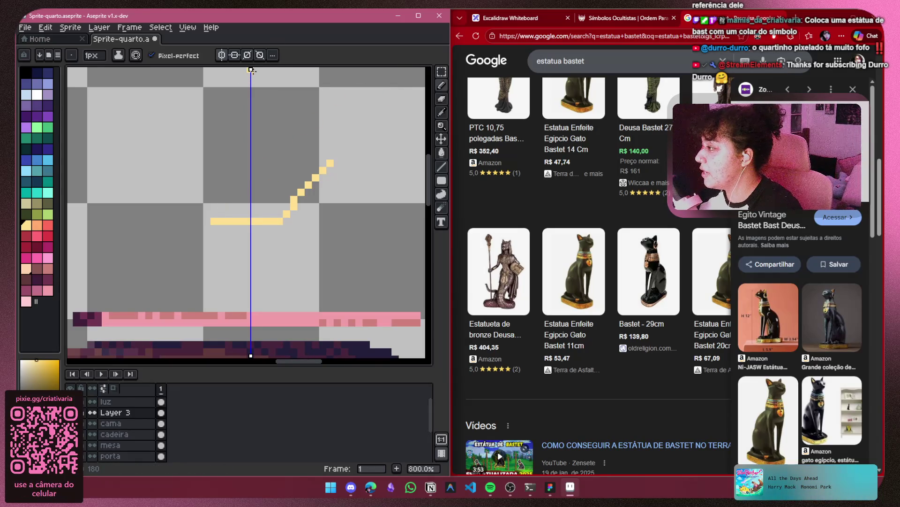
pyautogui.moveTo(251, 69); pyautogui.dragTo(247, 70)
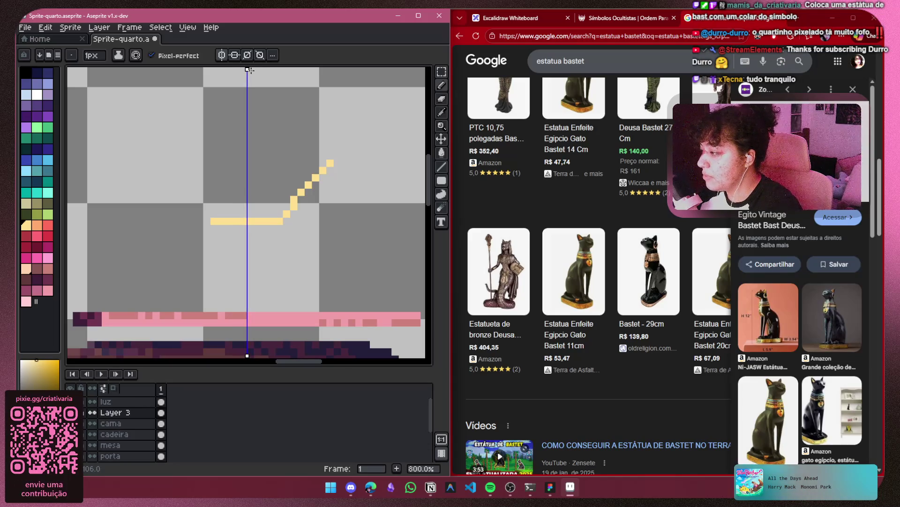
pyautogui.moveTo(212, 217); pyautogui.dragTo(199, 207)
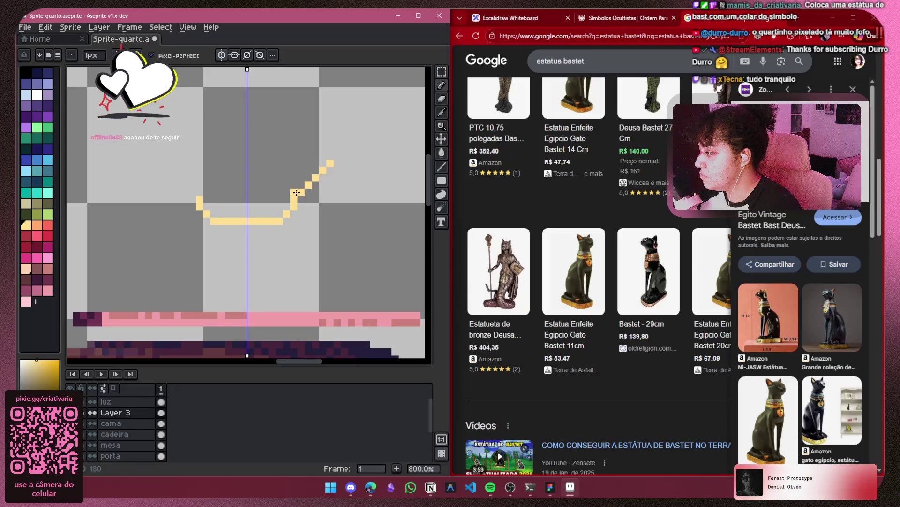
pyautogui.moveTo(294, 201); pyautogui.dragTo(331, 163)
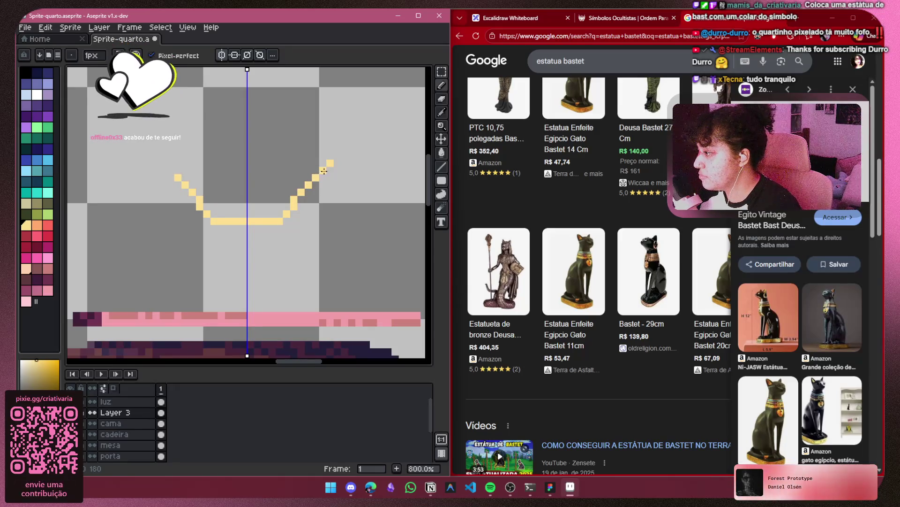
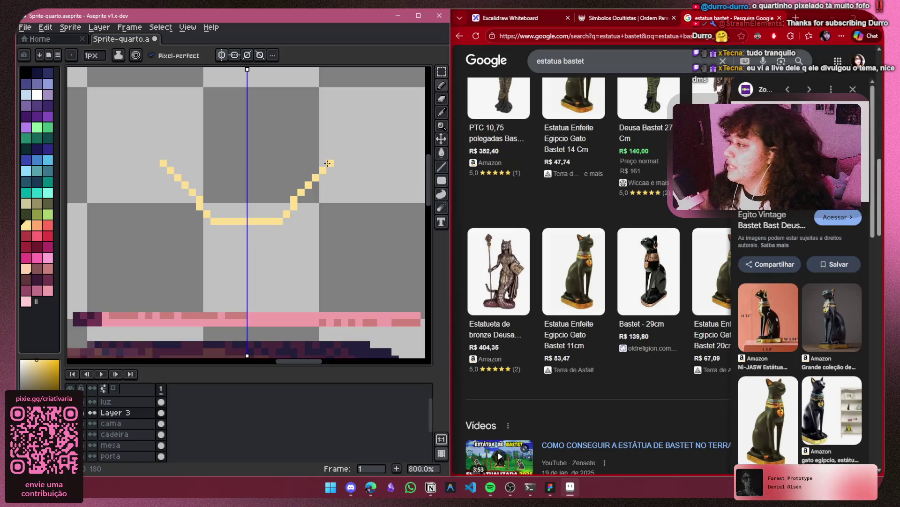
# Draw the mirrored yellow sides of the two-eared cat head down to the pink shelf
pyautogui.moveTo(327, 164)
pyautogui.mouseDown()
pyautogui.moveTo(346, 167)
pyautogui.moveTo(352, 240)
pyautogui.moveTo(329, 288)
pyautogui.moveTo(301, 305)
pyautogui.mouseUp()
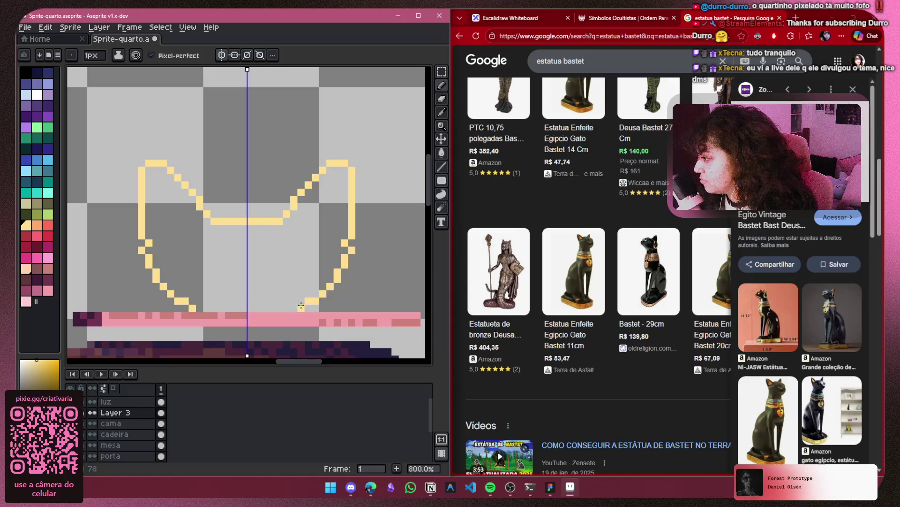
pyautogui.scroll(-5, 233, 312)
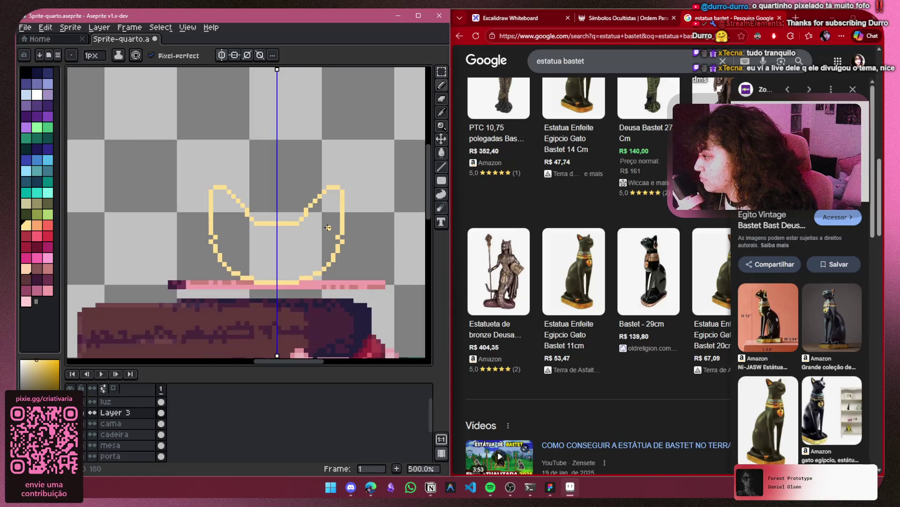
pyautogui.scroll(-1, 327, 220)
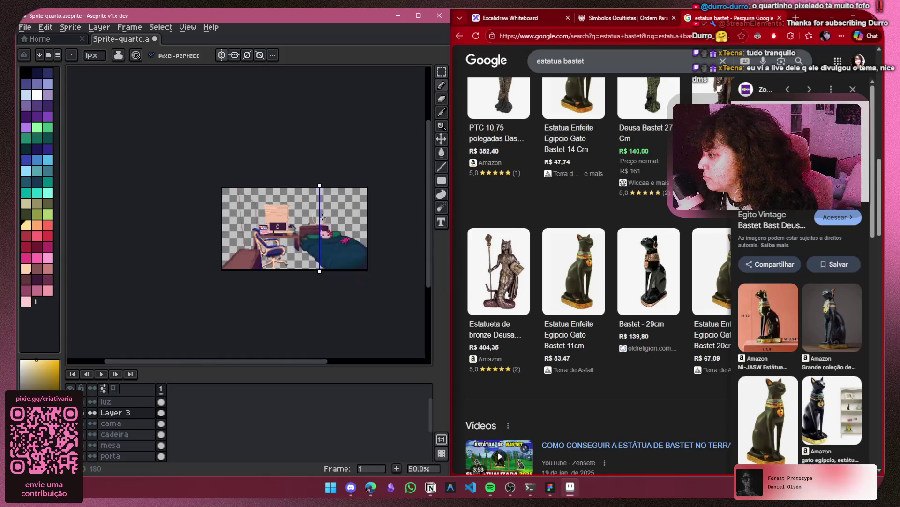
pyautogui.scroll(3, 259, 232)
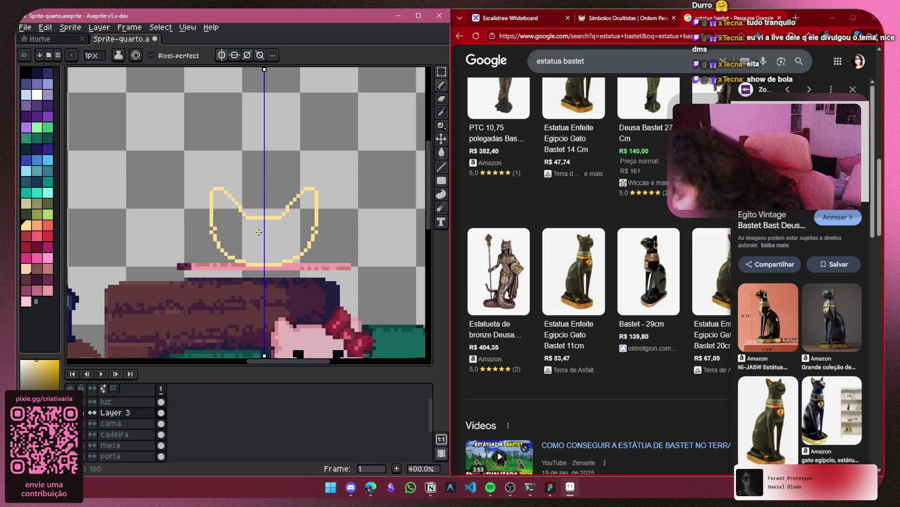
# Marquee-select the cat-head outline and nudge it slightly up and right
pyautogui.press('m')
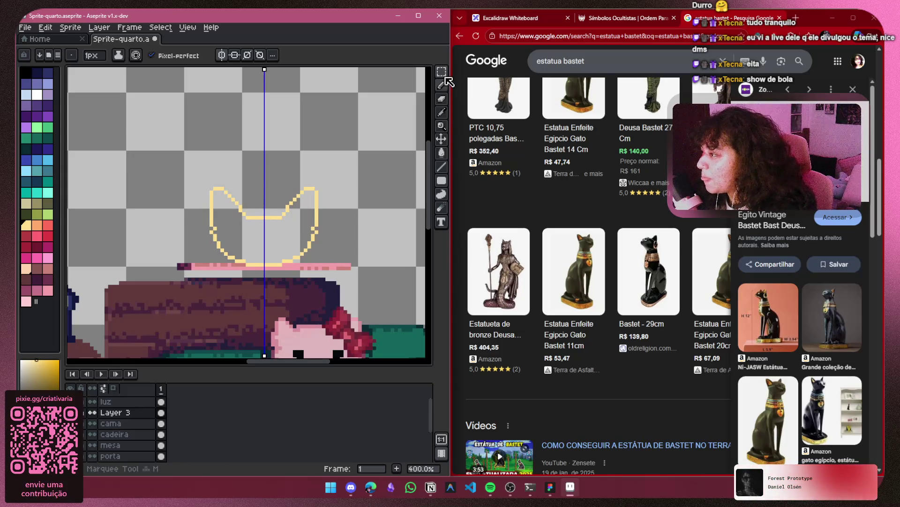
pyautogui.moveTo(331, 177)
pyautogui.mouseDown()
pyautogui.moveTo(310, 244)
pyautogui.moveTo(263, 267)
pyautogui.moveTo(302, 248)
pyautogui.mouseUp()
pyautogui.press('Return')
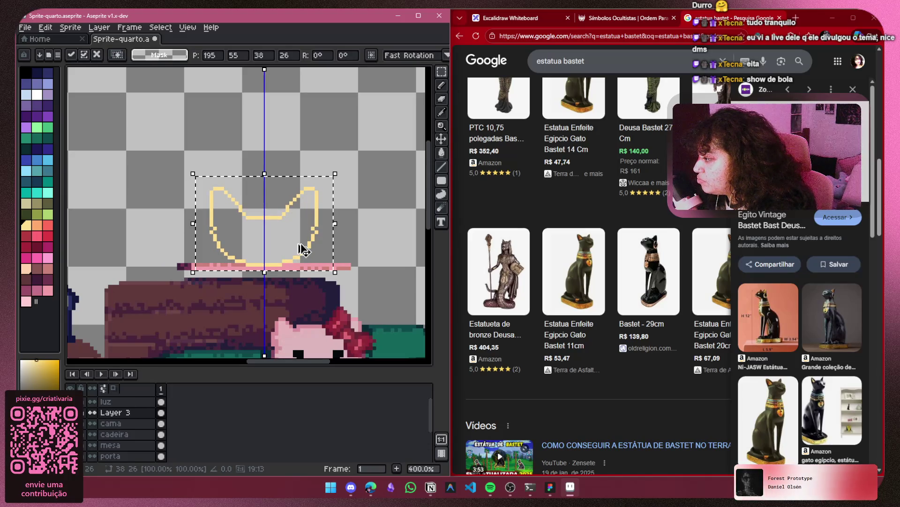
pyautogui.hotkey('ctrl', 'd')
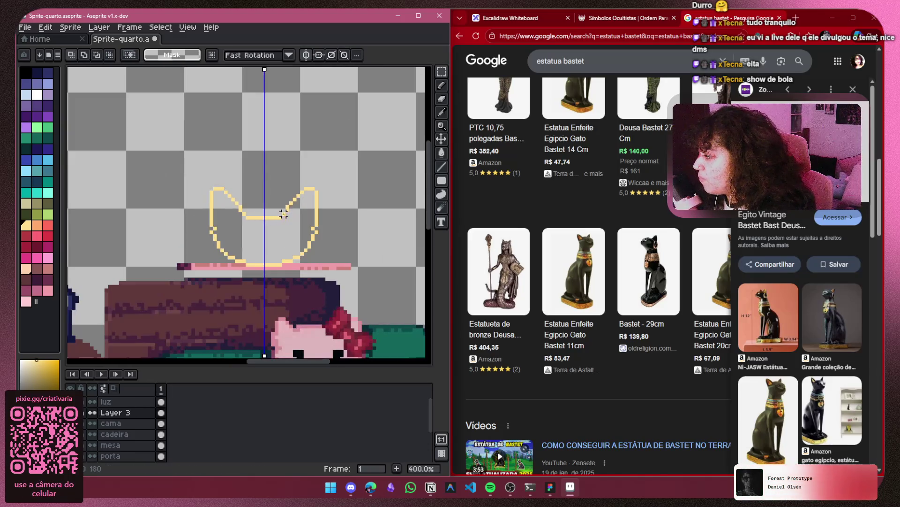
pyautogui.hotkey('ctrl', 'shift', 'd')
# Move the outline about 17 pixels up, narrow it to 30×26 pixels, then deselect
pyautogui.moveTo(292, 225)
pyautogui.mouseDown()
pyautogui.moveTo(296, 210)
pyautogui.moveTo(338, 215)
pyautogui.moveTo(323, 217)
pyautogui.mouseUp()
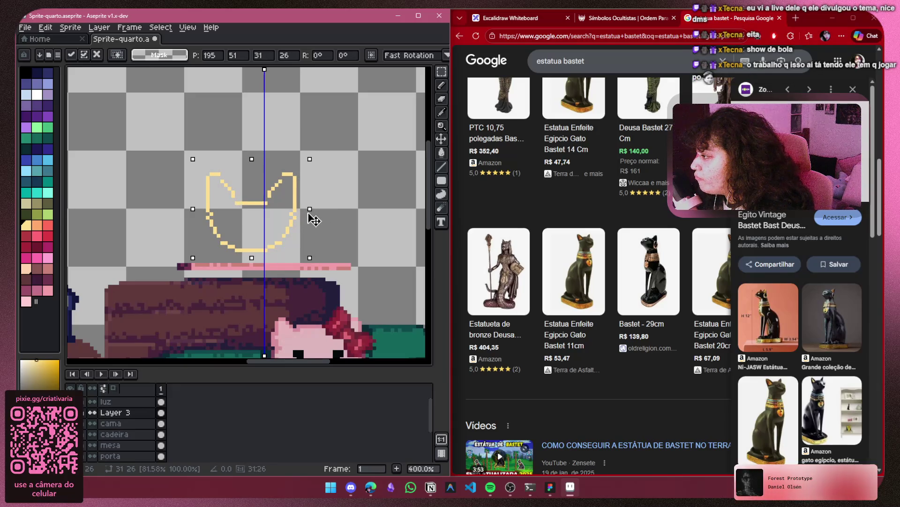
pyautogui.moveTo(308, 216); pyautogui.dragTo(288, 235)
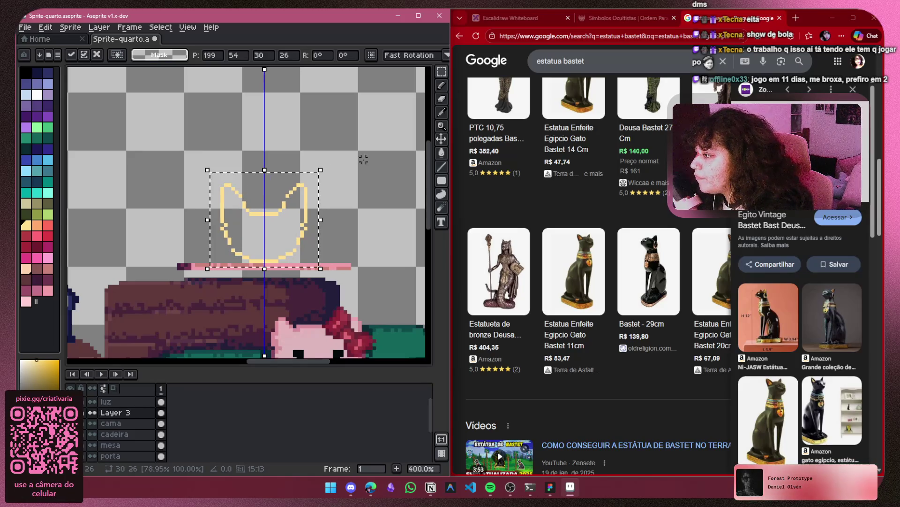
pyautogui.press('b')
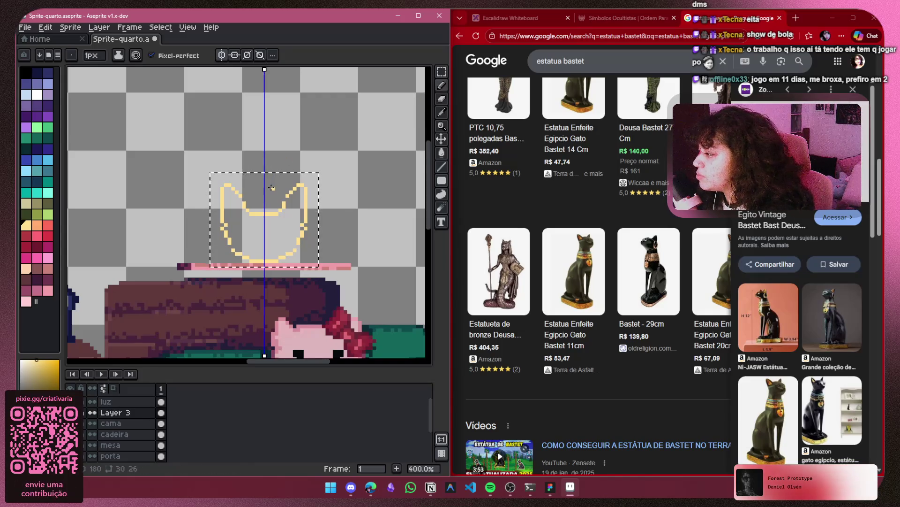
pyautogui.hotkey('ctrl', 'd')
pyautogui.scroll(3, 271, 188)
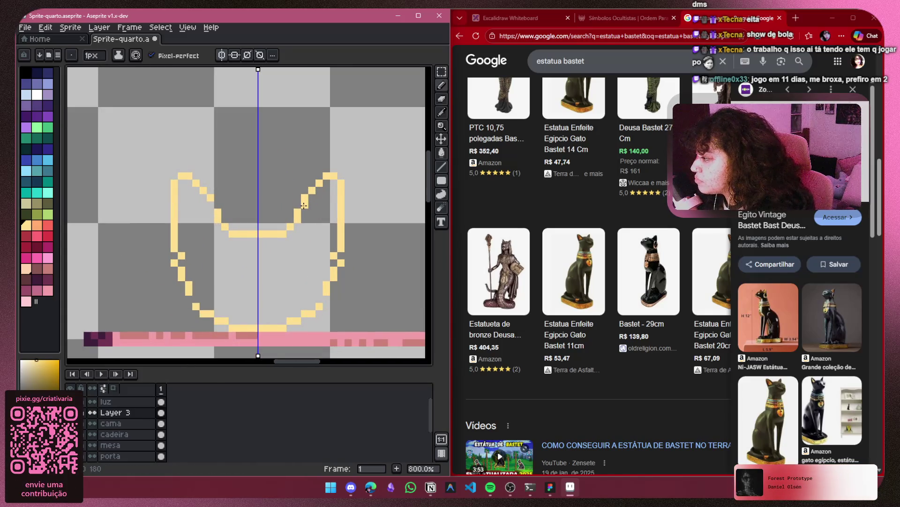
# Turn off mirror symmetry and pan the view to an empty canvas area
pyautogui.scroll(-2, 378, 132)
pyautogui.scroll(1, 352, 135)
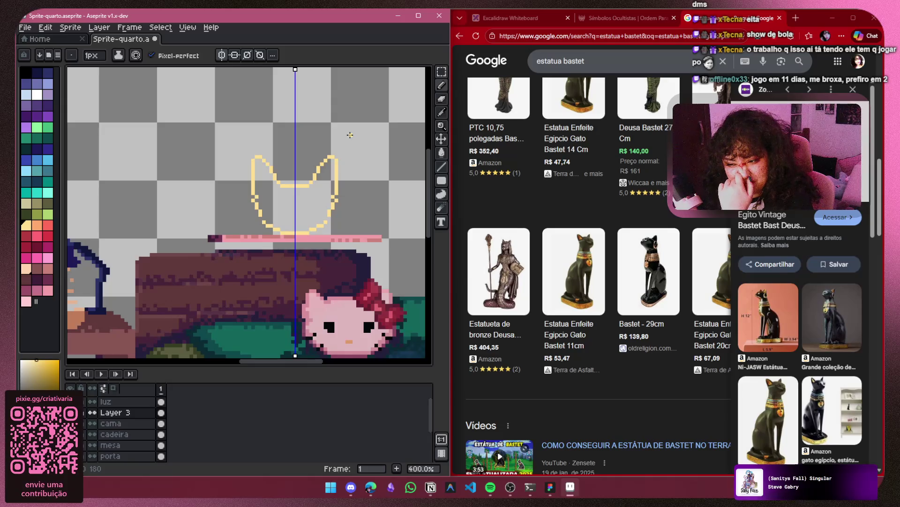
pyautogui.scroll(-2, 347, 139)
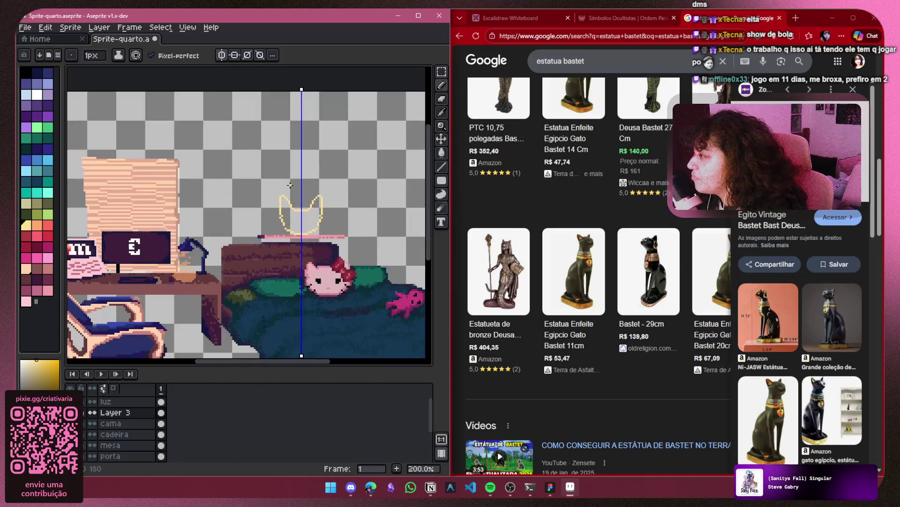
pyautogui.click(221, 55)
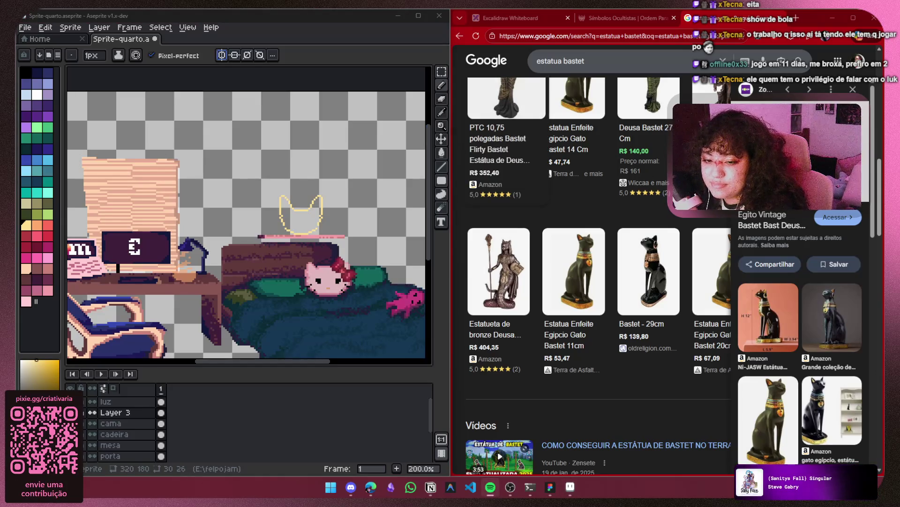
pyautogui.click(301, 217)
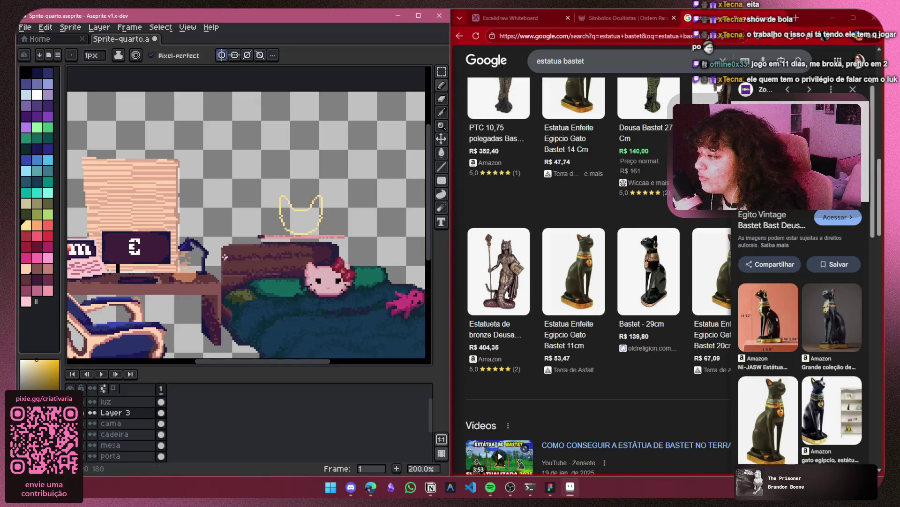
pyautogui.scroll(5, 301, 216)
pyautogui.moveTo(236, 225); pyautogui.dragTo(233, 296)
pyautogui.scroll(-4, 233, 295)
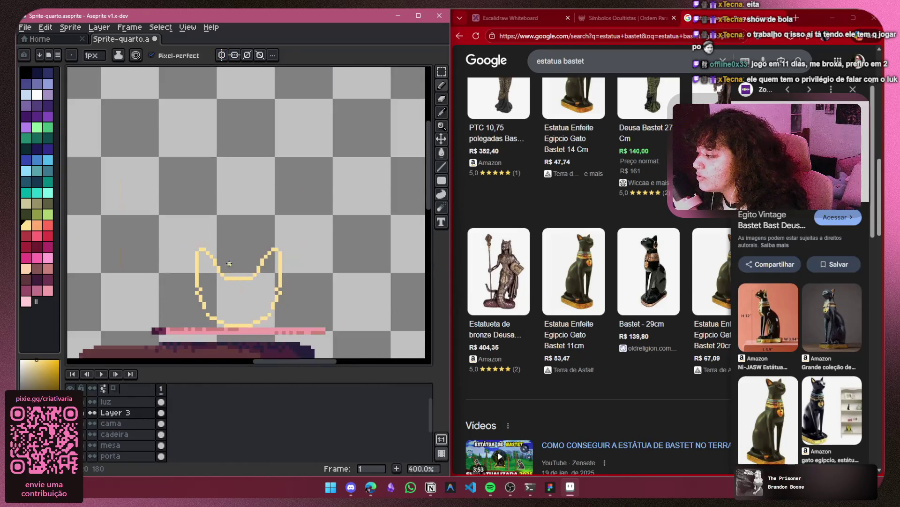
pyautogui.scroll(4, 197, 260)
# Letter the big yellow 'B' of Bastet above the cat head, undoing stray strokes
pyautogui.moveTo(237, 250); pyautogui.dragTo(144, 280)
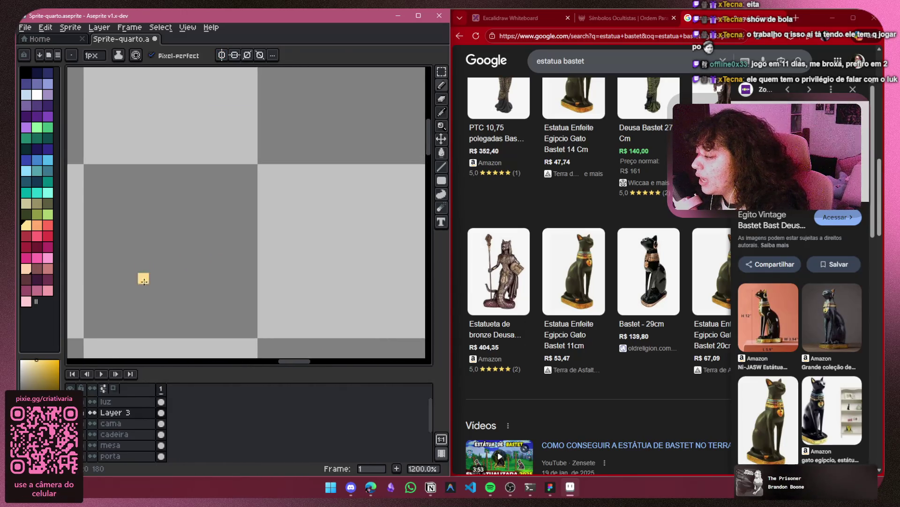
pyautogui.hotkey('ctrl', 'y')
pyautogui.hotkey('ctrl', 'y')
pyautogui.hotkey('ctrl', 'y')
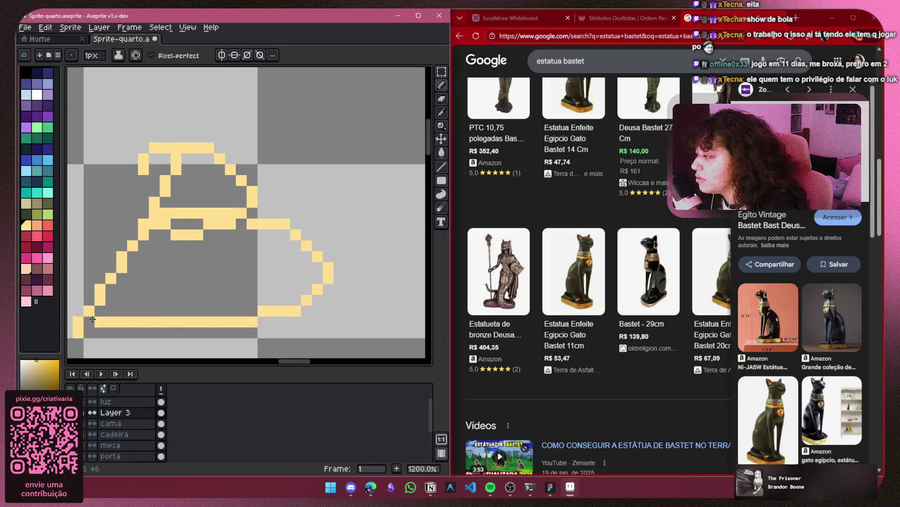
pyautogui.moveTo(316, 242); pyautogui.dragTo(319, 235)
pyautogui.scroll(-2, 319, 235)
pyautogui.hotkey('ctrl', 'z')
pyautogui.hotkey('ctrl', 'z')
pyautogui.hotkey('ctrl', 'z')
pyautogui.scroll(1, 200, 198)
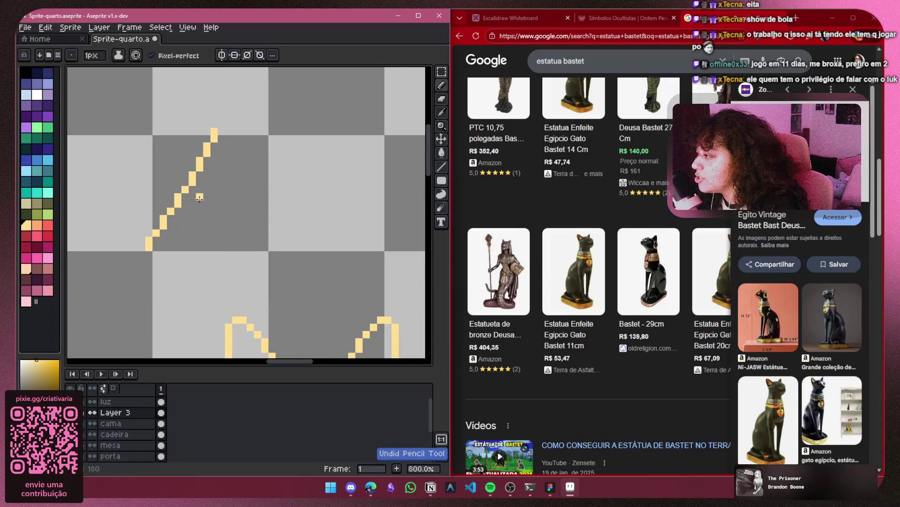
pyautogui.moveTo(184, 132)
pyautogui.mouseDown()
pyautogui.moveTo(216, 159)
pyautogui.moveTo(127, 220)
pyautogui.mouseUp()
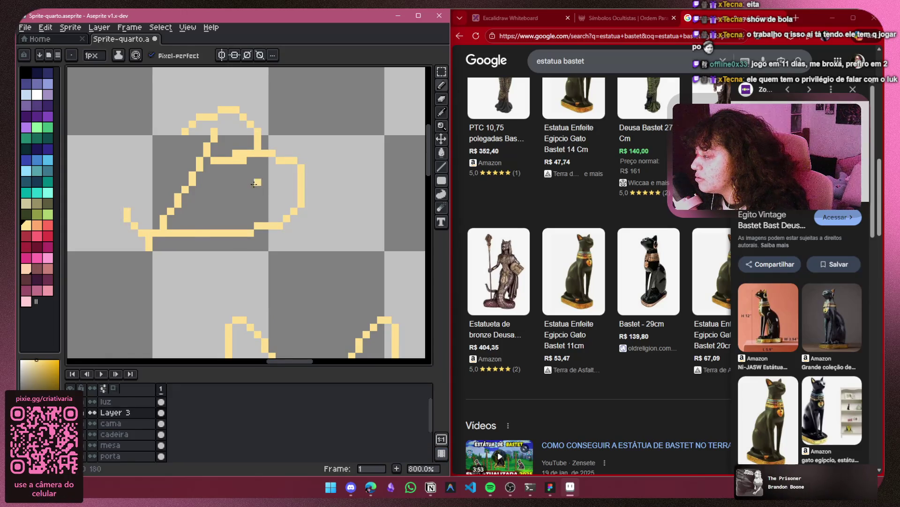
pyautogui.scroll(3, 253, 184)
pyautogui.moveTo(197, 235)
pyautogui.mouseDown()
pyautogui.moveTo(187, 263)
pyautogui.moveTo(236, 292)
pyautogui.moveTo(195, 280)
pyautogui.mouseUp()
pyautogui.hotkey('ctrl', 'z')
# Hand-letter the remaining 'astet' strokes and t crossbars, fixing mistakes with undo
pyautogui.moveTo(251, 237)
pyautogui.mouseDown()
pyautogui.moveTo(228, 222)
pyautogui.moveTo(215, 267)
pyautogui.moveTo(245, 237)
pyautogui.moveTo(276, 270)
pyautogui.mouseUp()
pyautogui.moveTo(348, 199); pyautogui.dragTo(279, 226)
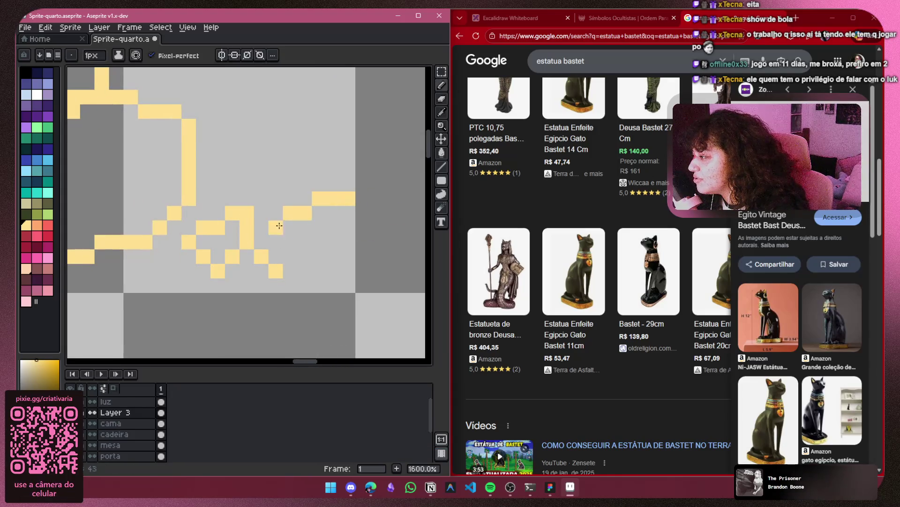
pyautogui.hotkey('ctrl', 'z')
pyautogui.moveTo(363, 183)
pyautogui.mouseDown()
pyautogui.moveTo(346, 230)
pyautogui.moveTo(280, 271)
pyautogui.mouseUp()
pyautogui.hscroll(3, 280, 271)
pyautogui.moveTo(223, 144)
pyautogui.mouseDown()
pyautogui.moveTo(194, 218)
pyautogui.moveTo(237, 303)
pyautogui.mouseUp()
pyautogui.click(180, 144)
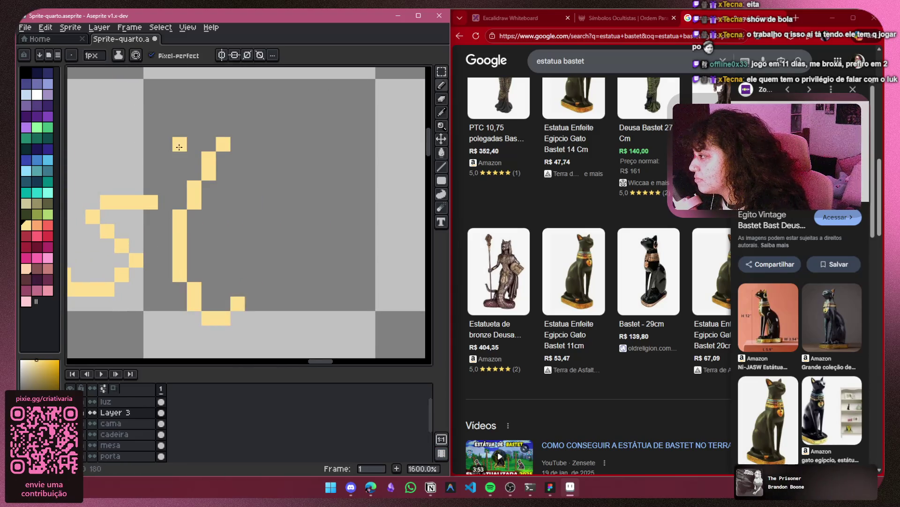
pyautogui.moveTo(179, 147); pyautogui.dragTo(252, 158)
pyautogui.moveTo(280, 259)
pyautogui.mouseDown()
pyautogui.moveTo(252, 281)
pyautogui.moveTo(327, 297)
pyautogui.mouseUp()
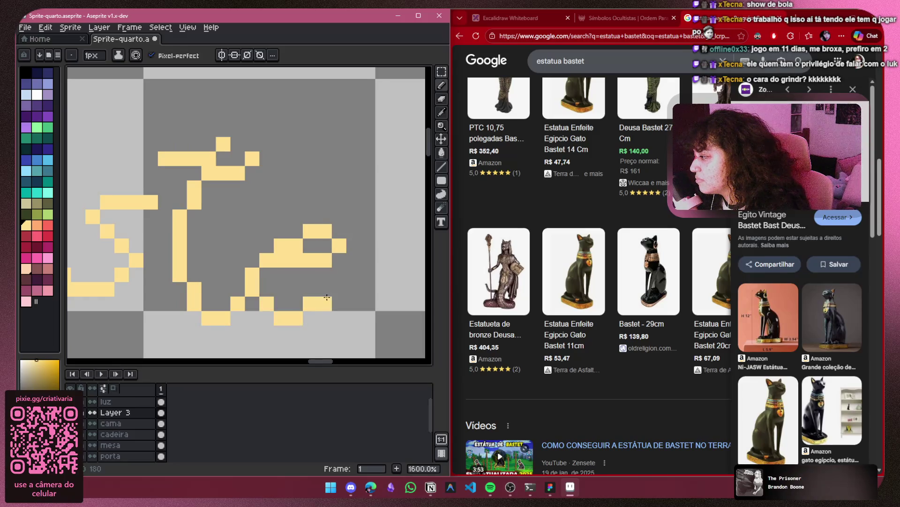
pyautogui.scroll(-2, 327, 297)
pyautogui.moveTo(280, 123); pyautogui.dragTo(248, 304)
pyautogui.moveTo(179, 136); pyautogui.dragTo(319, 155)
pyautogui.scroll(-1, 307, 177)
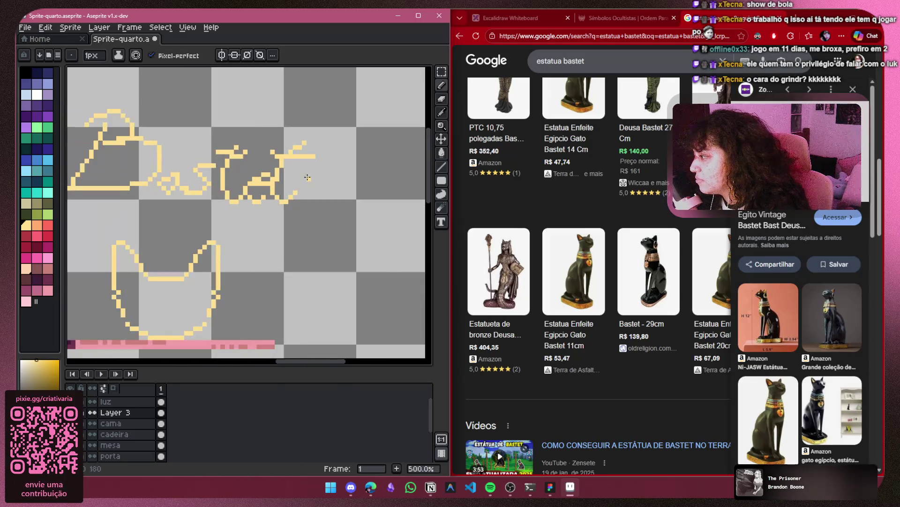
pyautogui.hscroll(-3, 307, 177)
pyautogui.click(441, 71)
# Shrink the Bastet lettering to about 23×11 pixels and move it inside the cat head
pyautogui.hscroll(1, 310, 155)
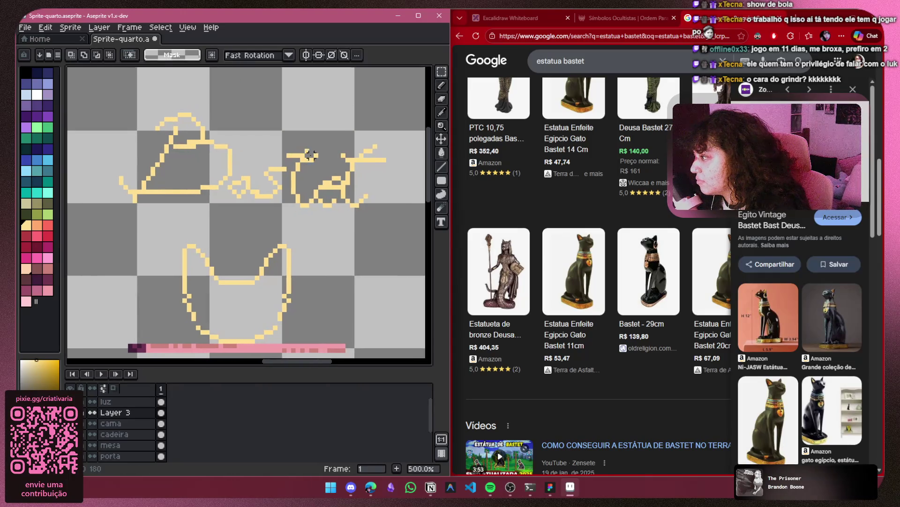
pyautogui.moveTo(410, 102)
pyautogui.mouseDown()
pyautogui.moveTo(241, 237)
pyautogui.moveTo(105, 237)
pyautogui.moveTo(105, 223)
pyautogui.mouseUp()
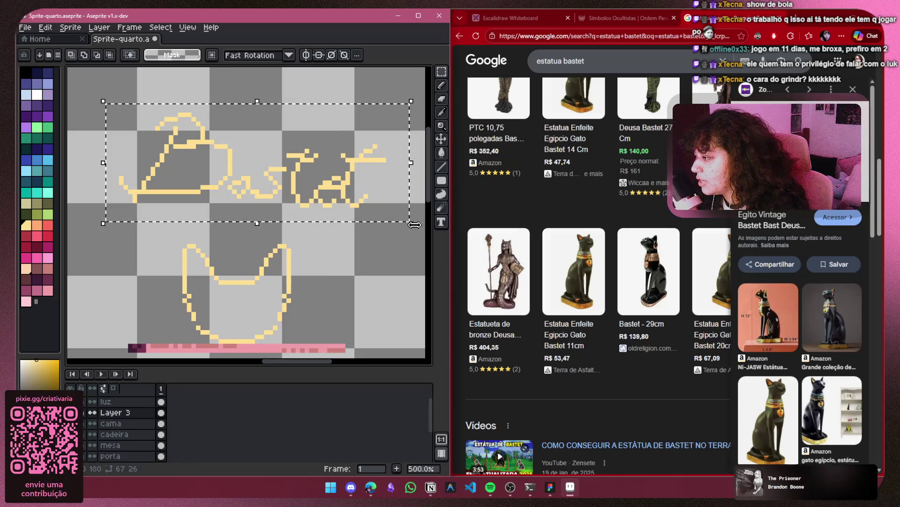
pyautogui.moveTo(410, 226); pyautogui.dragTo(368, 228)
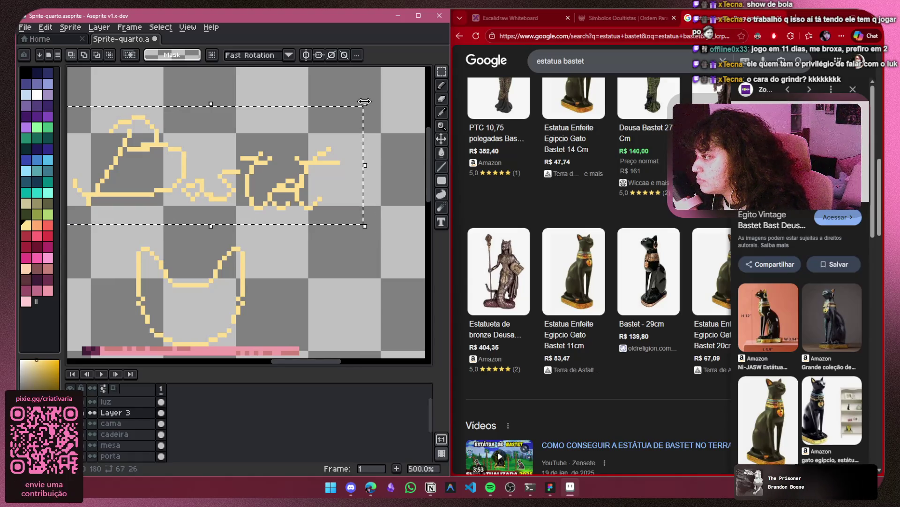
pyautogui.moveTo(365, 104)
pyautogui.mouseDown()
pyautogui.moveTo(366, 115)
pyautogui.moveTo(313, 137)
pyautogui.moveTo(164, 173)
pyautogui.mouseUp()
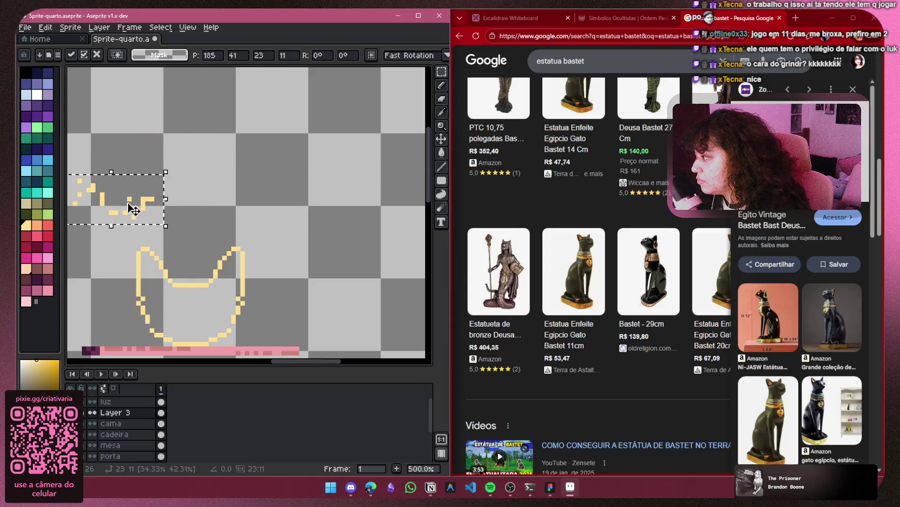
pyautogui.moveTo(134, 210)
pyautogui.mouseDown()
pyautogui.moveTo(184, 302)
pyautogui.moveTo(214, 321)
pyautogui.moveTo(364, 221)
pyautogui.moveTo(353, 231)
pyautogui.mouseUp()
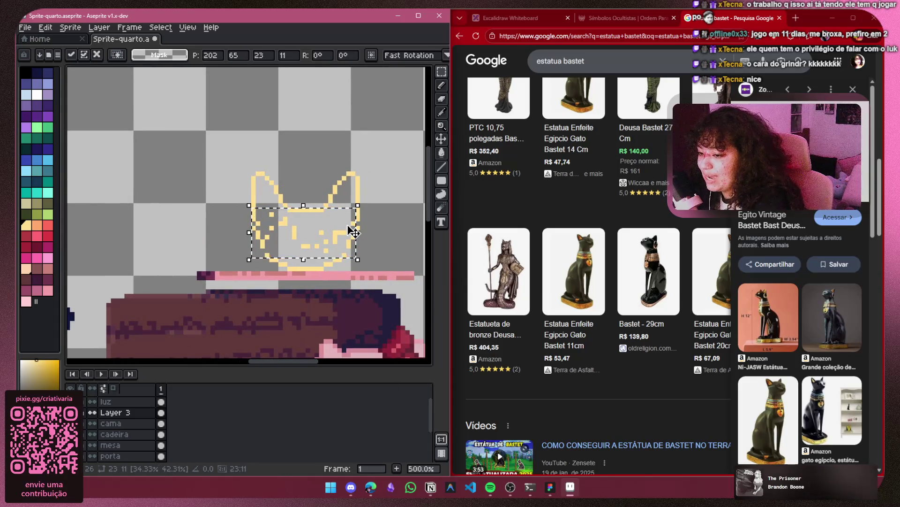
pyautogui.press('Escape')
pyautogui.scroll(-3, 349, 223)
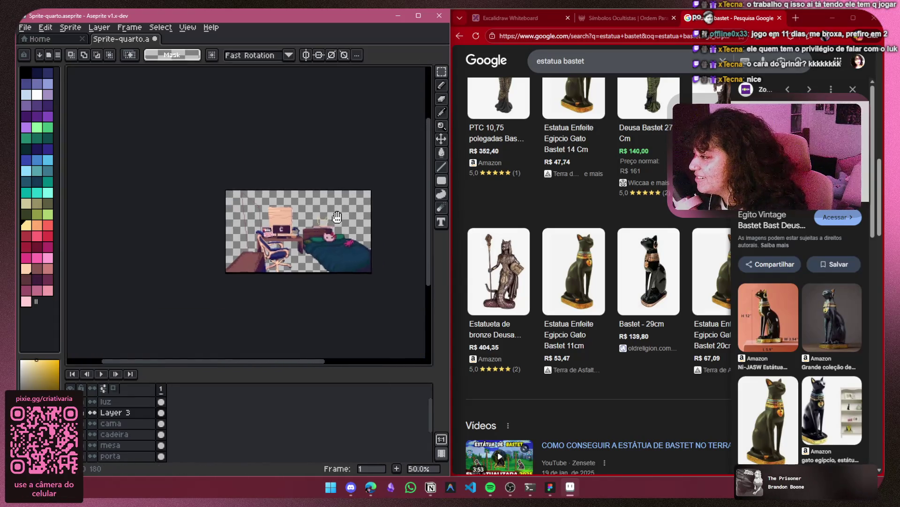
# Zoom out, select the cat-head outline, and drag it onto the right-hand wall
pyautogui.scroll(2, 326, 233)
pyautogui.scroll(-2, 327, 233)
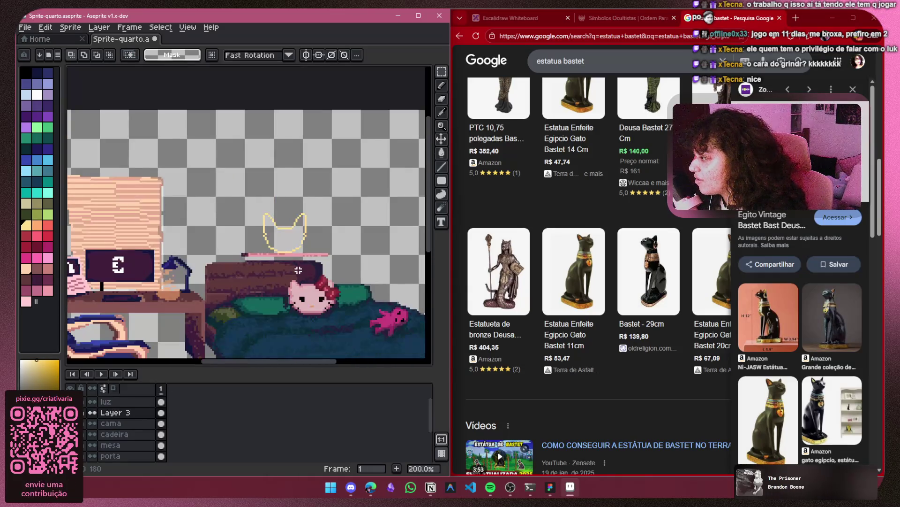
pyautogui.scroll(-2, 296, 216)
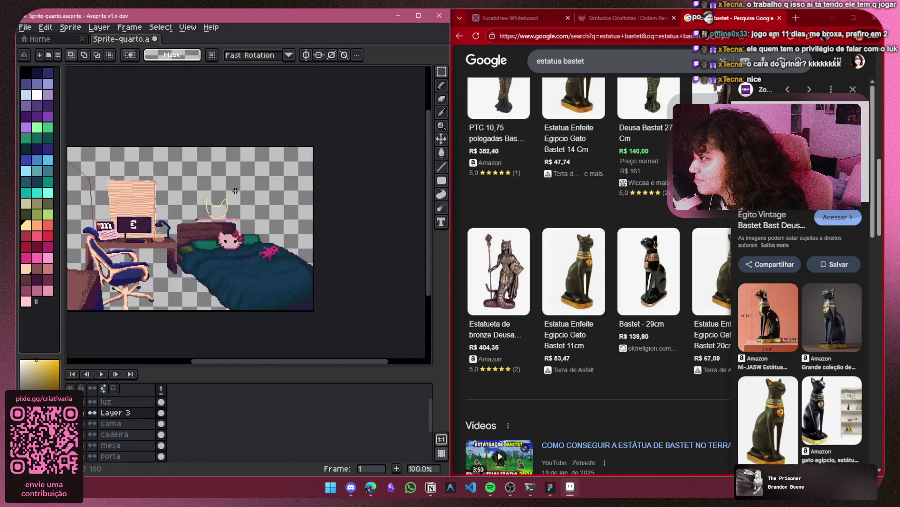
pyautogui.scroll(-1, 84, 443)
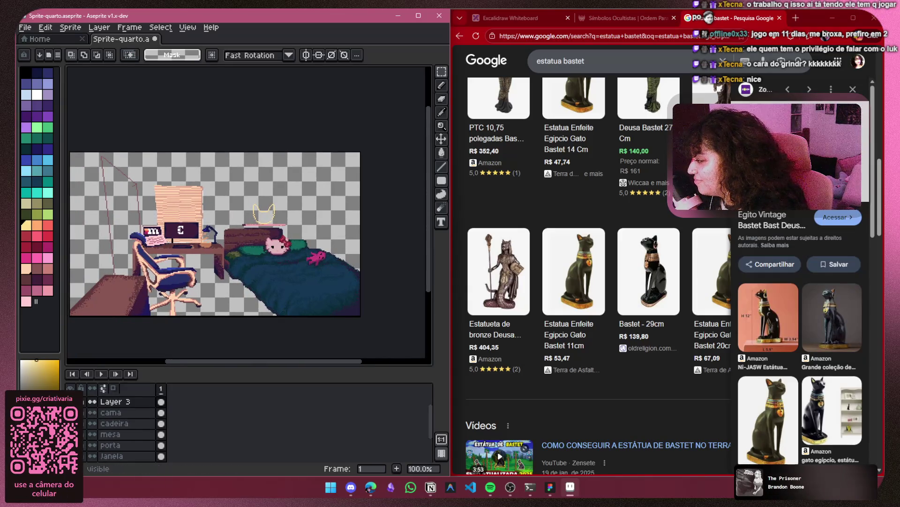
pyautogui.scroll(-2, 84, 450)
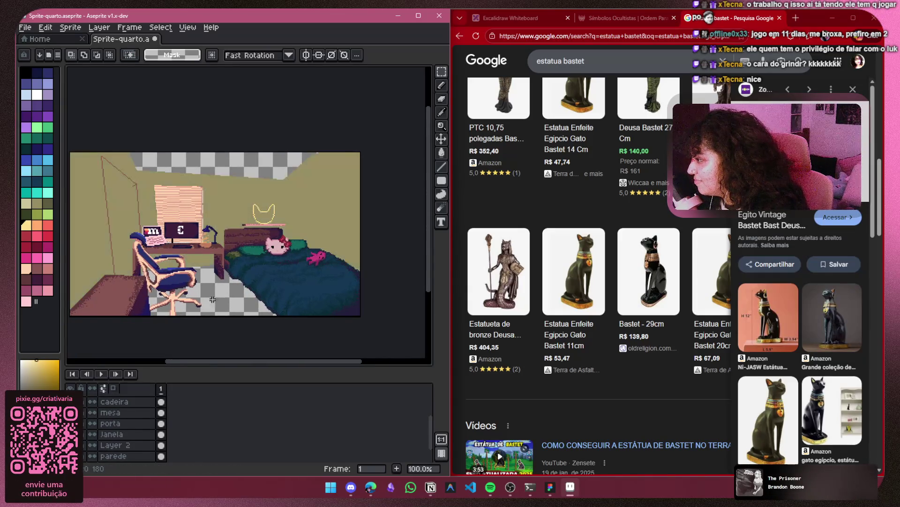
pyautogui.scroll(1, 272, 256)
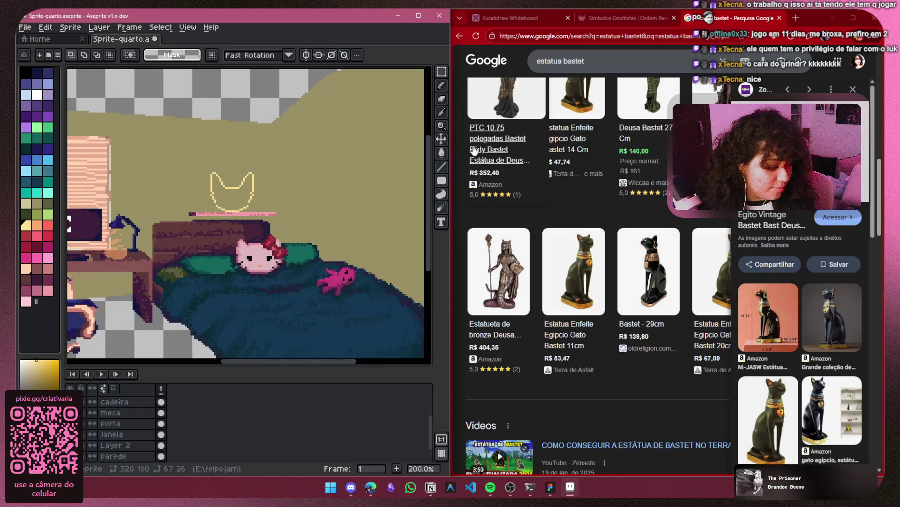
pyautogui.scroll(1, 277, 192)
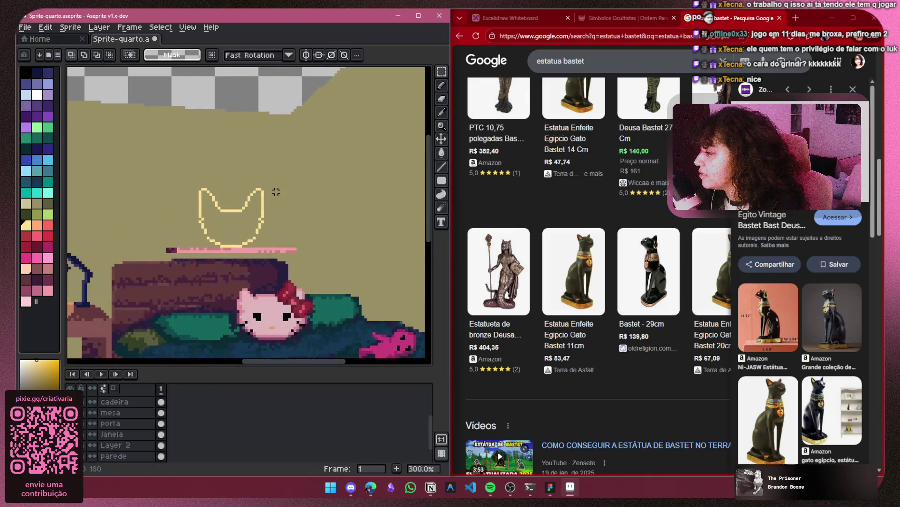
pyautogui.moveTo(278, 173)
pyautogui.mouseDown()
pyautogui.moveTo(251, 237)
pyautogui.moveTo(188, 253)
pyautogui.mouseUp()
pyautogui.scroll(-2, 279, 226)
pyautogui.moveTo(262, 227)
pyautogui.mouseDown()
pyautogui.moveTo(324, 227)
pyautogui.moveTo(302, 217)
pyautogui.moveTo(335, 223)
pyautogui.mouseUp()
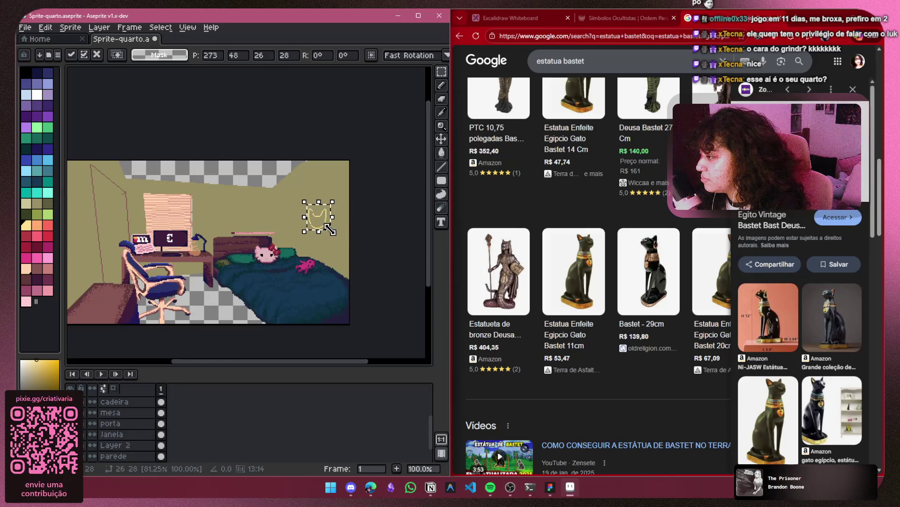
# Cancel the move, deselect, and briefly hide then show the cama bed layer
pyautogui.press('Escape')
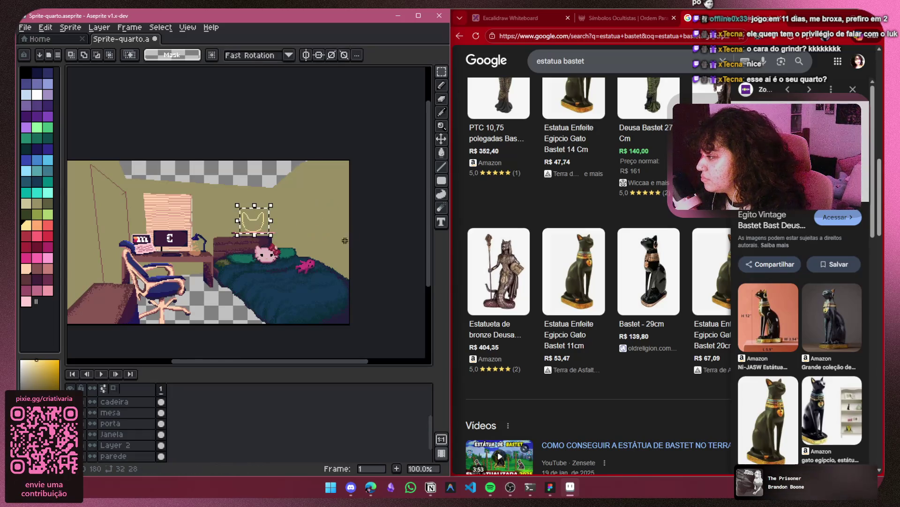
pyautogui.hotkey('ctrl', 'd')
pyautogui.scroll(-1, 122, 427)
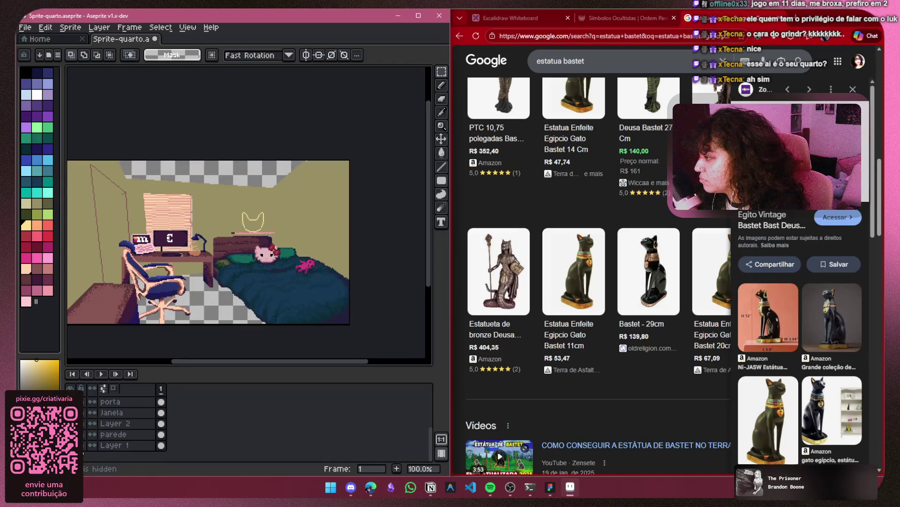
pyautogui.scroll(2, 187, 413)
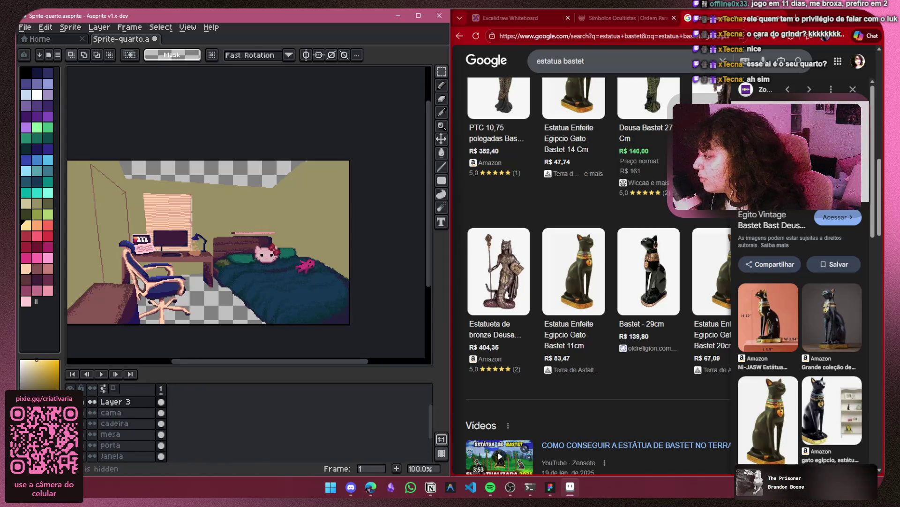
pyautogui.click(92, 413)
pyautogui.click(93, 413)
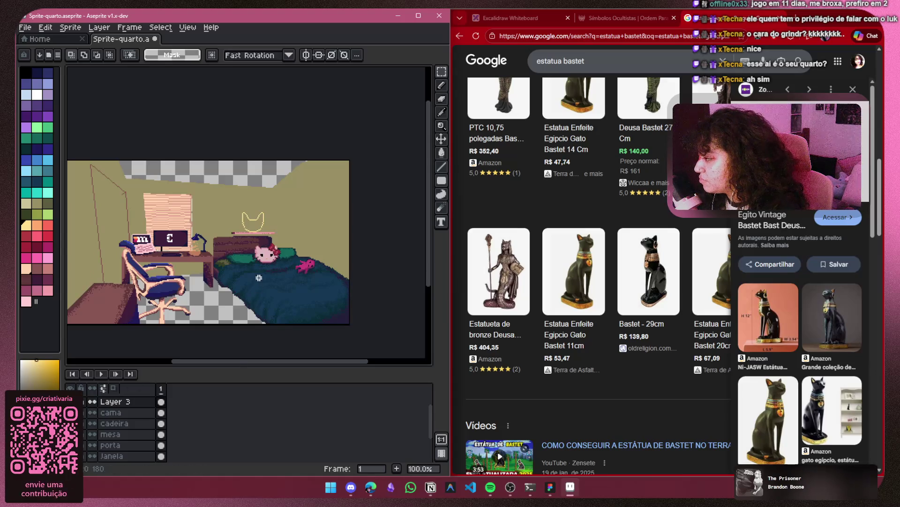
pyautogui.scroll(2, 261, 259)
pyautogui.scroll(-1, 262, 261)
# Raise the cat-head outline higher above the pink shelf, committing it at about 31×25 pixels
pyautogui.moveTo(261, 261); pyautogui.dragTo(307, 311)
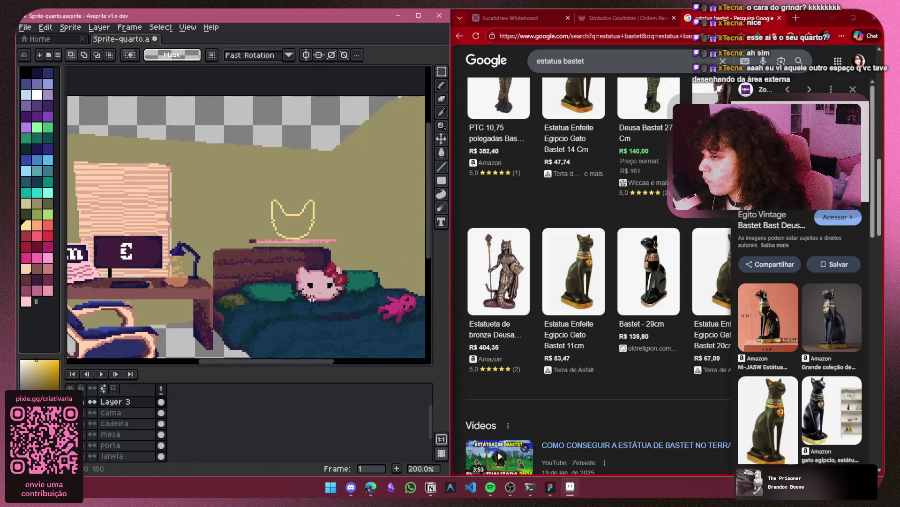
pyautogui.moveTo(308, 265)
pyautogui.mouseDown()
pyautogui.moveTo(294, 305)
pyautogui.moveTo(295, 291)
pyautogui.mouseUp()
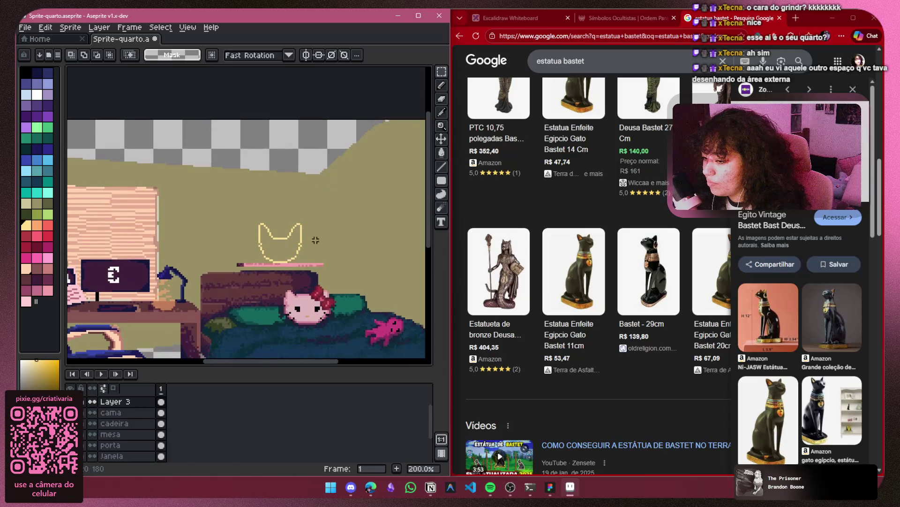
pyautogui.moveTo(308, 220)
pyautogui.mouseDown()
pyautogui.moveTo(297, 258)
pyautogui.moveTo(258, 258)
pyautogui.moveTo(254, 267)
pyautogui.mouseUp()
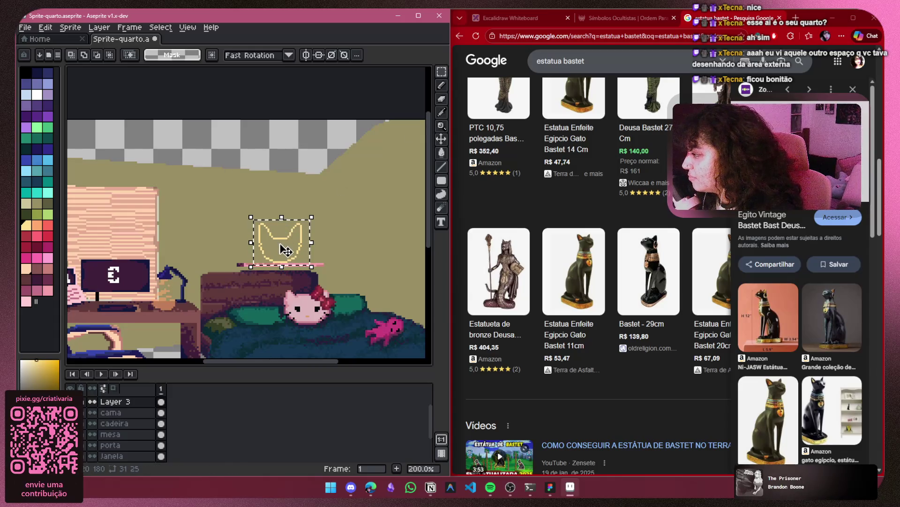
pyautogui.moveTo(286, 250); pyautogui.dragTo(288, 231)
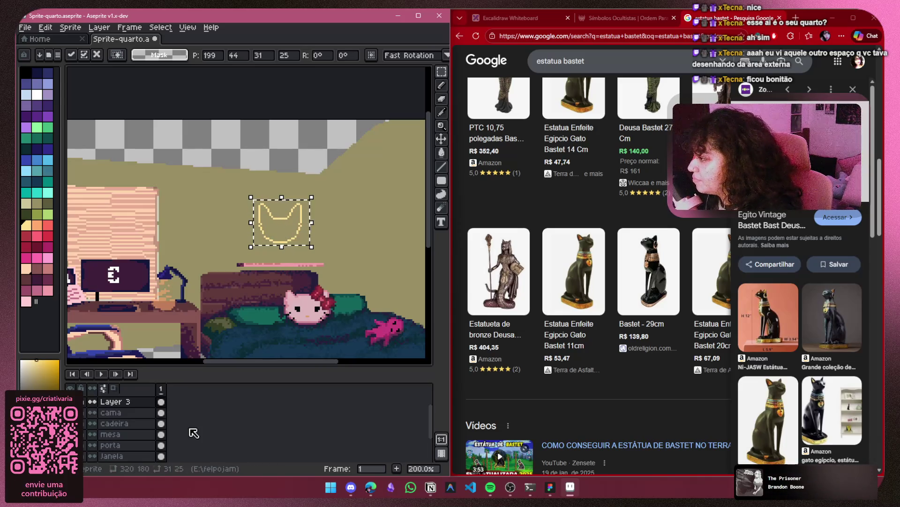
pyautogui.hotkey('ctrl', 'd')
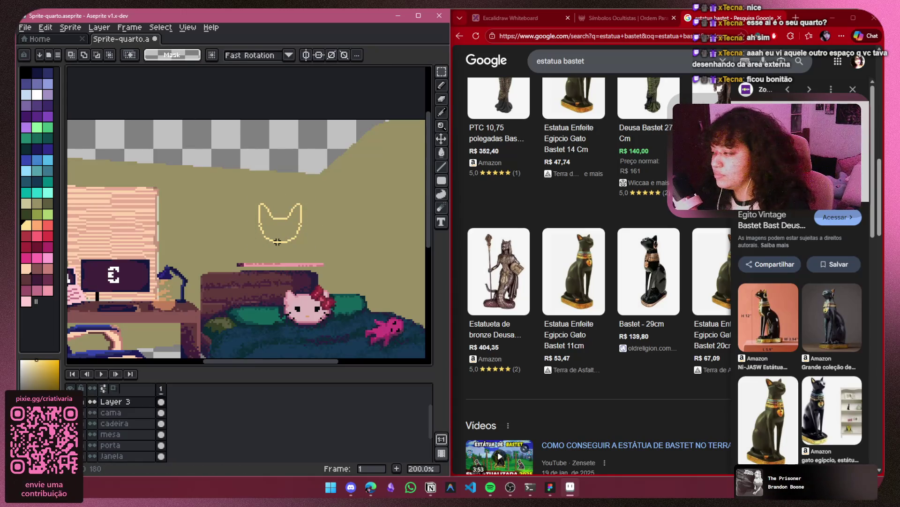
# With the Pencil, sketch a trial curve below the cat head, then undo it entirely
pyautogui.click(443, 84)
pyautogui.scroll(3, 266, 264)
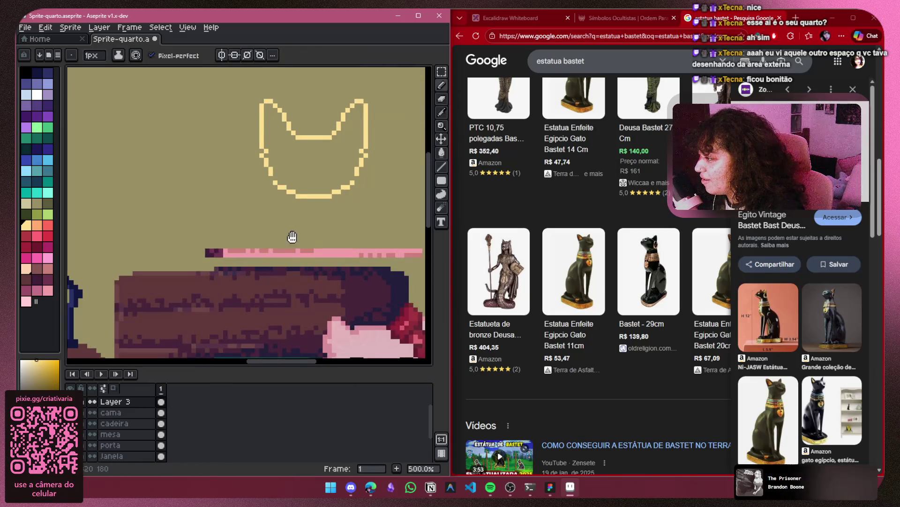
pyautogui.scroll(1, 292, 238)
pyautogui.moveTo(291, 238)
pyautogui.mouseDown()
pyautogui.moveTo(207, 276)
pyautogui.moveTo(209, 242)
pyautogui.mouseUp()
pyautogui.scroll(2, 232, 264)
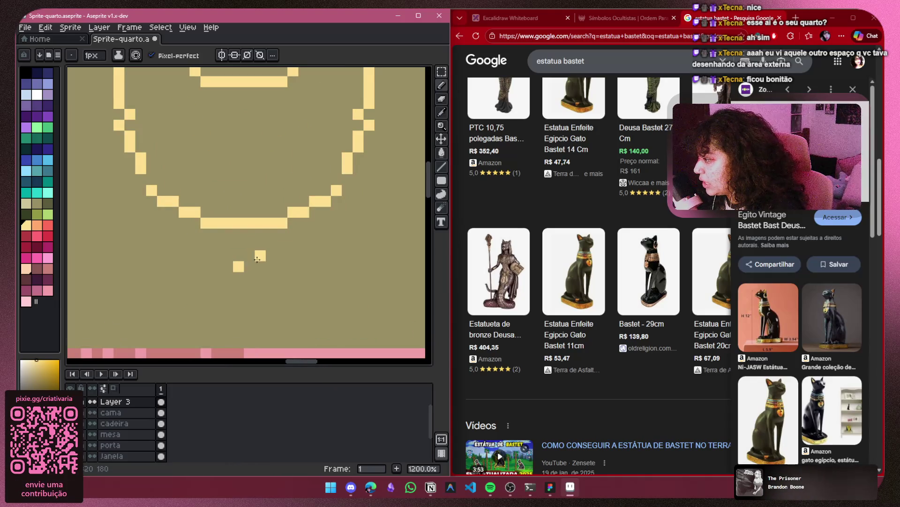
pyautogui.click(252, 266)
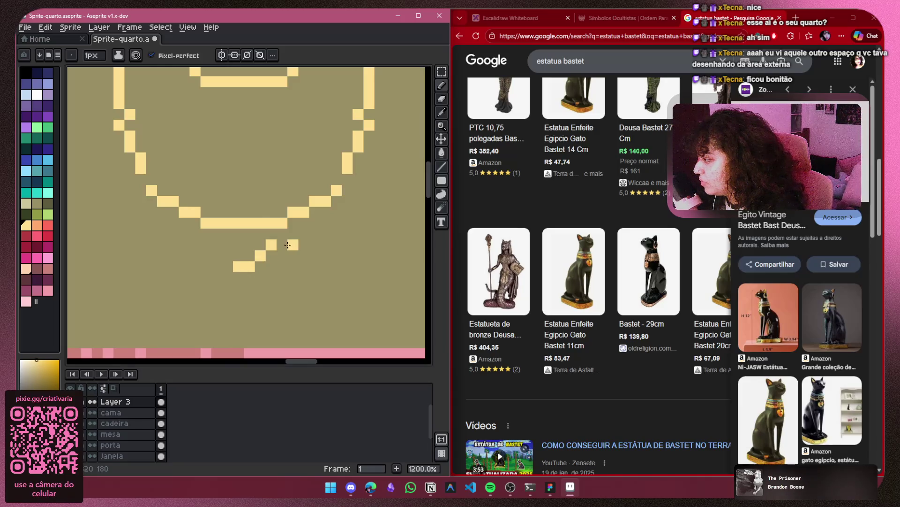
pyautogui.click(305, 256)
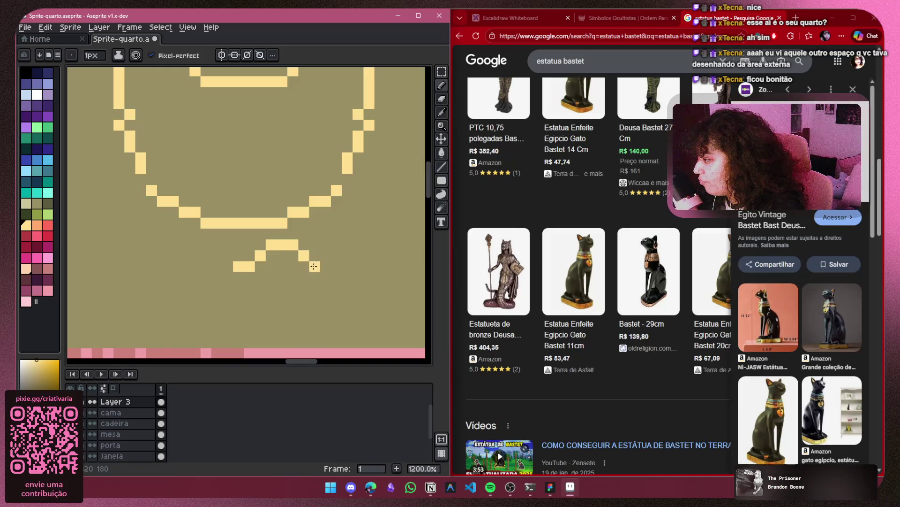
pyautogui.click(307, 295)
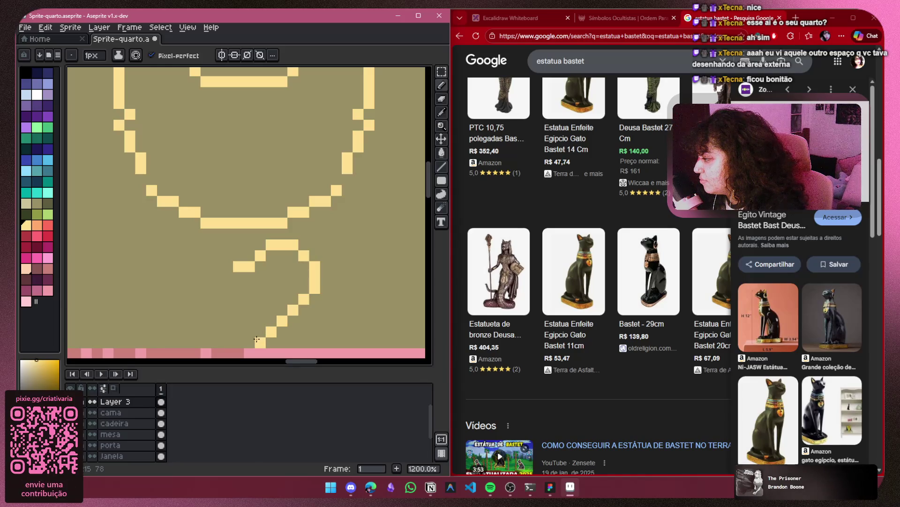
pyautogui.click(231, 339)
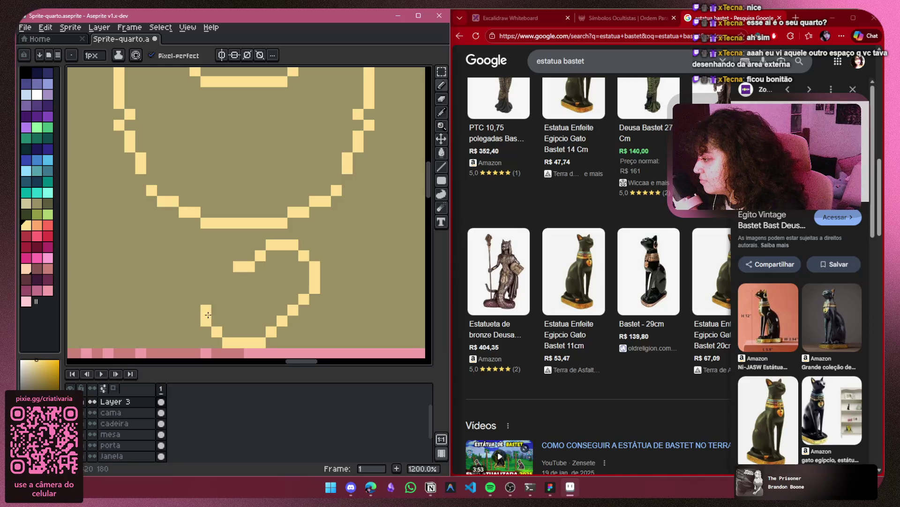
pyautogui.click(195, 308)
pyautogui.click(184, 299)
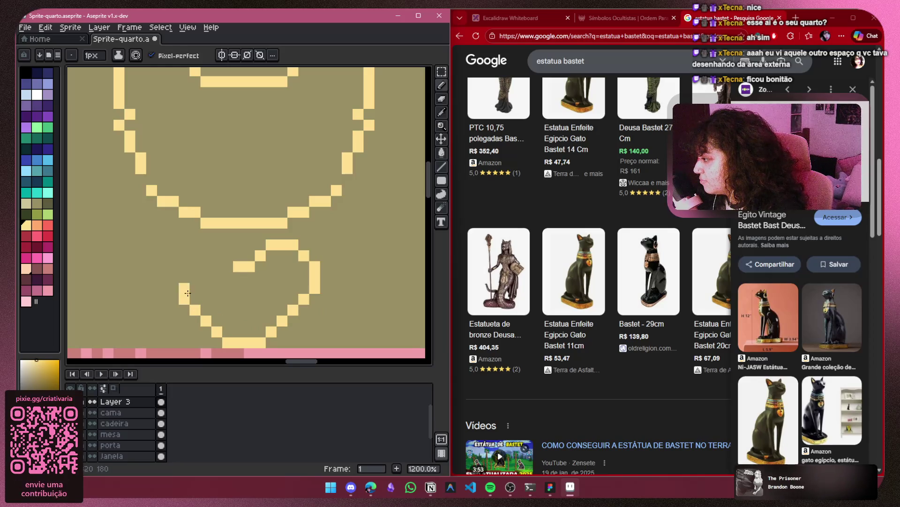
pyautogui.click(173, 288)
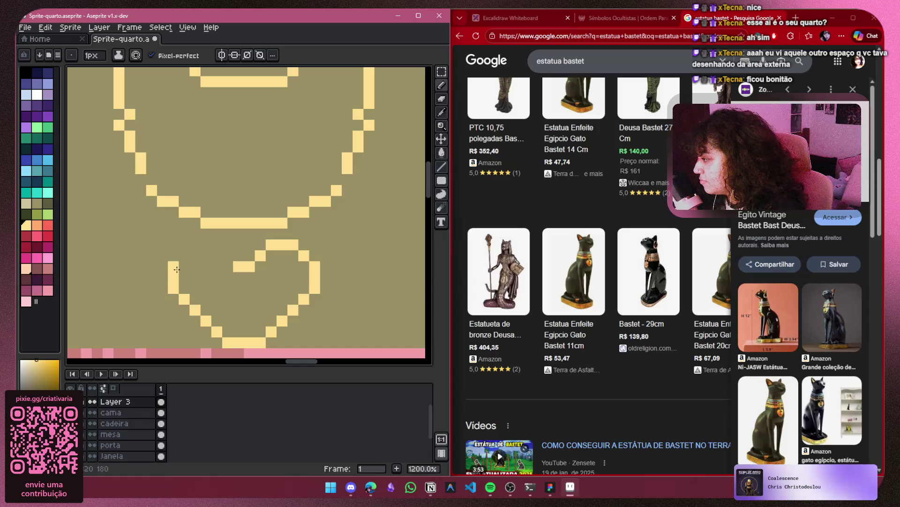
pyautogui.click(173, 277)
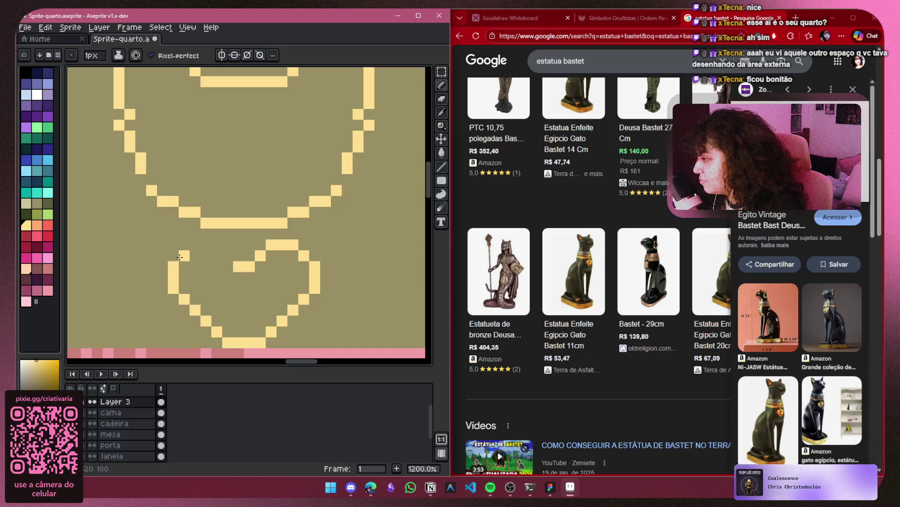
pyautogui.click(185, 256)
pyautogui.click(195, 255)
pyautogui.hotkey('ctrl', 'z')
pyautogui.hotkey('ctrl', 'z')
pyautogui.hotkey('ctrl', 'z')
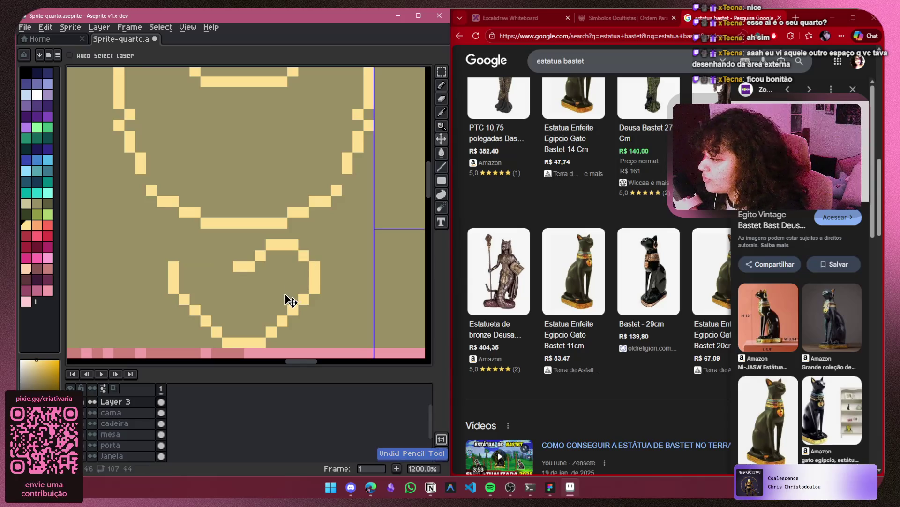
pyautogui.hotkey('ctrl', 'z')
pyautogui.hotkey('ctrl', 'z')
pyautogui.hotkey('ctrl', 'z')
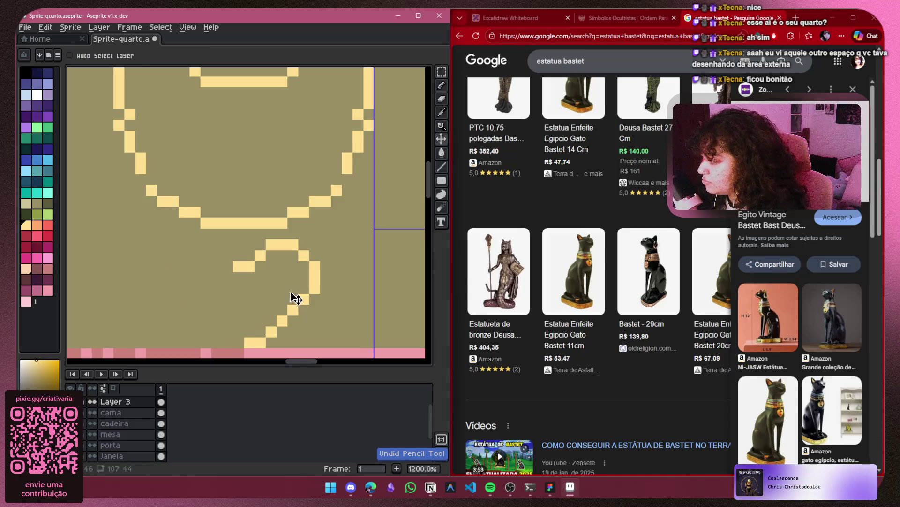
pyautogui.hotkey('ctrl', 'z')
pyautogui.hotkey('ctrl', 'z')
pyautogui.hotkey('ctrl', 'z')
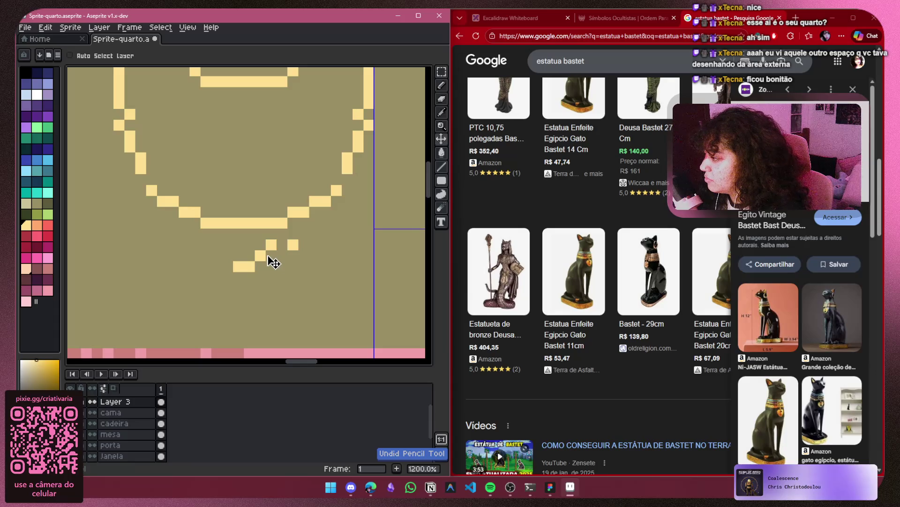
pyautogui.hotkey('ctrl', 'z')
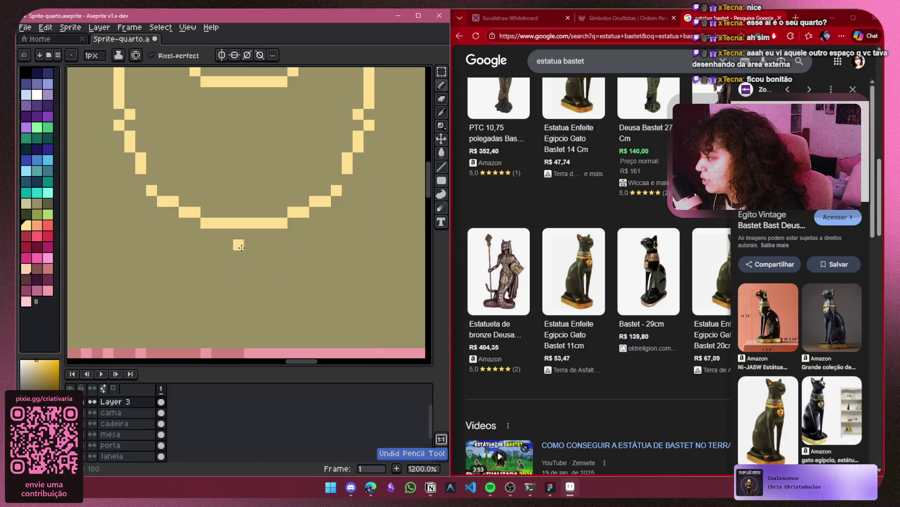
# Draw the heart's top-right curve, right side and bottom tip, undoing misplaced pixels
pyautogui.scroll(1, 241, 252)
pyautogui.click(248, 248)
pyautogui.scroll(-3, 248, 247)
pyautogui.click(250, 214)
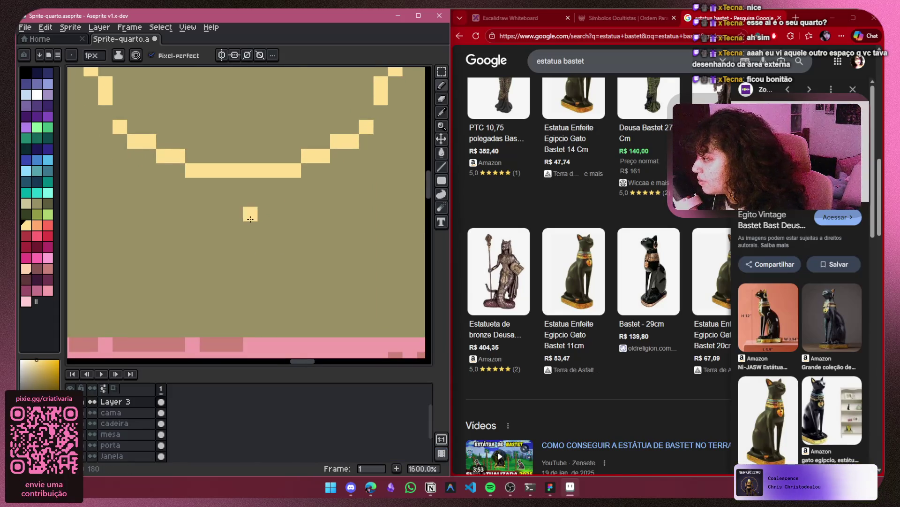
pyautogui.click(265, 199)
pyautogui.moveTo(297, 203); pyautogui.dragTo(301, 226)
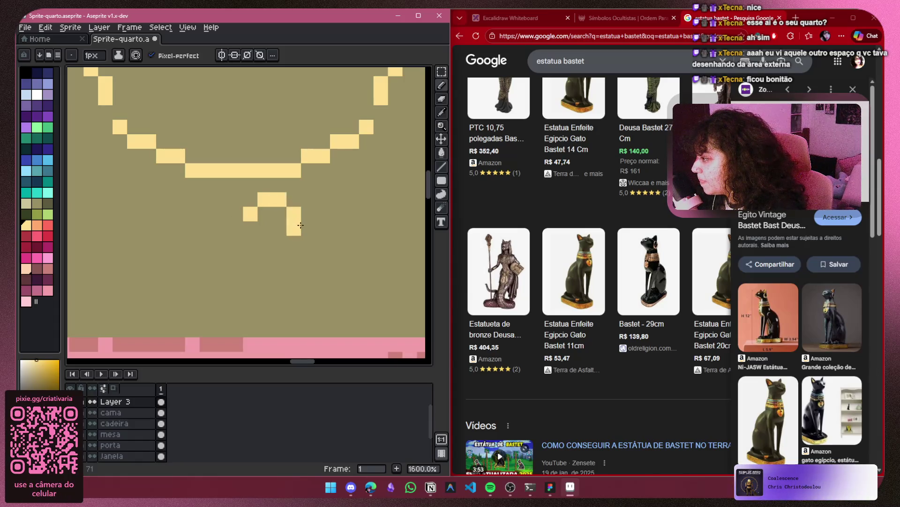
pyautogui.moveTo(254, 258); pyautogui.dragTo(244, 268)
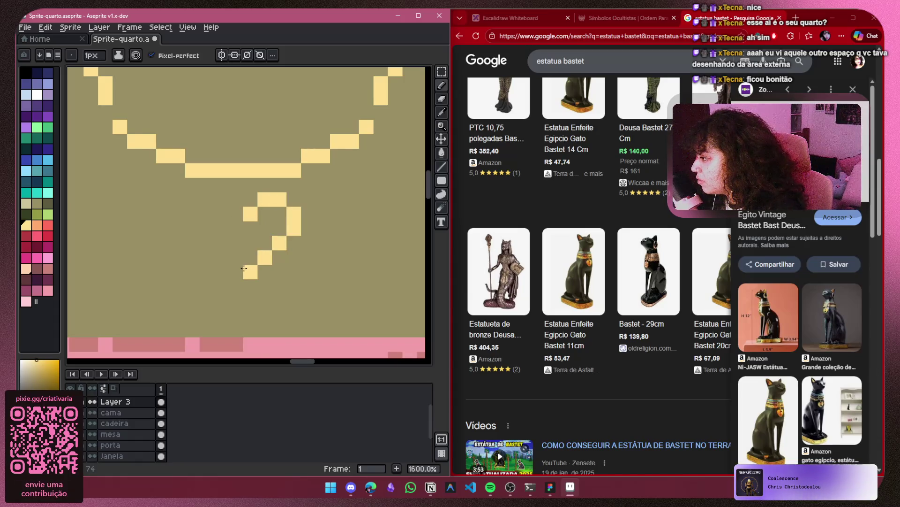
pyautogui.click(223, 269)
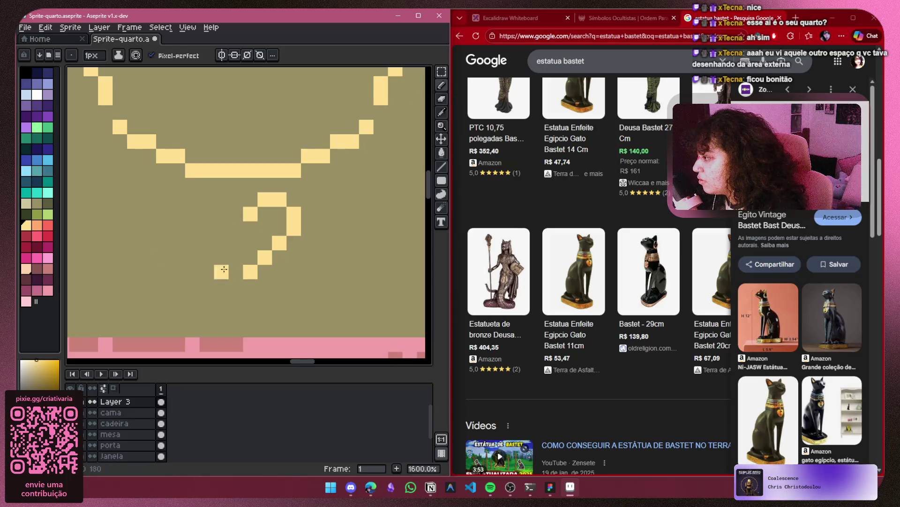
pyautogui.hotkey('ctrl', 'z')
pyautogui.click(231, 259)
pyautogui.hotkey('ctrl', 'z')
pyautogui.click(234, 275)
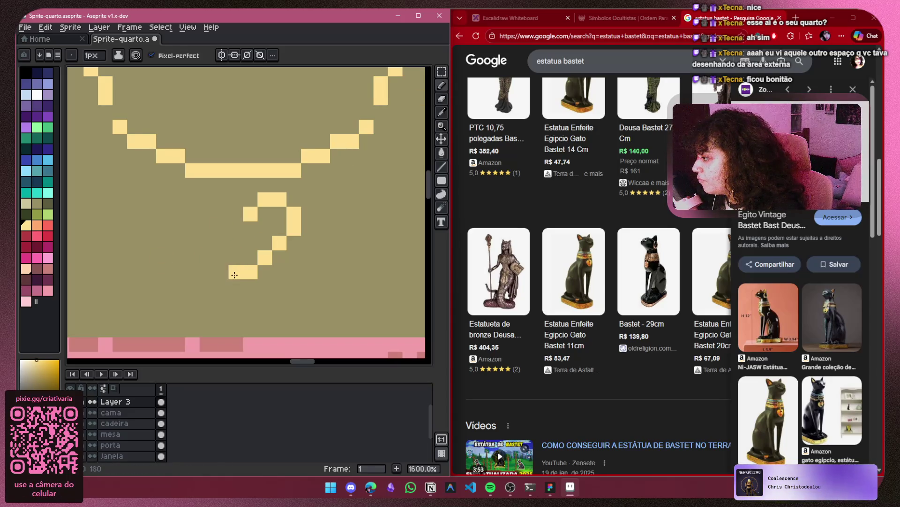
pyautogui.hotkey('ctrl', 'z')
pyautogui.hotkey('ctrl', 'z')
pyautogui.click(236, 287)
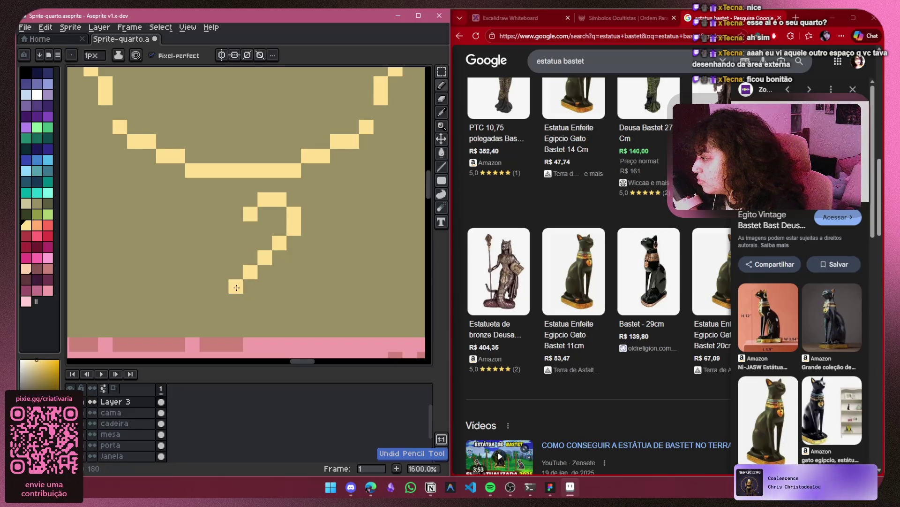
# Complete the heart's left side, left lobe and inner dip, erasing one extra top pixel
pyautogui.click(219, 273)
pyautogui.click(207, 256)
pyautogui.click(198, 244)
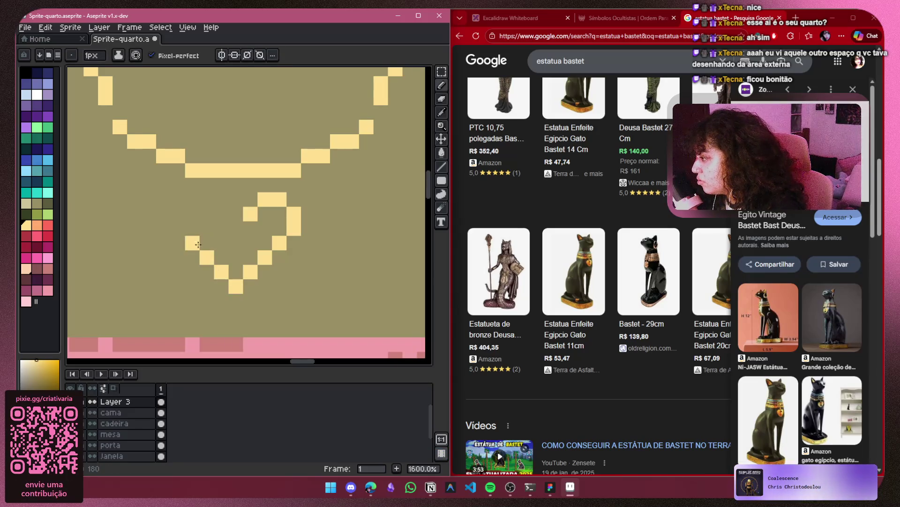
pyautogui.click(180, 226)
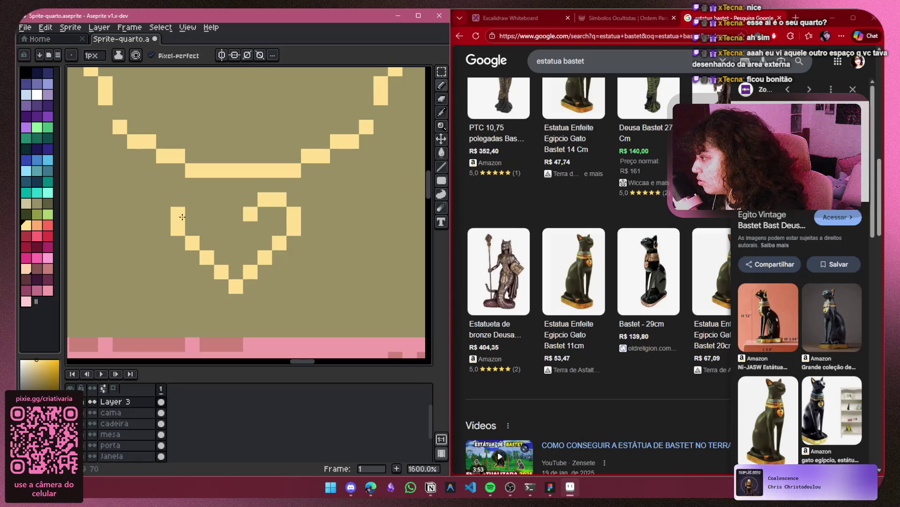
pyautogui.click(193, 199)
pyautogui.click(206, 201)
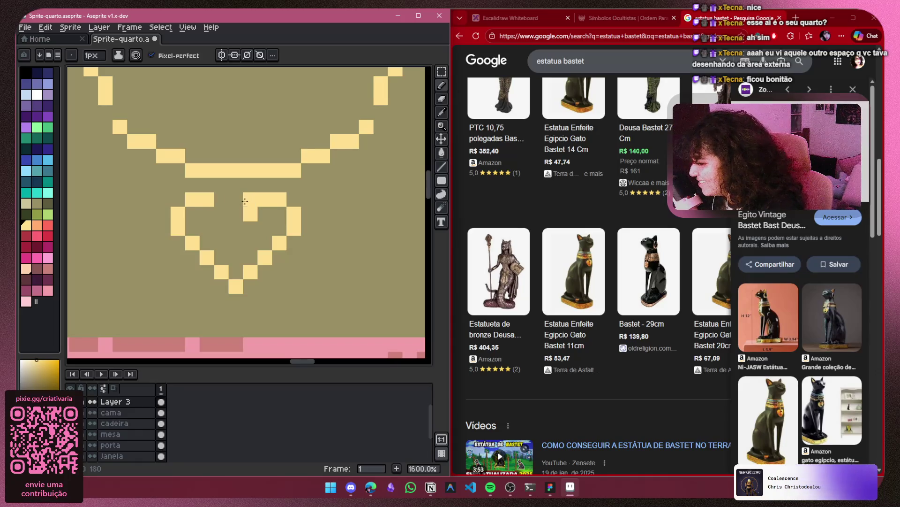
pyautogui.rightClick(245, 201)
pyautogui.click(224, 216)
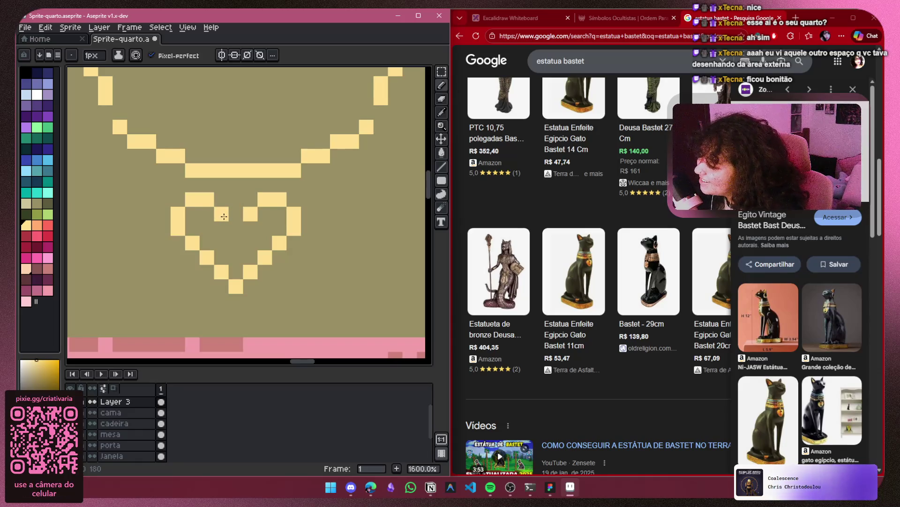
pyautogui.scroll(-4, 234, 233)
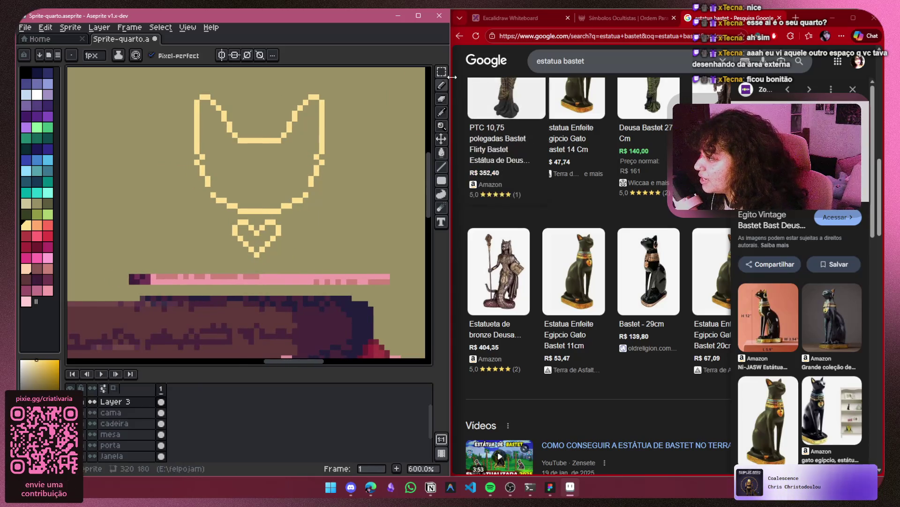
# Resize the heart pendant to 13×9 pixels and nudge it snugly under the necklace curve
pyautogui.press('m')
pyautogui.moveTo(287, 212)
pyautogui.mouseDown()
pyautogui.moveTo(230, 259)
pyautogui.moveTo(275, 250)
pyautogui.moveTo(267, 245)
pyautogui.mouseUp()
pyautogui.scroll(4, 269, 250)
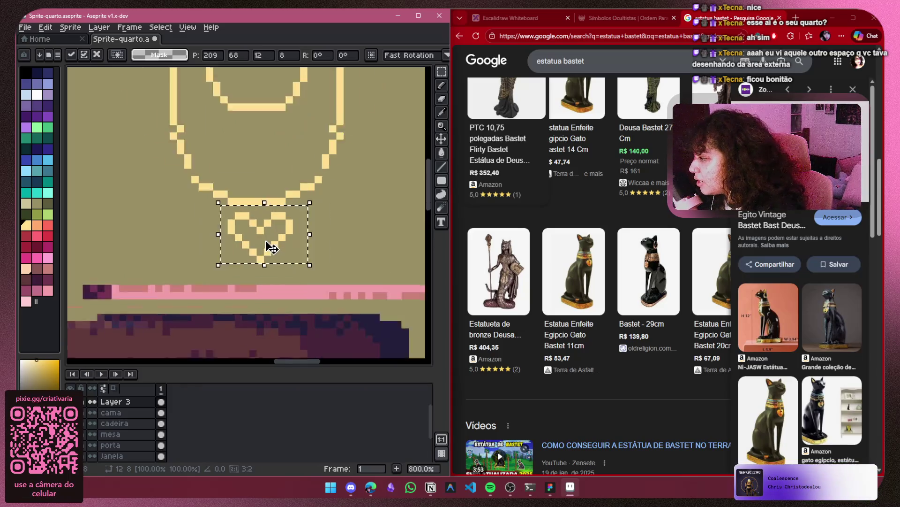
pyautogui.moveTo(347, 231)
pyautogui.mouseDown()
pyautogui.moveTo(335, 230)
pyautogui.moveTo(352, 231)
pyautogui.mouseUp()
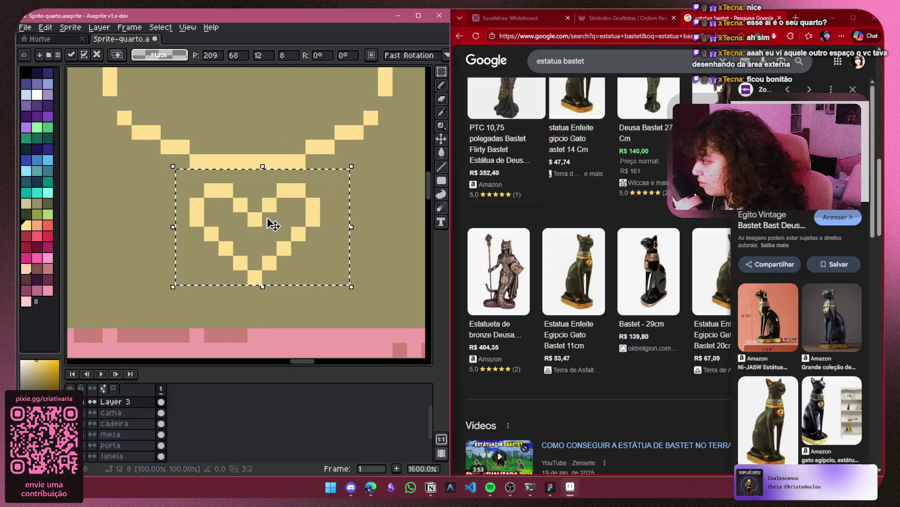
pyautogui.press('Up')
pyautogui.press('Left')
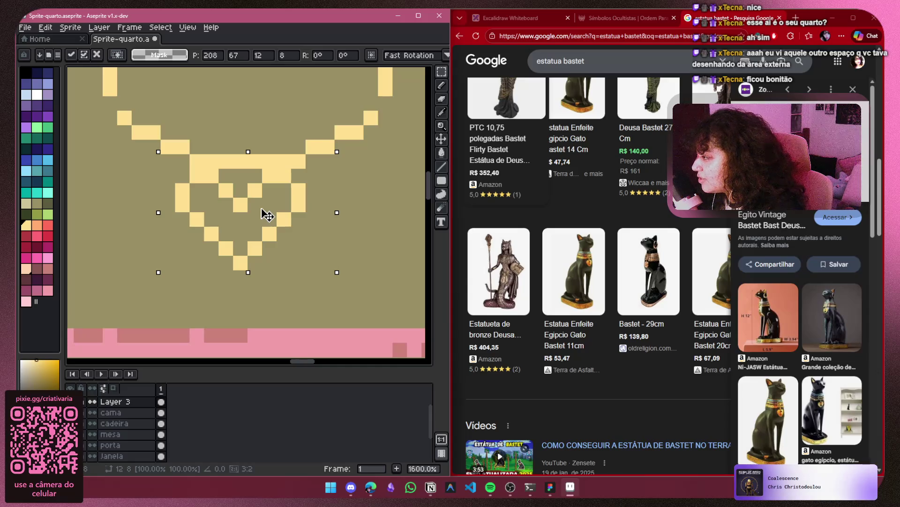
pyautogui.press('Right')
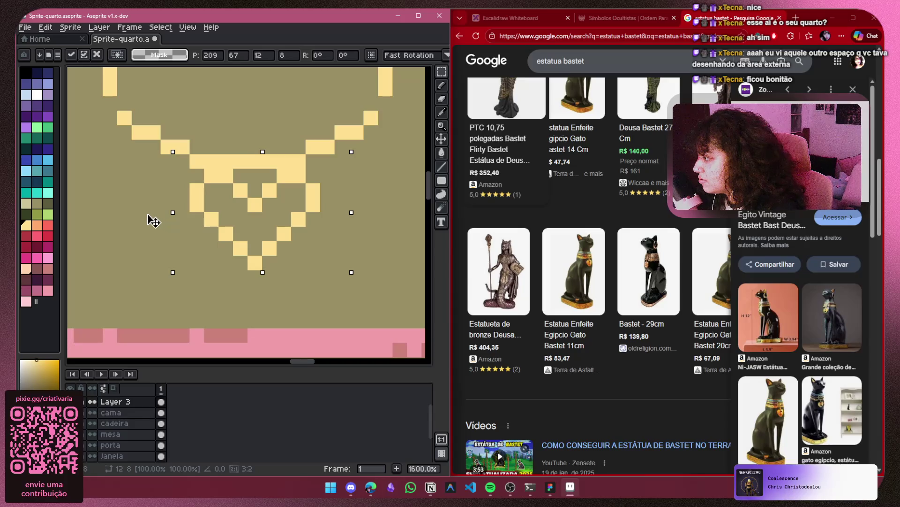
pyautogui.moveTo(147, 214); pyautogui.dragTo(144, 214)
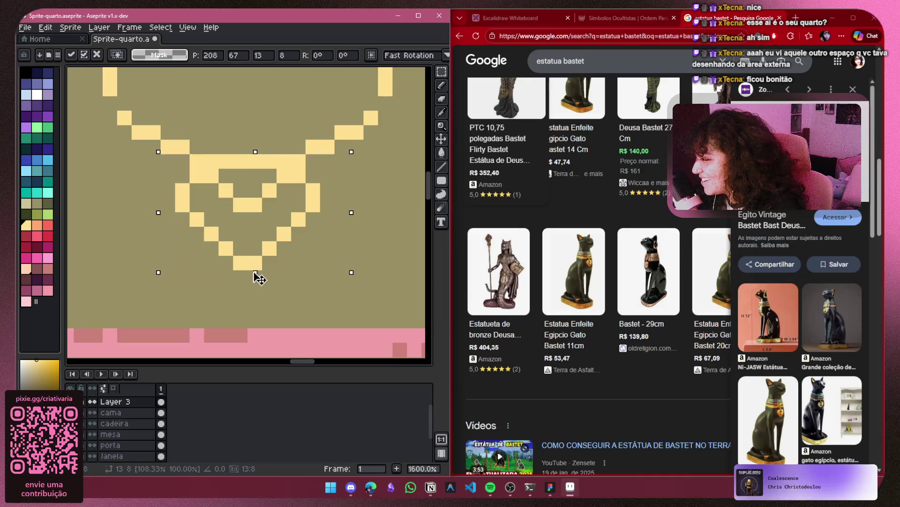
pyautogui.moveTo(255, 273); pyautogui.dragTo(254, 288)
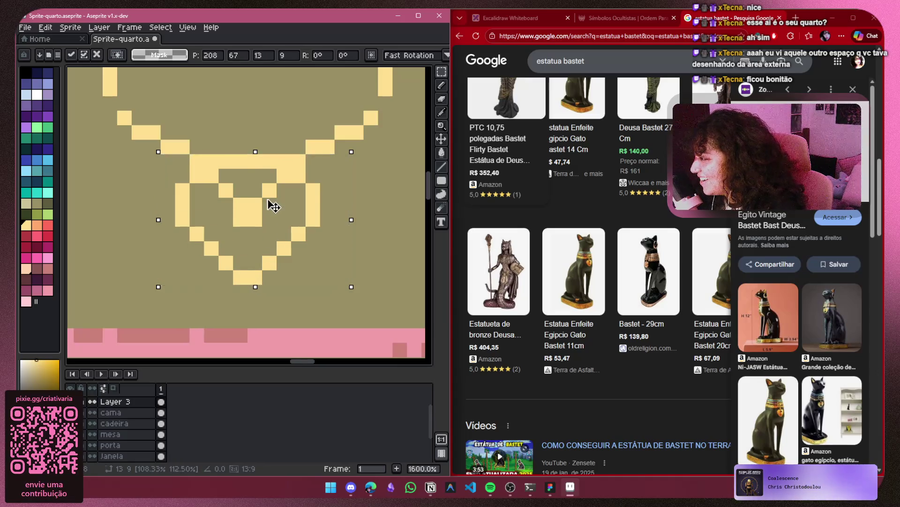
pyautogui.moveTo(272, 201); pyautogui.dragTo(269, 215)
# Commit the heart pendant's resize and move, then return to the Pencil
pyautogui.press('Return')
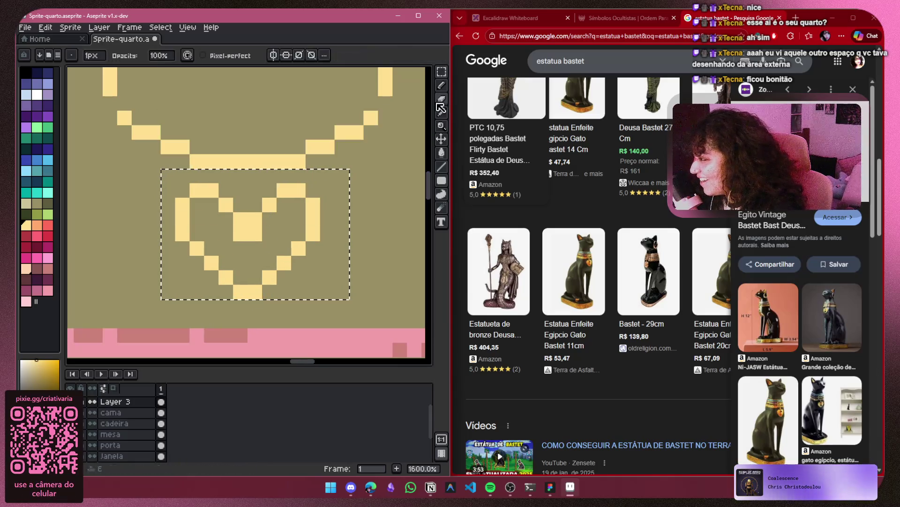
pyautogui.scroll(-3, 240, 234)
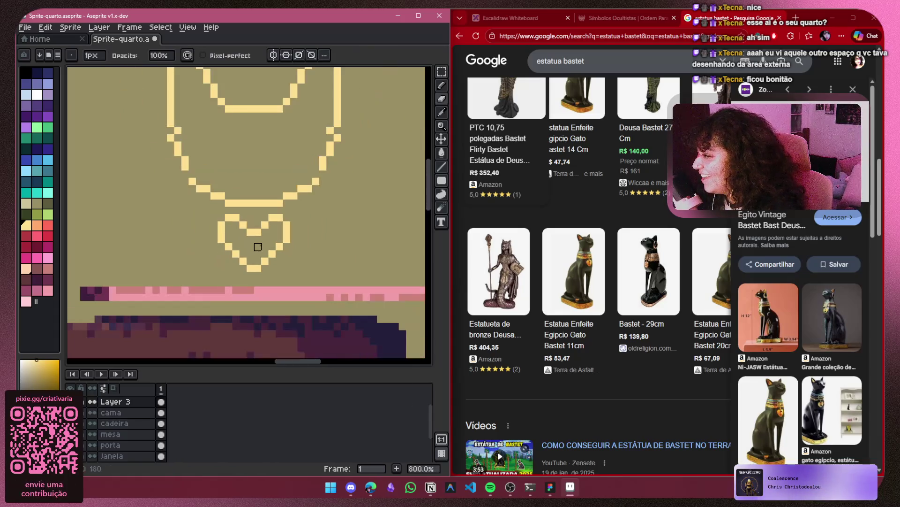
pyautogui.press('b')
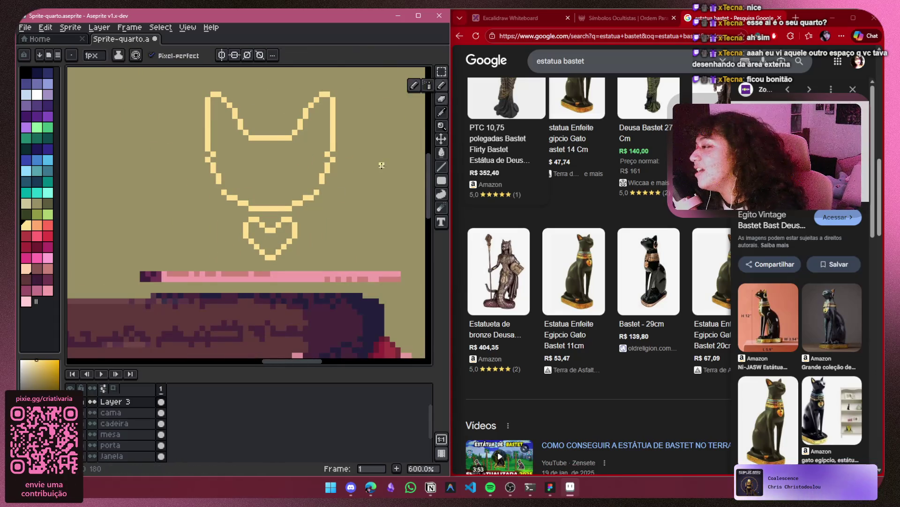
pyautogui.scroll(1, 307, 211)
pyautogui.scroll(2, 314, 219)
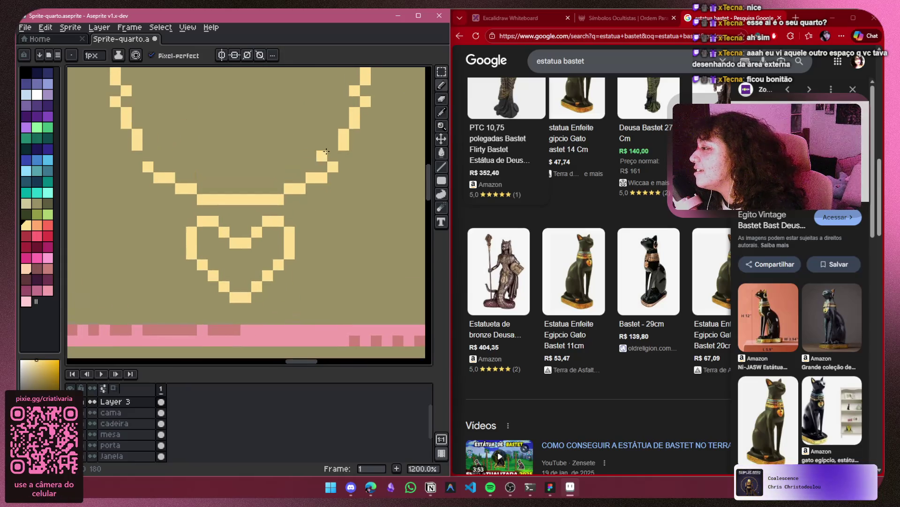
# Redraw the stray necklace pixel one pixel left to smooth the curve above the heart
pyautogui.hotkey('ctrl', 'z')
pyautogui.click(334, 244)
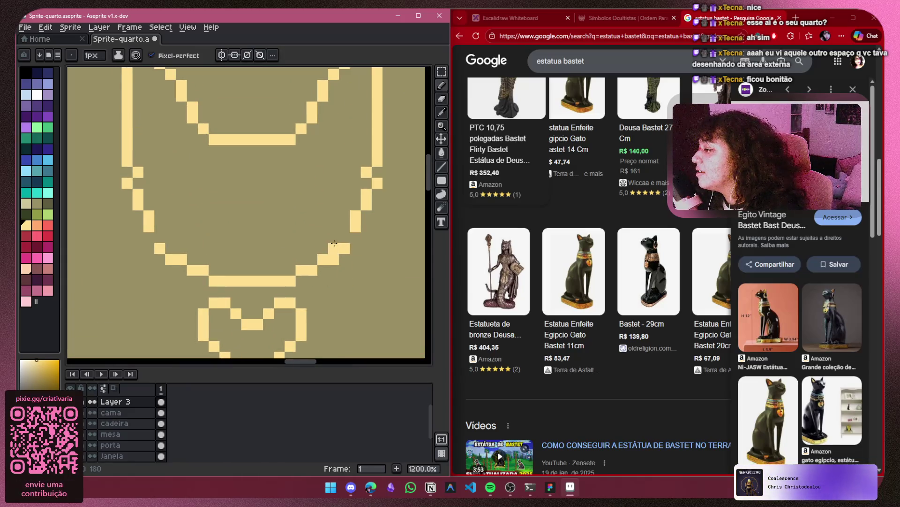
pyautogui.scroll(-4, 162, 235)
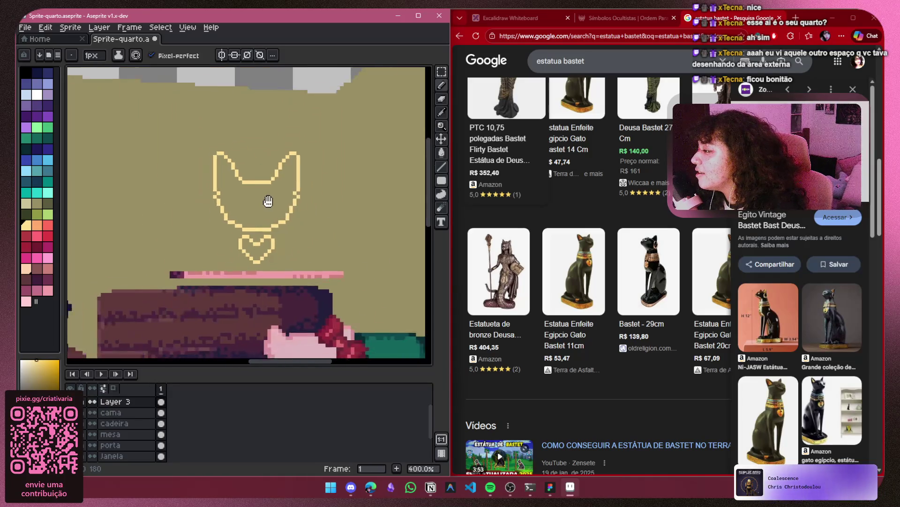
pyautogui.scroll(2, 352, 240)
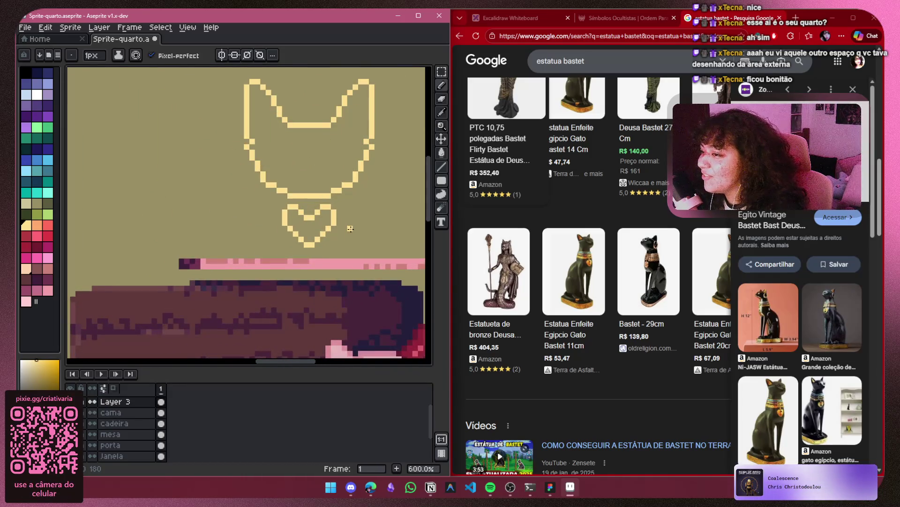
pyautogui.scroll(-2, 350, 229)
pyautogui.scroll(2, 281, 235)
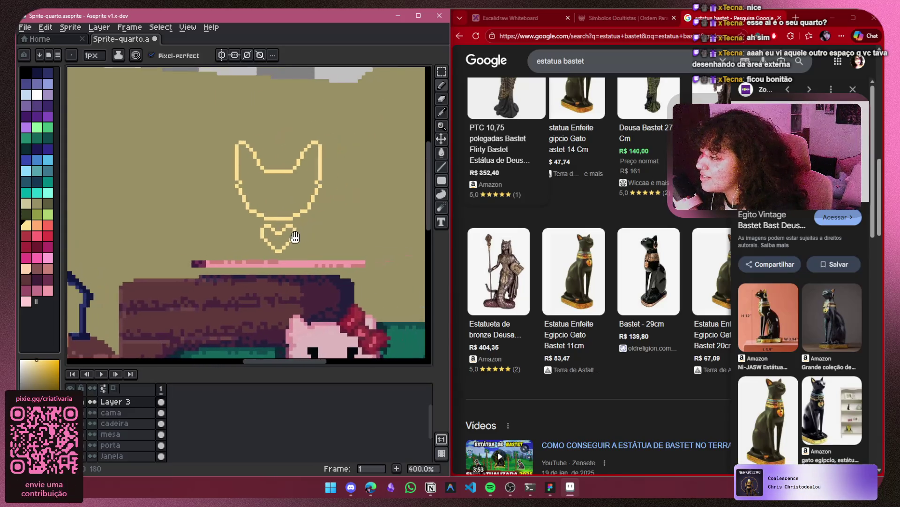
pyautogui.scroll(4, 279, 235)
pyautogui.scroll(-7, 288, 222)
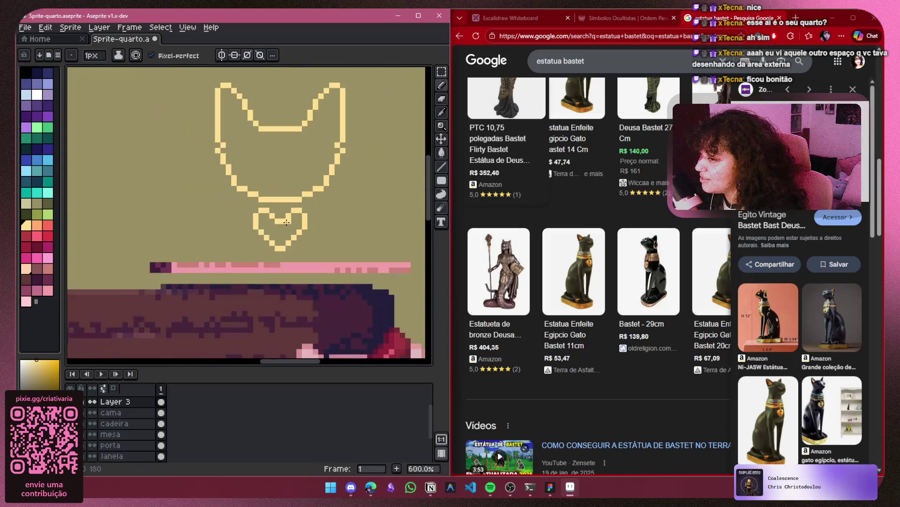
pyautogui.scroll(7, 288, 222)
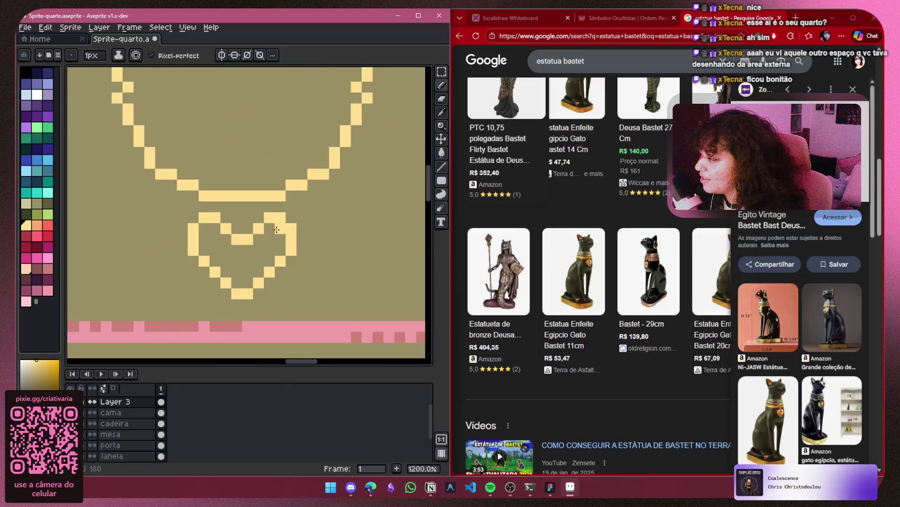
pyautogui.scroll(-10, 281, 221)
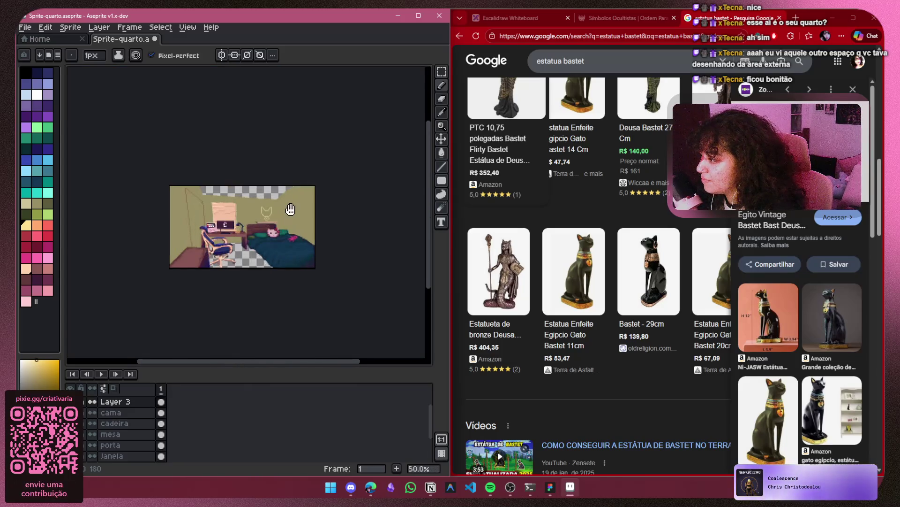
pyautogui.scroll(5, 268, 215)
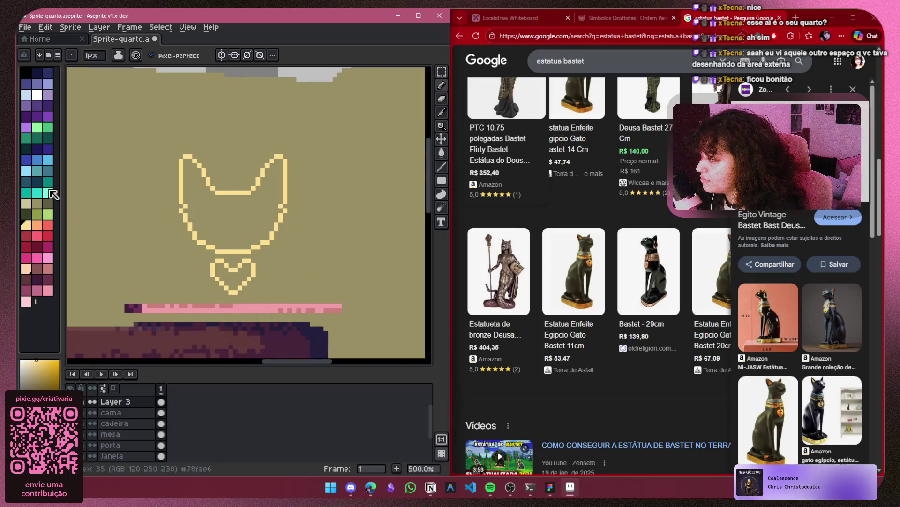
# Undo the stray fill blob left of the heart and pick the Paint Bucket tool
pyautogui.scroll(2, 213, 277)
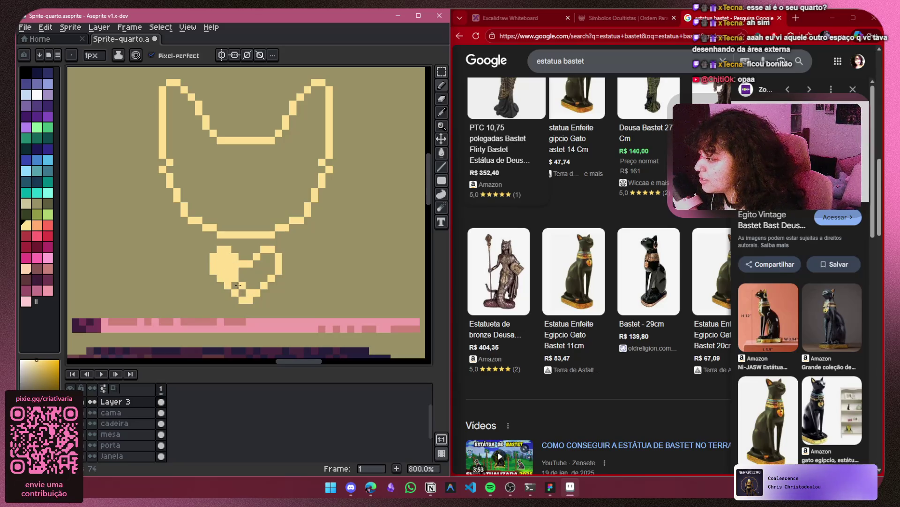
pyautogui.hotkey('ctrl', 'z')
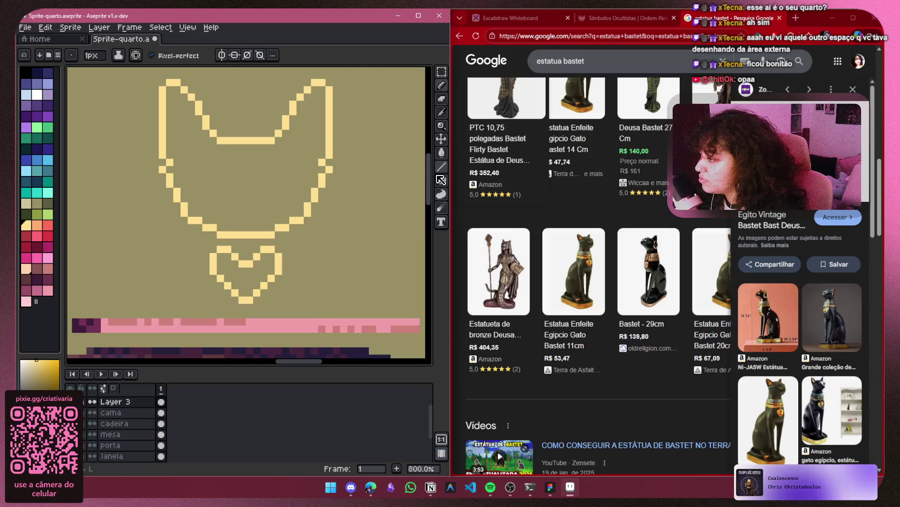
pyautogui.click(444, 152)
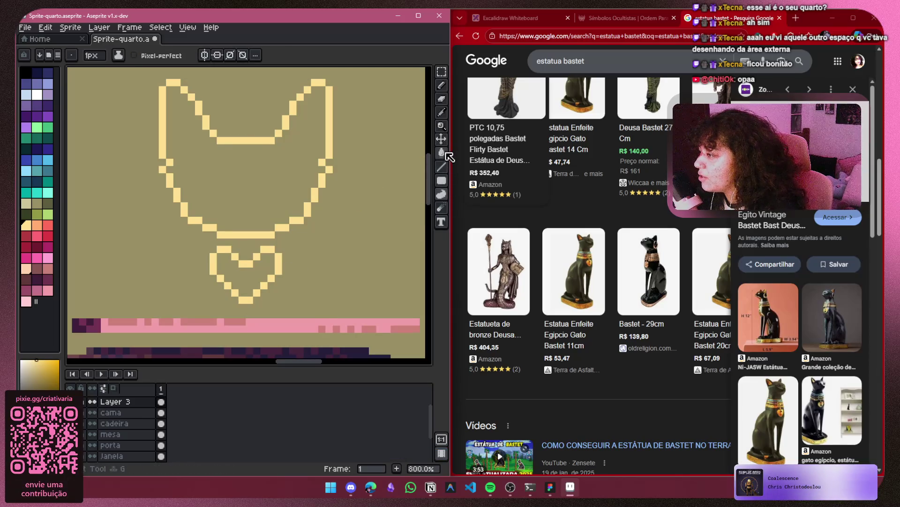
# Set up the Spray tool at width 2 with orange, testing and undoing strokes on the cat
pyautogui.moveTo(442, 85); pyautogui.dragTo(414, 86)
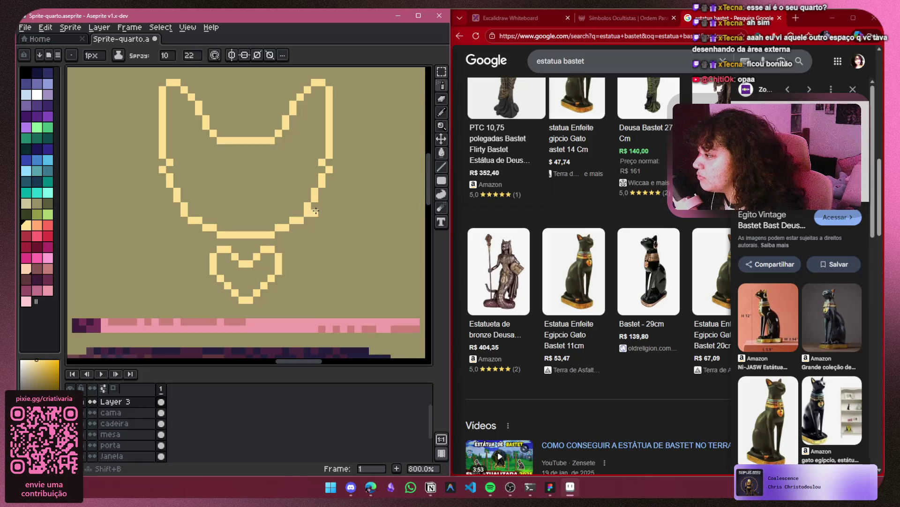
pyautogui.moveTo(321, 241); pyautogui.dragTo(356, 207)
pyautogui.hotkey('ctrl', 'z')
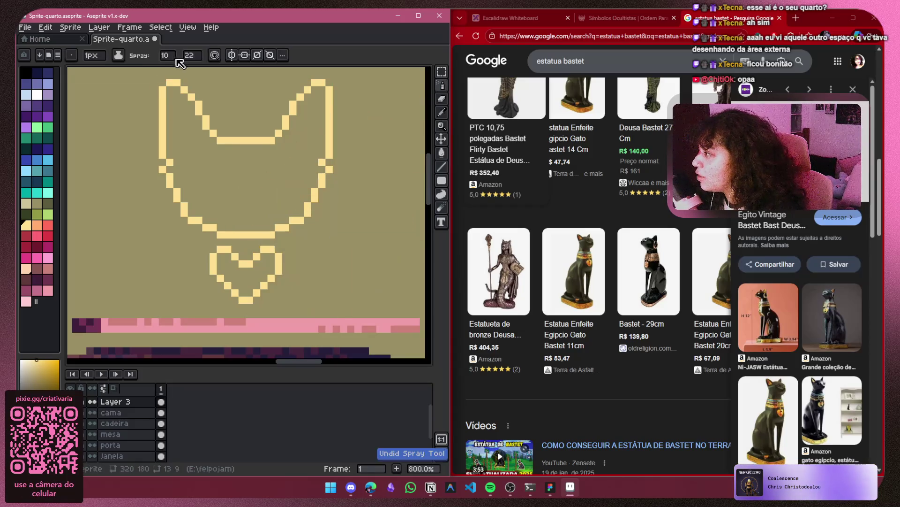
pyautogui.click(167, 55)
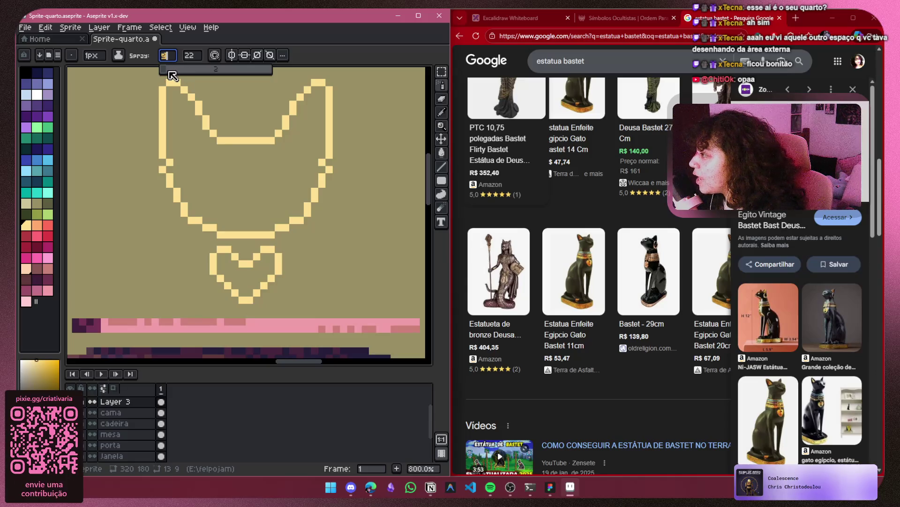
pyautogui.write('2')
pyautogui.click(36, 225)
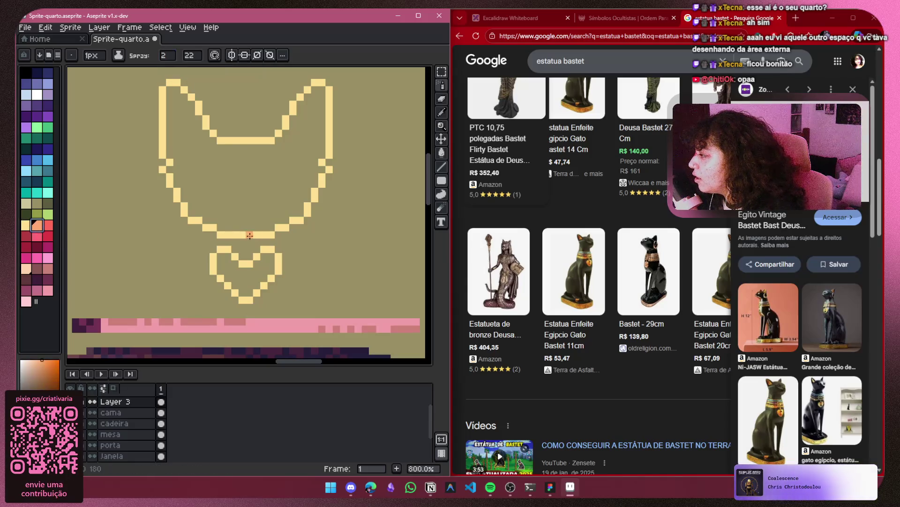
pyautogui.moveTo(279, 234)
pyautogui.mouseDown()
pyautogui.moveTo(301, 193)
pyautogui.moveTo(329, 170)
pyautogui.mouseUp()
pyautogui.hotkey('ctrl', 'z')
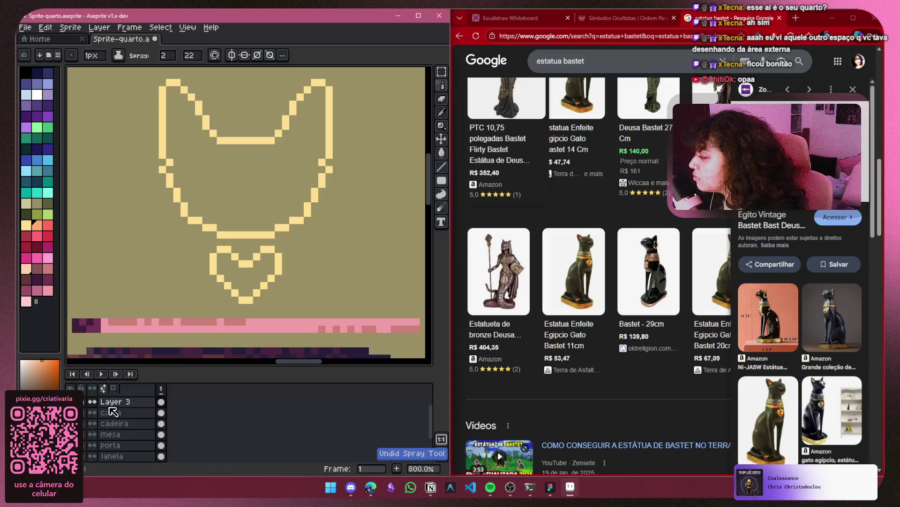
# Test and undo an orange glow stroke on the luz layer, then move luz below Layer 3
pyautogui.click(92, 401)
pyautogui.click(92, 402)
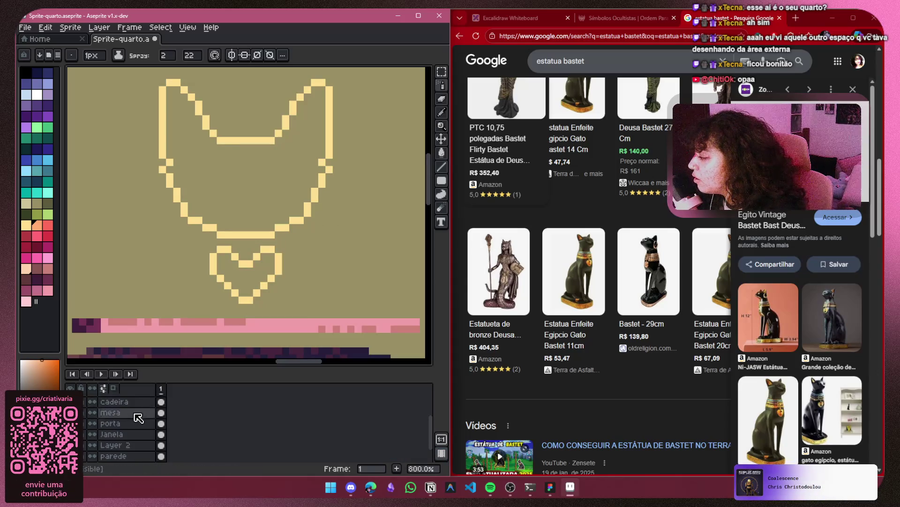
pyautogui.scroll(2, 152, 414)
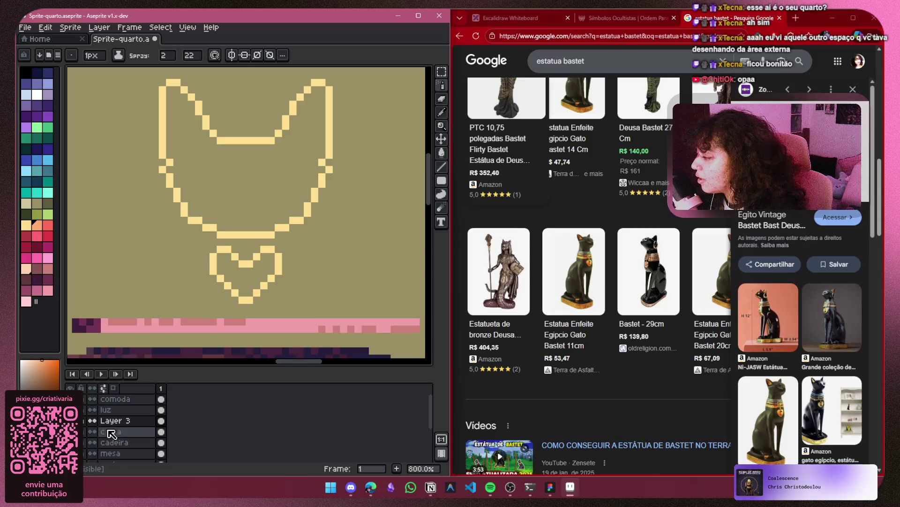
pyautogui.click(112, 409)
pyautogui.moveTo(291, 227); pyautogui.dragTo(323, 178)
pyautogui.hotkey('ctrl', 'z')
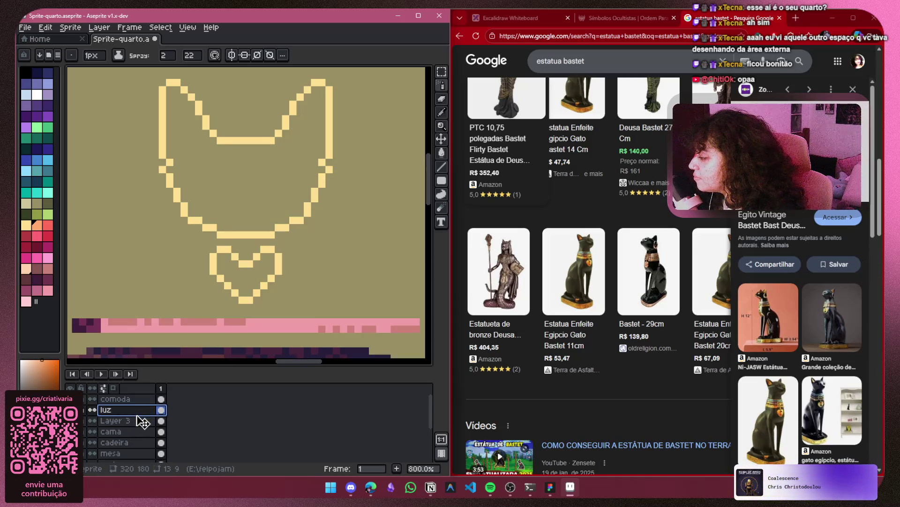
pyautogui.moveTo(138, 416); pyautogui.dragTo(138, 428)
# Select Layer 2 and hide the pale-yellow outline layer
pyautogui.scroll(-5, 372, 249)
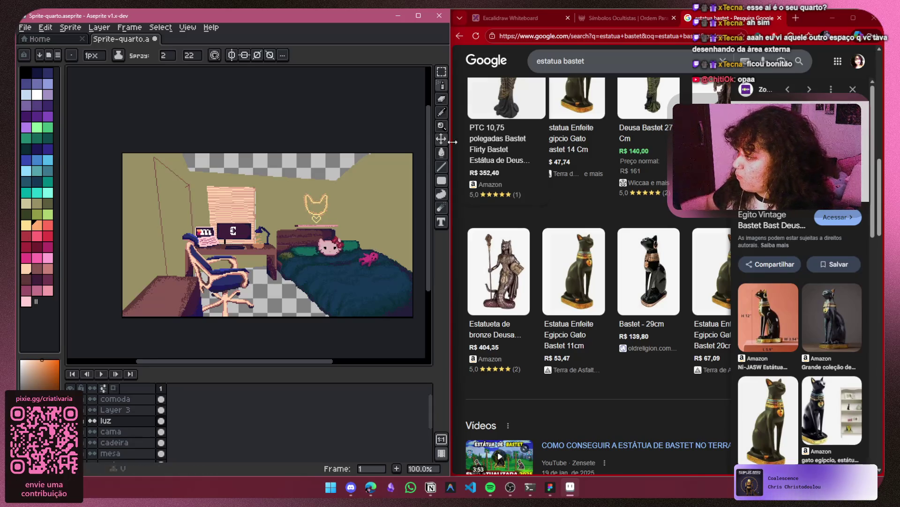
pyautogui.scroll(5, 323, 220)
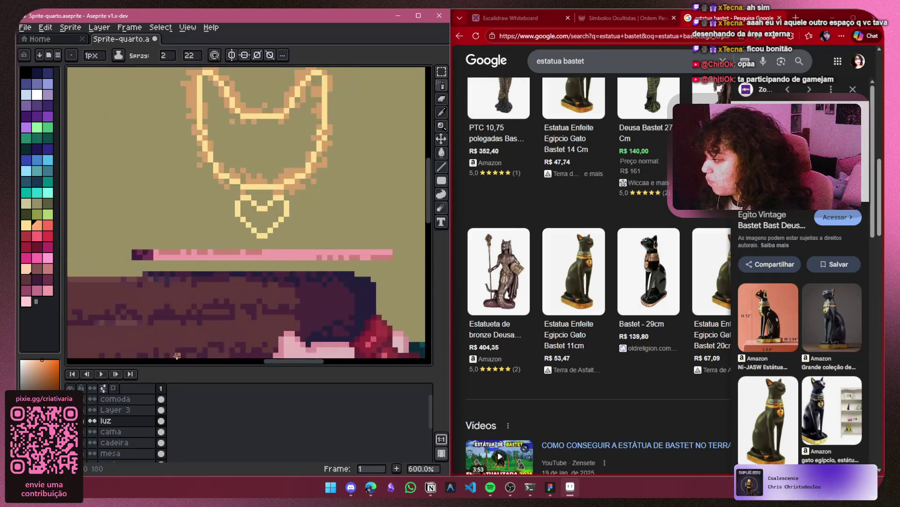
pyautogui.scroll(-5, 127, 427)
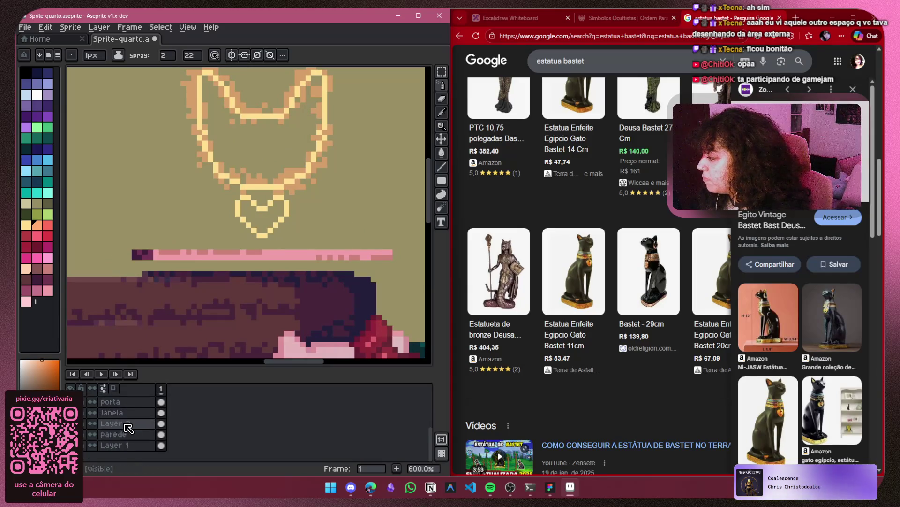
pyautogui.click(125, 424)
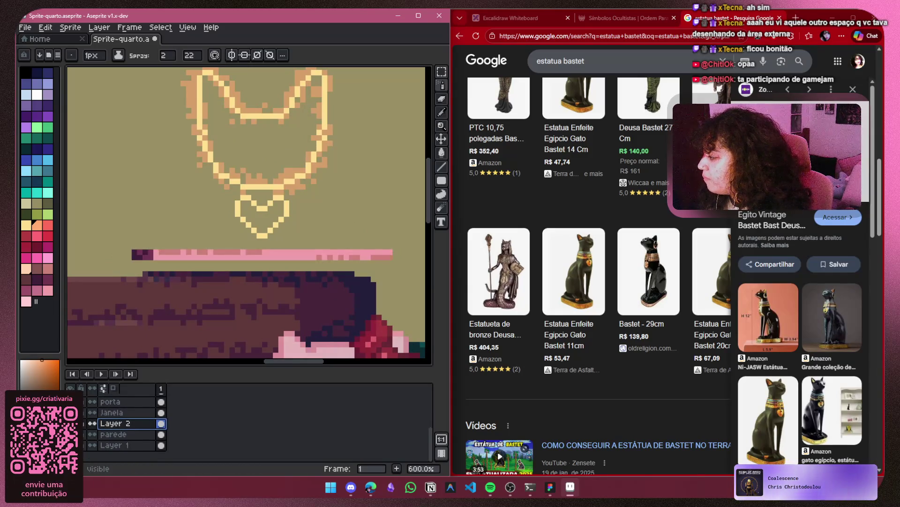
pyautogui.scroll(5, 115, 428)
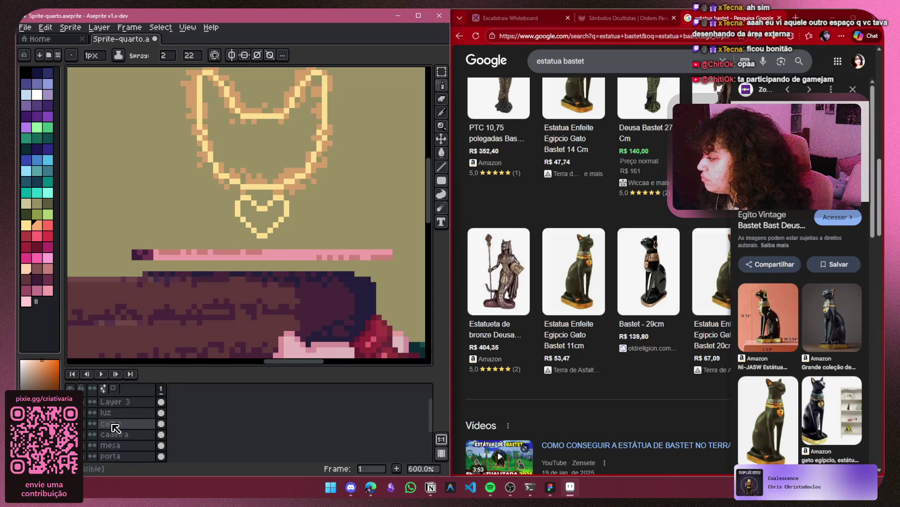
pyautogui.click(244, 206)
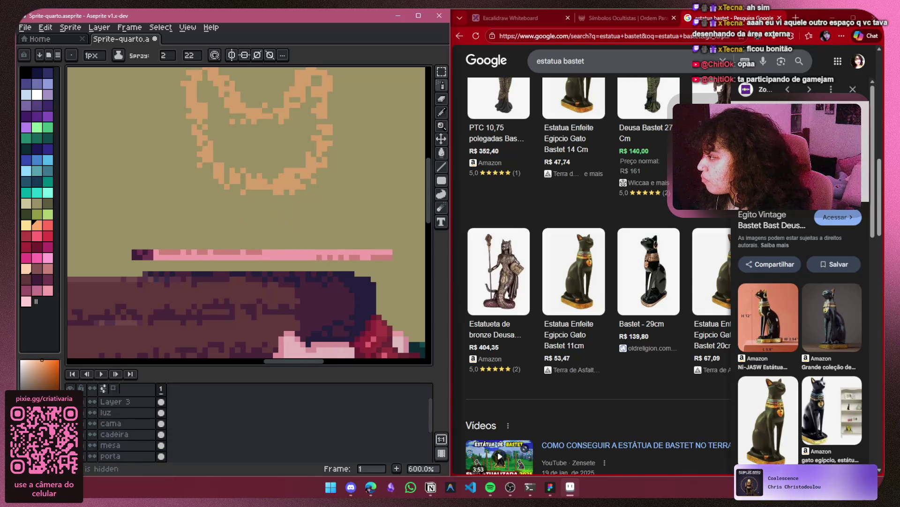
pyautogui.scroll(2, 313, 177)
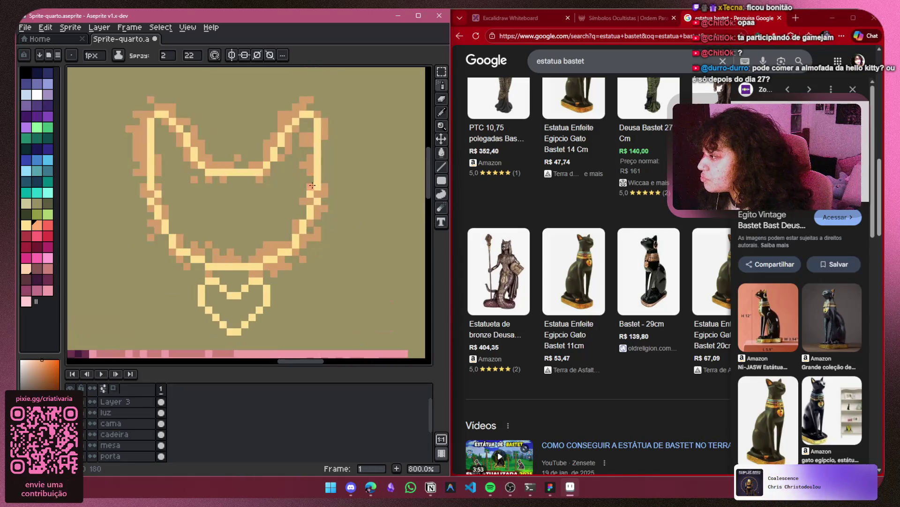
# Adjust the spray width, test and undo a stroke right of the sign, and select the luz layer
pyautogui.click(167, 59)
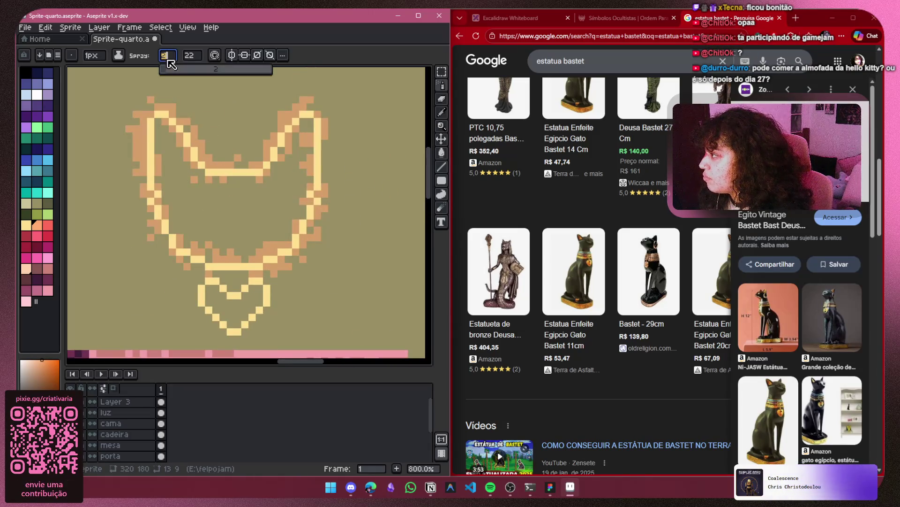
pyautogui.moveTo(354, 186); pyautogui.dragTo(370, 235)
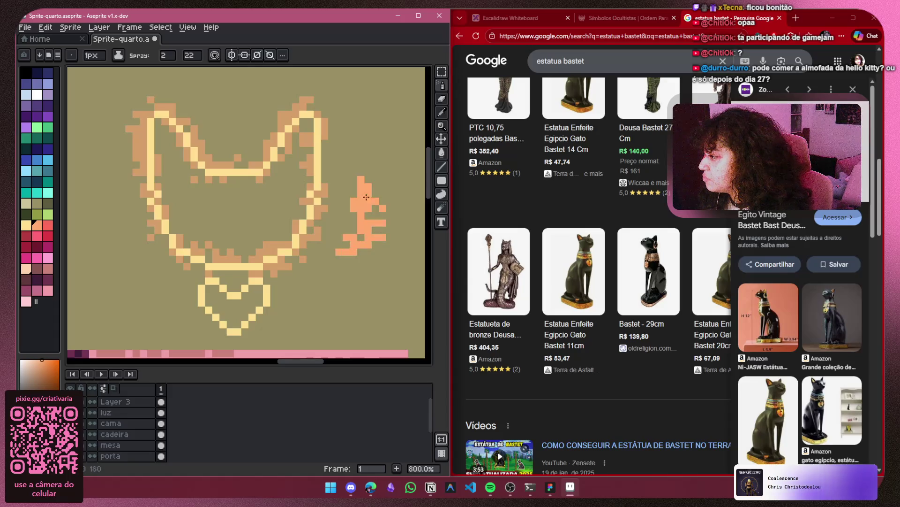
pyautogui.press('v')
pyautogui.hotkey('ctrl', 'z')
pyautogui.scroll(1, 119, 413)
pyautogui.click(114, 420)
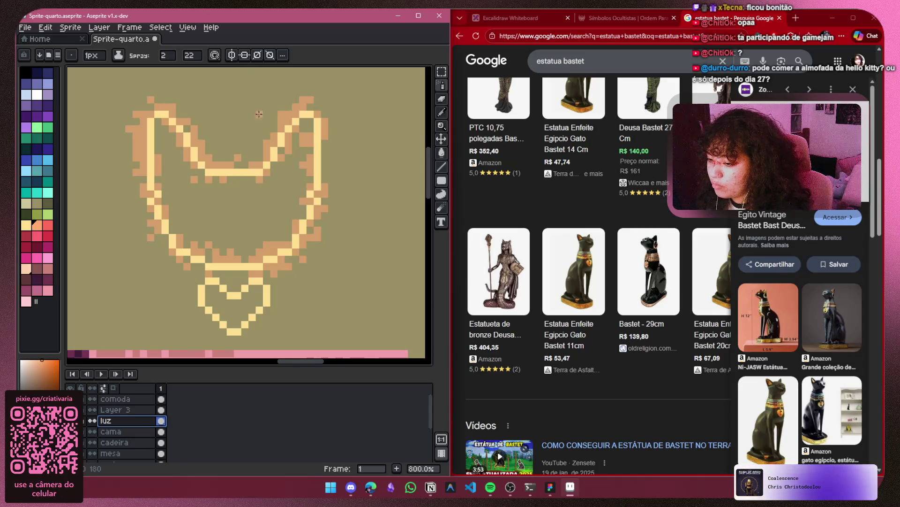
pyautogui.scroll(-6, 256, 107)
pyautogui.moveTo(282, 184)
pyautogui.mouseDown()
pyautogui.moveTo(353, 253)
pyautogui.moveTo(314, 266)
pyautogui.mouseUp()
pyautogui.scroll(1, 353, 253)
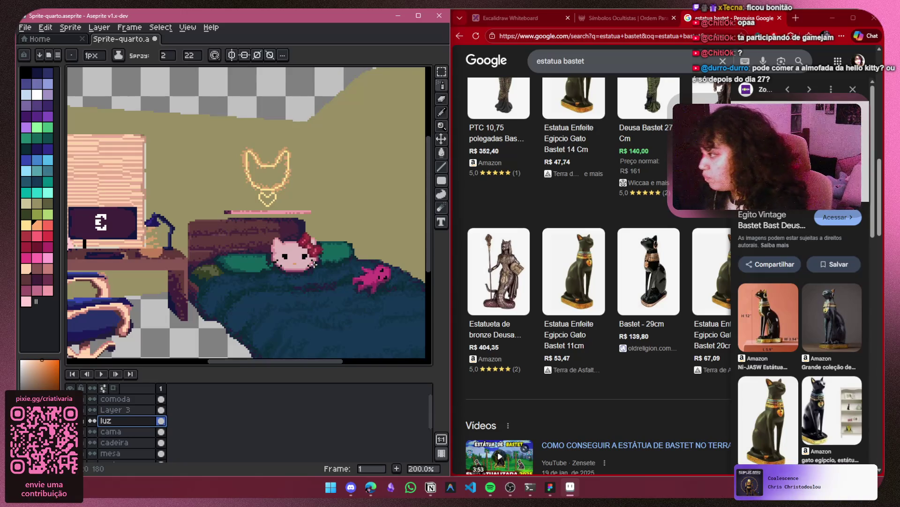
# Toggle the luz glow layer off and on to compare the sign with and without glow
pyautogui.scroll(4, 246, 180)
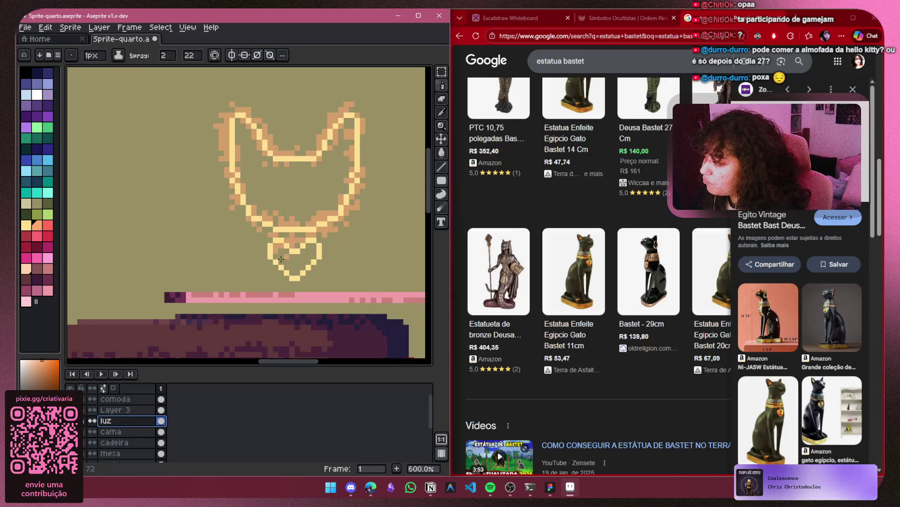
pyautogui.scroll(-3, 261, 202)
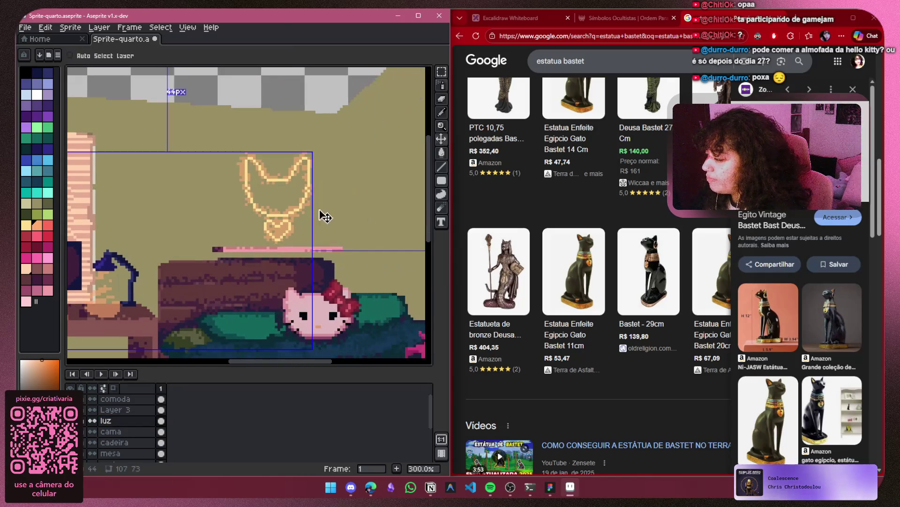
pyautogui.scroll(4, 319, 209)
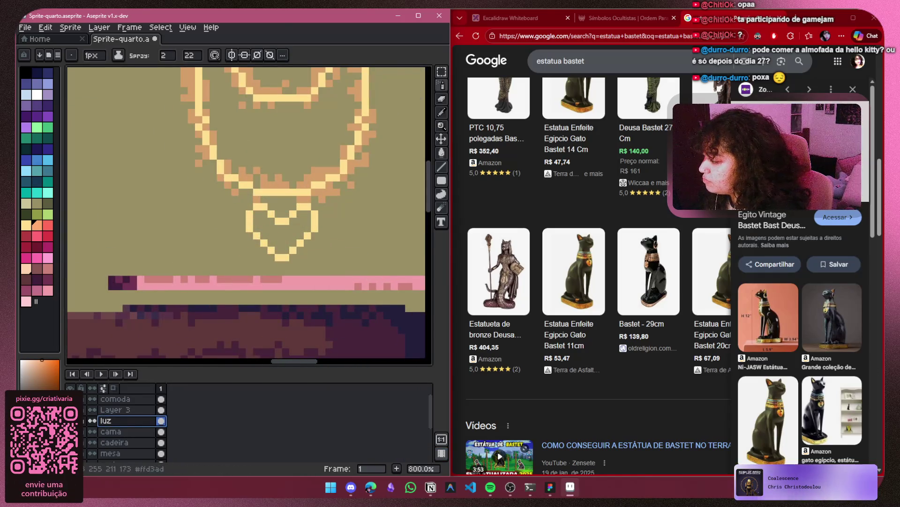
pyautogui.click(92, 420)
pyautogui.click(92, 420)
pyautogui.click(92, 420)
pyautogui.click(92, 420)
# Select Layer 3 with the Pencil, sample the sign's pale yellow, and switch the browser to Excalidraw
pyautogui.click(115, 409)
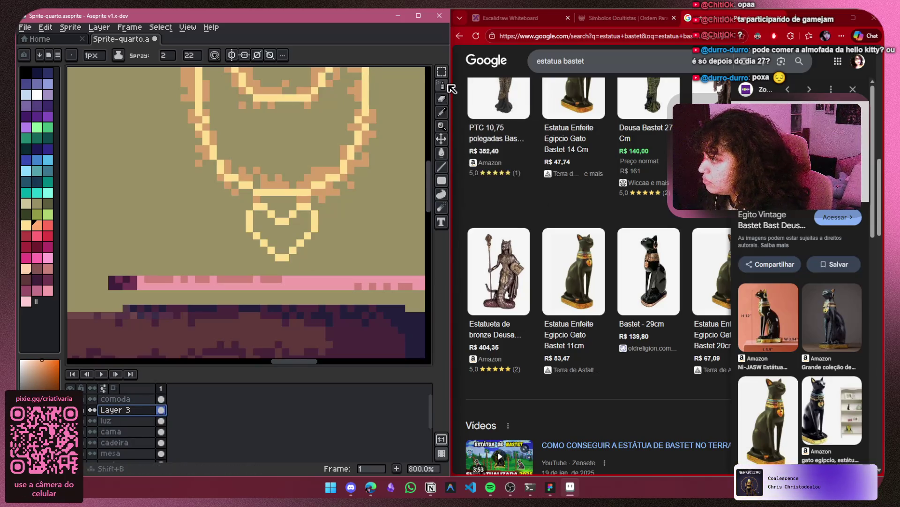
pyautogui.press('b')
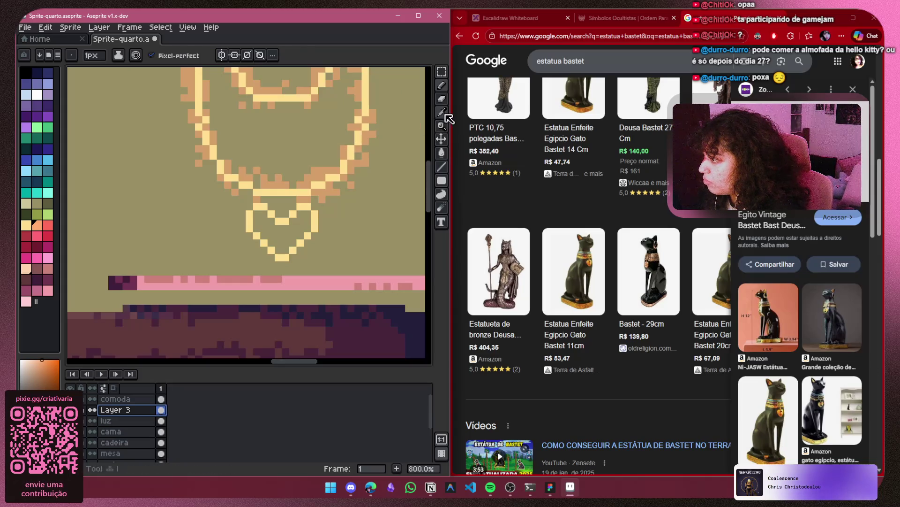
pyautogui.keyDown('alt'); pyautogui.click(347, 161); pyautogui.keyUp('alt')
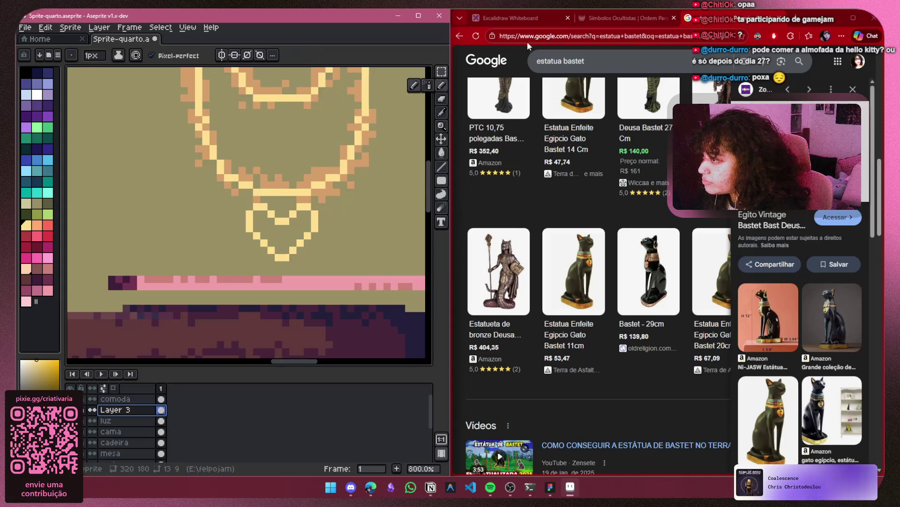
pyautogui.click(508, 18)
pyautogui.scroll(-3, 609, 232)
pyautogui.scroll(-3, 609, 228)
pyautogui.scroll(-5, 299, 233)
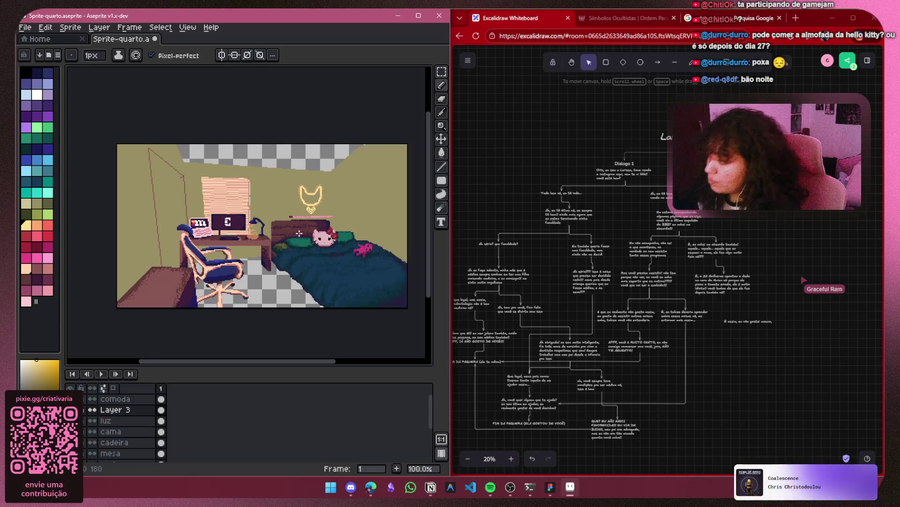
# Test-spray along the heart's left edge, undo it, and undo the last spray stroke on luz
pyautogui.scroll(3, 347, 196)
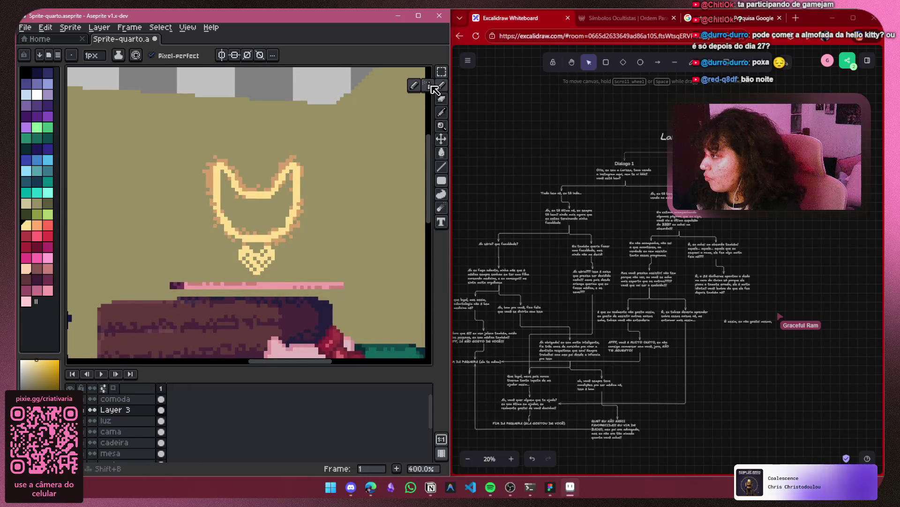
pyautogui.click(429, 86)
pyautogui.moveTo(196, 204); pyautogui.dragTo(209, 222)
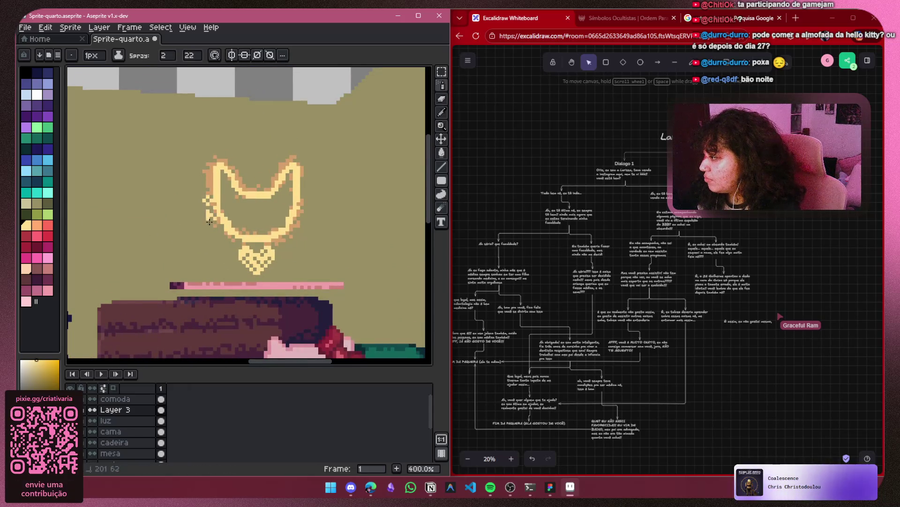
pyautogui.hotkey('ctrl', 'z')
pyautogui.click(118, 420)
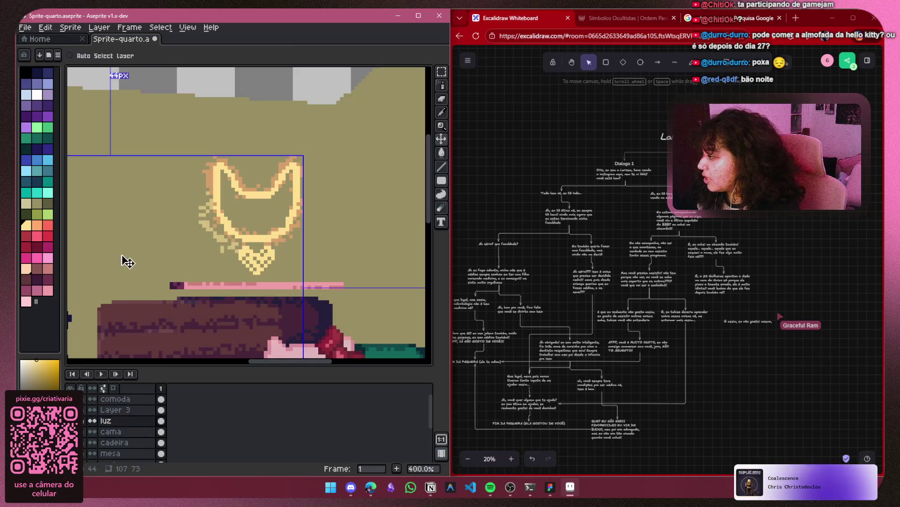
pyautogui.hotkey('ctrl', 'z')
# Pan over the desk and bed and switch the drawing colour to orange
pyautogui.scroll(-2, 261, 219)
pyautogui.scroll(1, 117, 281)
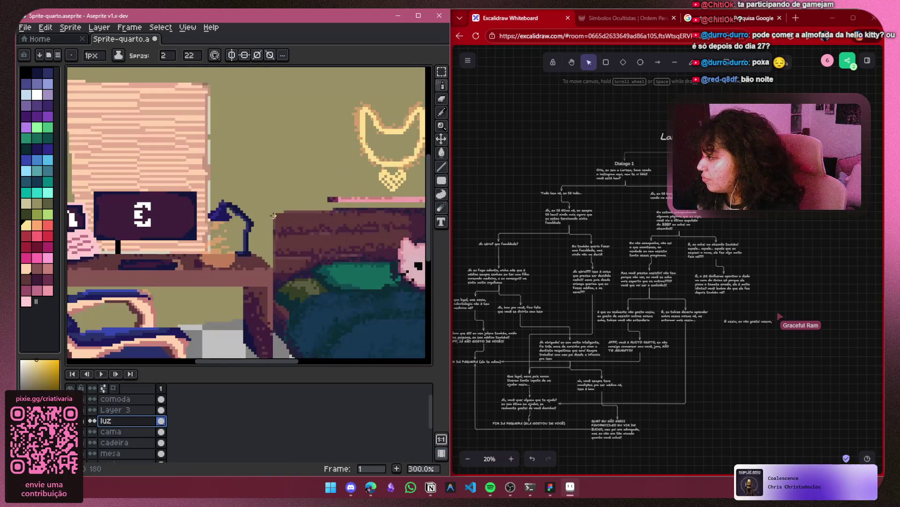
pyautogui.moveTo(274, 210); pyautogui.dragTo(195, 238)
pyautogui.press(']')
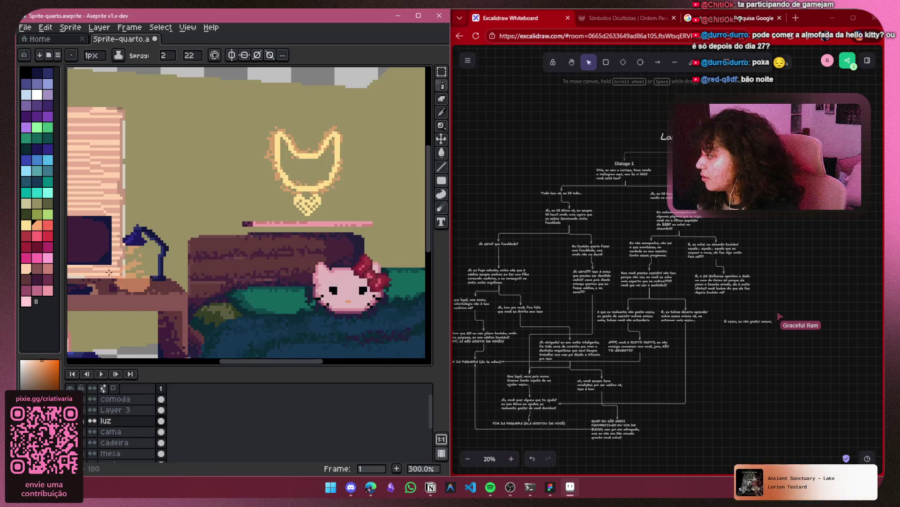
# Lower the Discord output volume to about 42 in the system quick settings
pyautogui.click(854, 488)
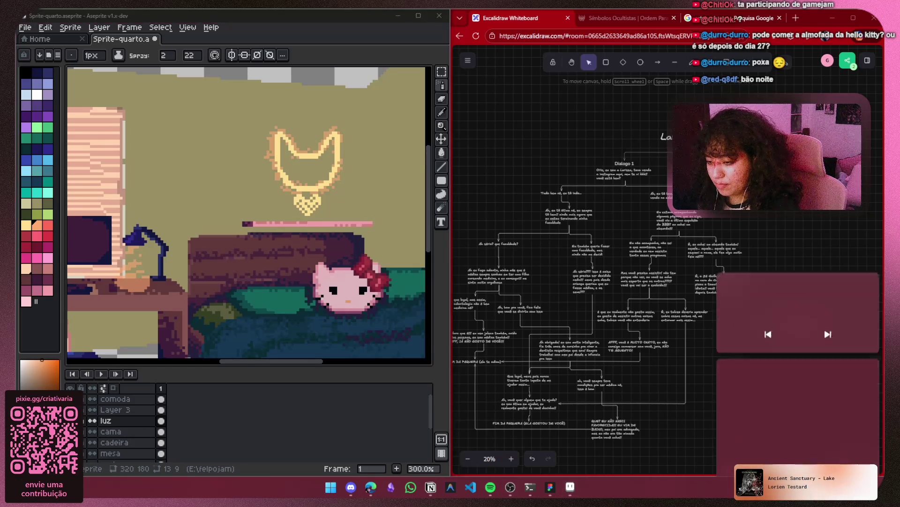
pyautogui.click(860, 431)
pyautogui.scroll(-5, 806, 372)
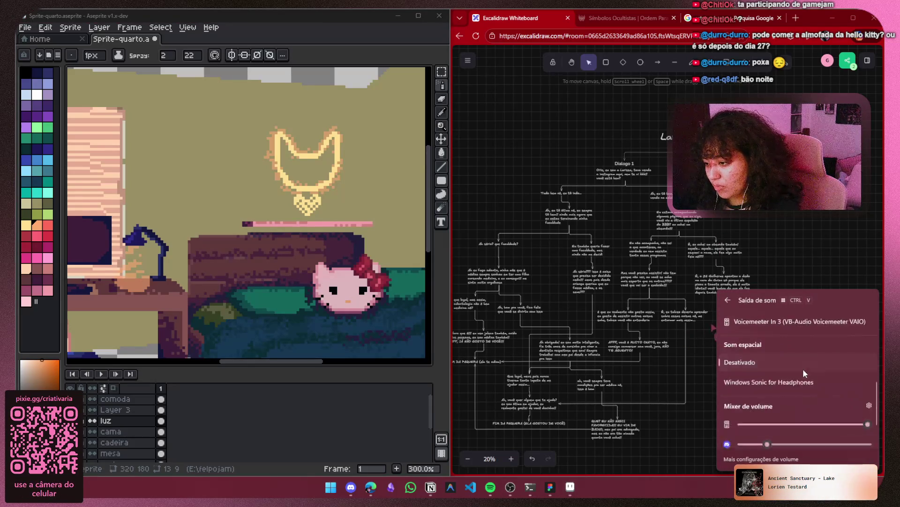
pyautogui.moveTo(807, 395); pyautogui.dragTo(806, 393)
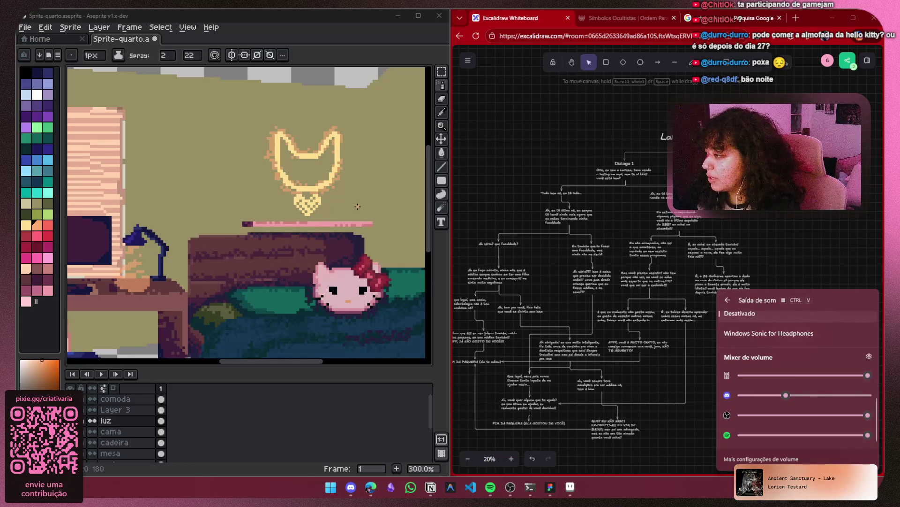
# Centre and zoom on the neon cat sign, then pan down over the room
pyautogui.scroll(2, 313, 189)
pyautogui.moveTo(313, 189); pyautogui.dragTo(280, 240)
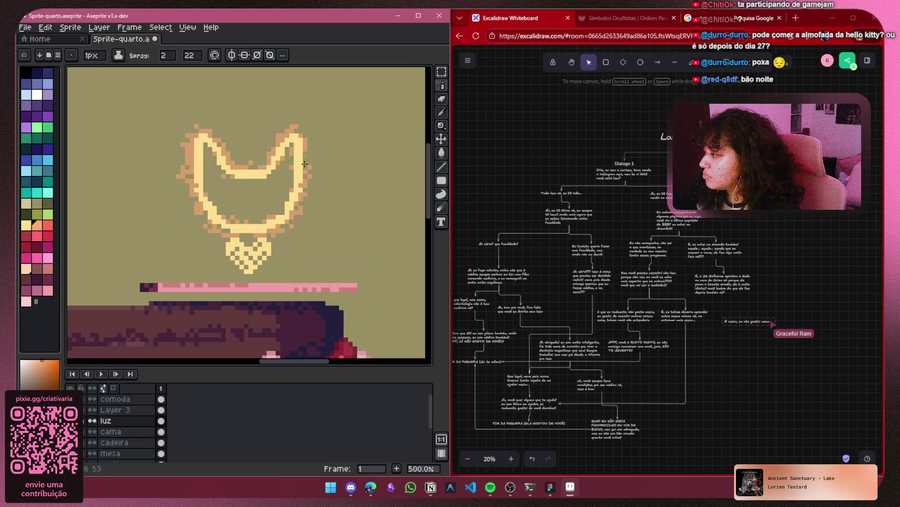
pyautogui.moveTo(315, 180); pyautogui.dragTo(245, 185)
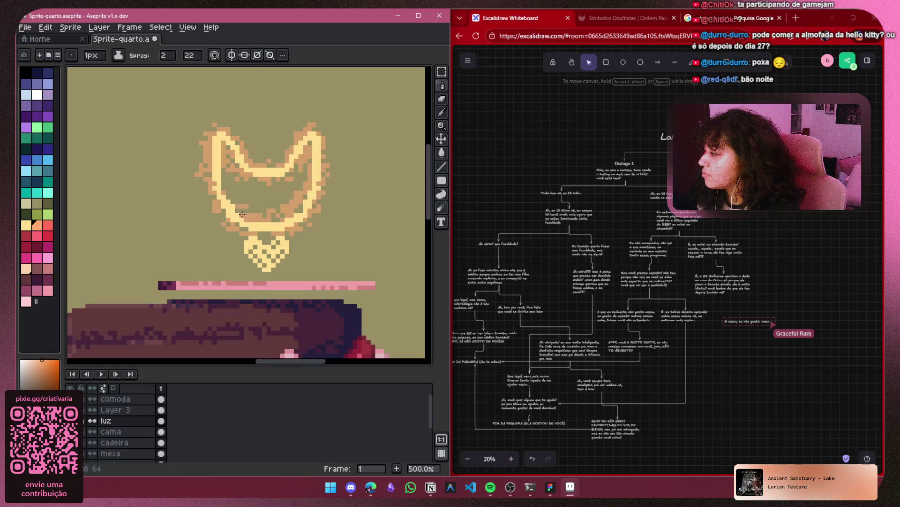
pyautogui.scroll(-4, 221, 187)
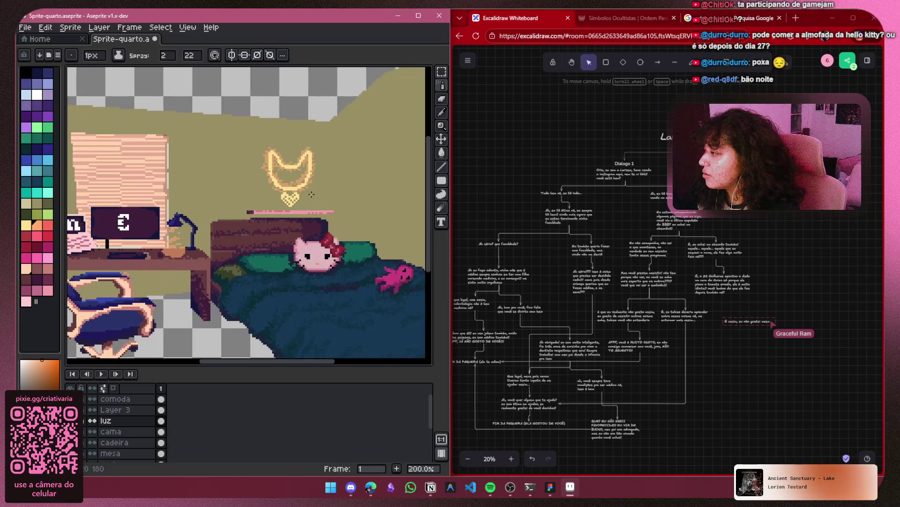
pyautogui.scroll(4, 301, 196)
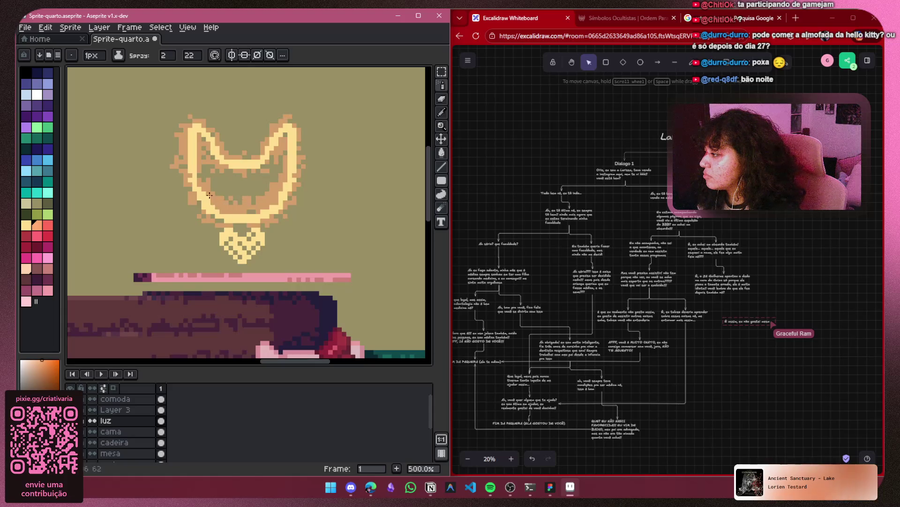
pyautogui.scroll(-4, 200, 185)
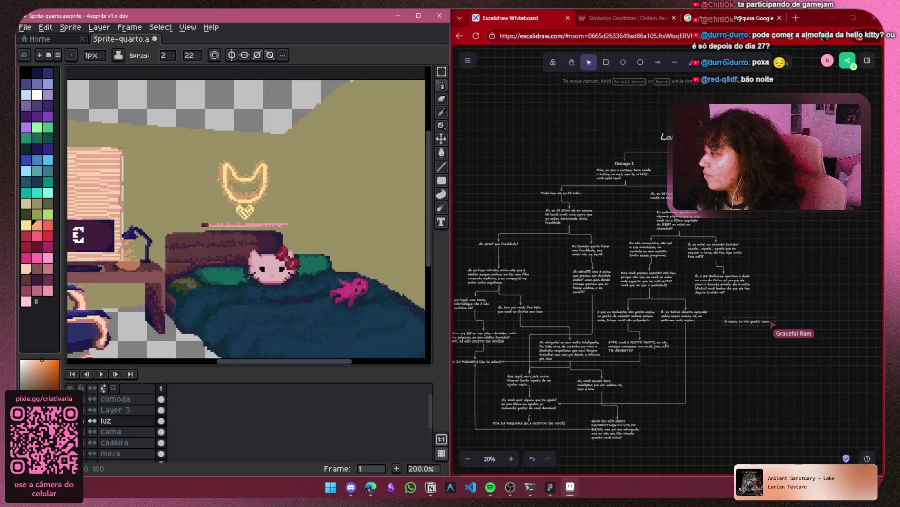
pyautogui.scroll(3, 319, 155)
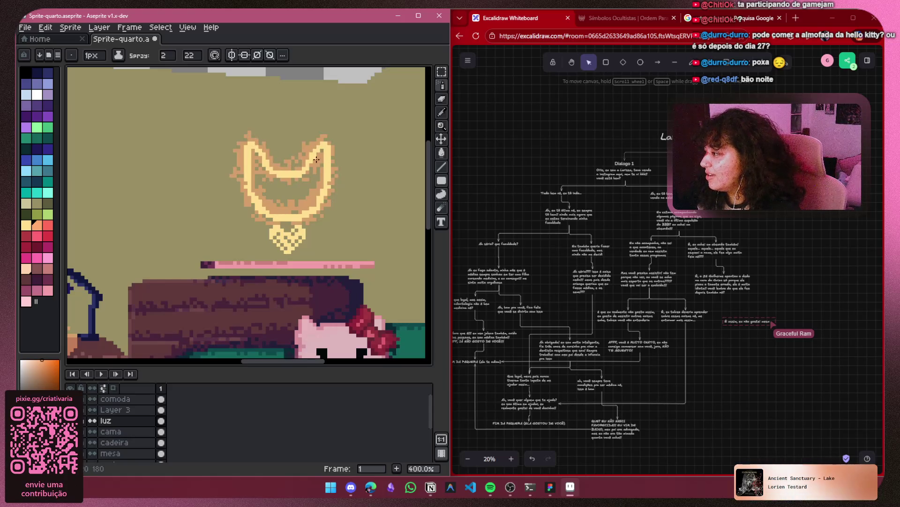
pyautogui.scroll(-3, 312, 147)
pyautogui.scroll(1, 300, 193)
pyautogui.moveTo(300, 193); pyautogui.dragTo(286, 236)
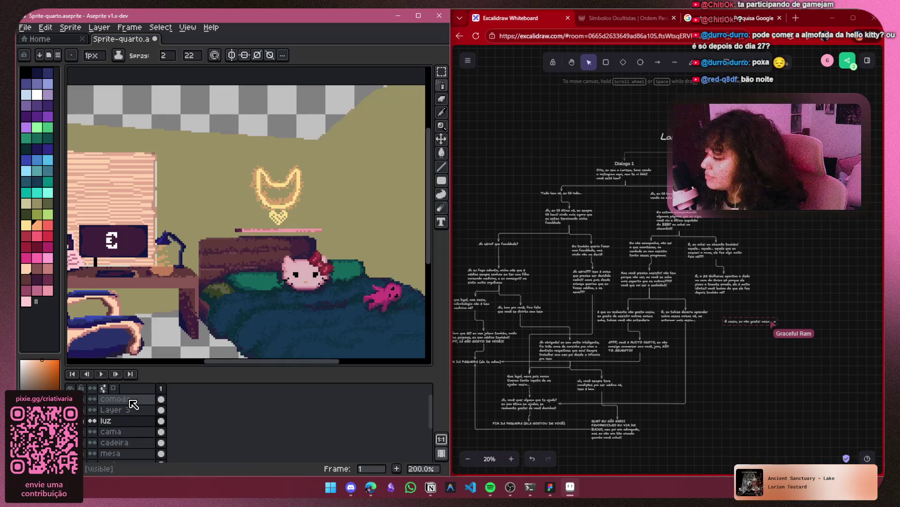
pyautogui.scroll(-3, 132, 405)
# Toggle the ceiling/floor and wall layers' visibility to compare, then adjust the full-room view
pyautogui.click(91, 445)
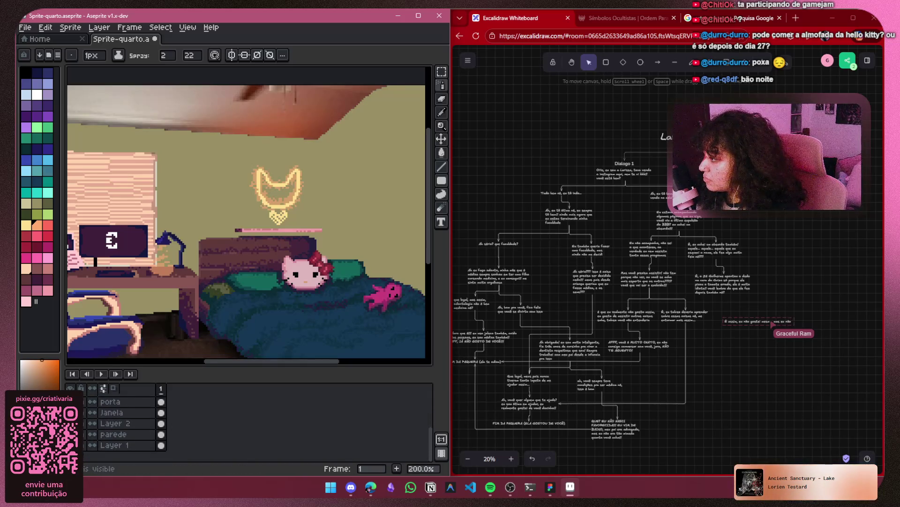
pyautogui.click(71, 444)
pyautogui.click(71, 433)
pyautogui.click(70, 434)
pyautogui.scroll(2, 294, 252)
pyautogui.scroll(-3, 294, 252)
pyautogui.moveTo(293, 251); pyautogui.dragTo(296, 256)
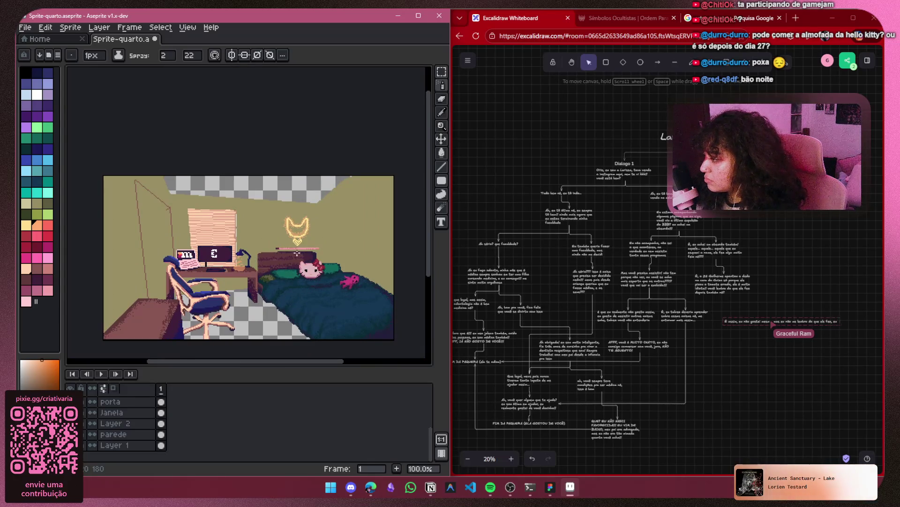
pyautogui.scroll(3, 304, 247)
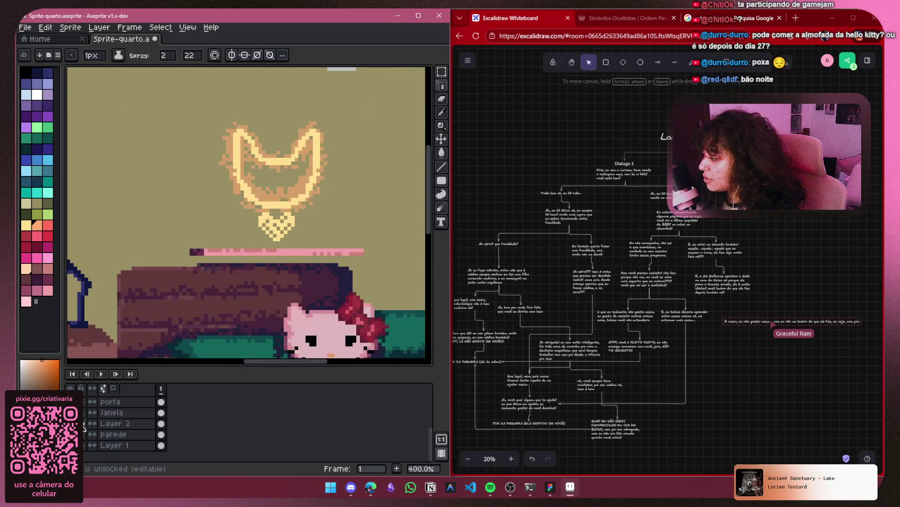
pyautogui.scroll(-3, 298, 263)
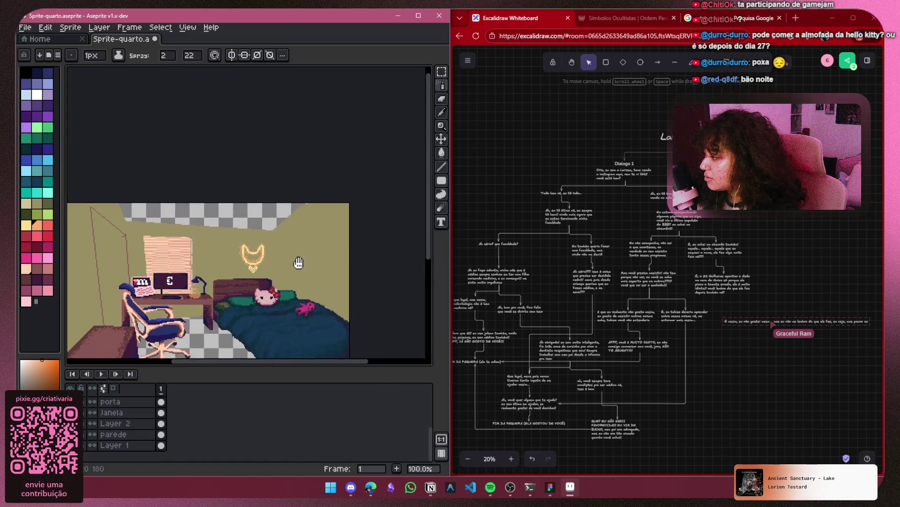
pyautogui.scroll(2, 299, 263)
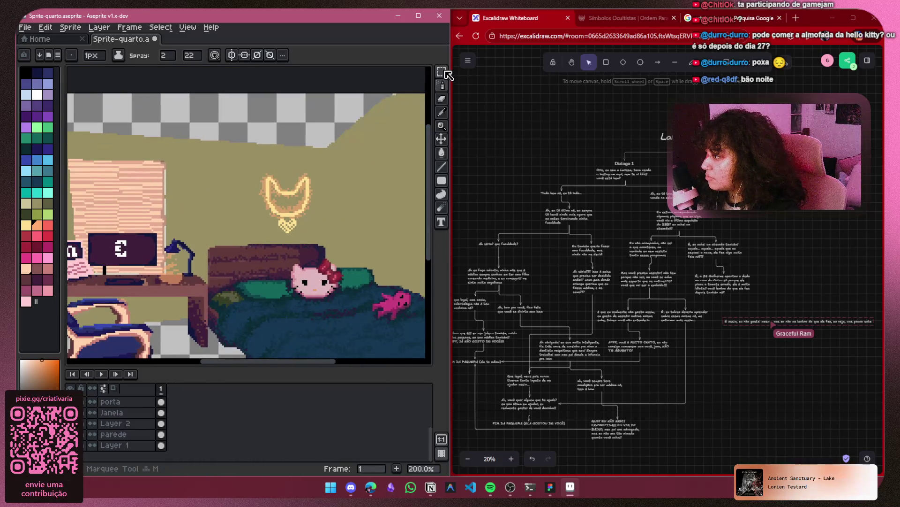
# Pick the Rectangular Marquee, delete Layer 2, and toggle the luz glow to check it
pyautogui.click(444, 73)
pyautogui.click(118, 423)
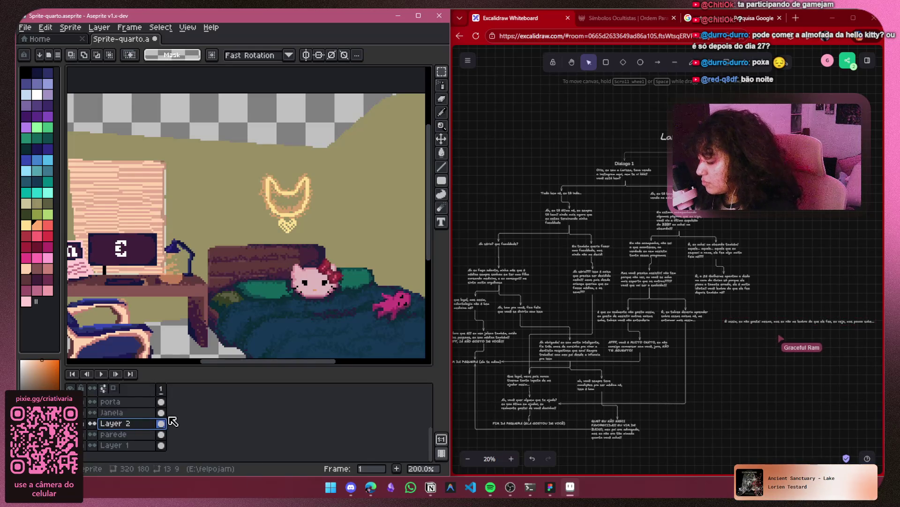
pyautogui.press('Delete')
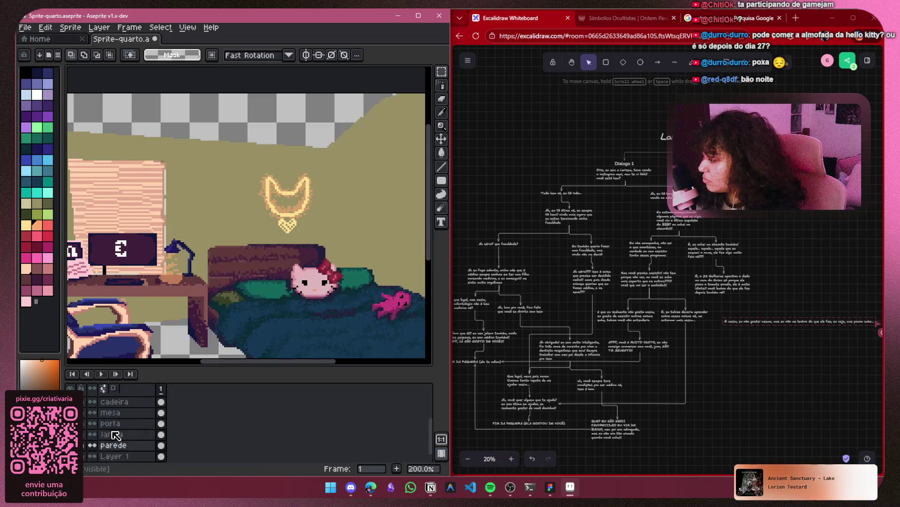
pyautogui.scroll(5, 116, 436)
pyautogui.click(123, 399)
pyautogui.click(92, 420)
pyautogui.click(92, 420)
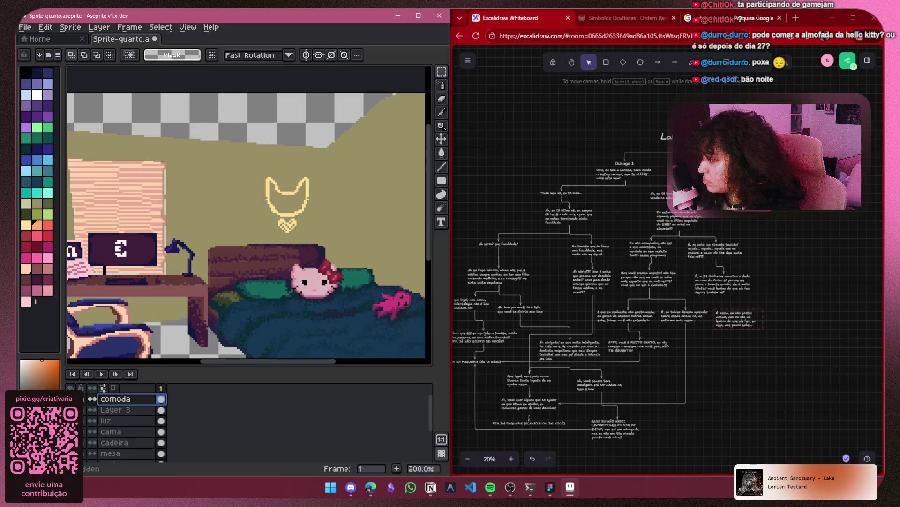
# On Layer 3, select the cat outline and move it a few pixels left
pyautogui.click(112, 411)
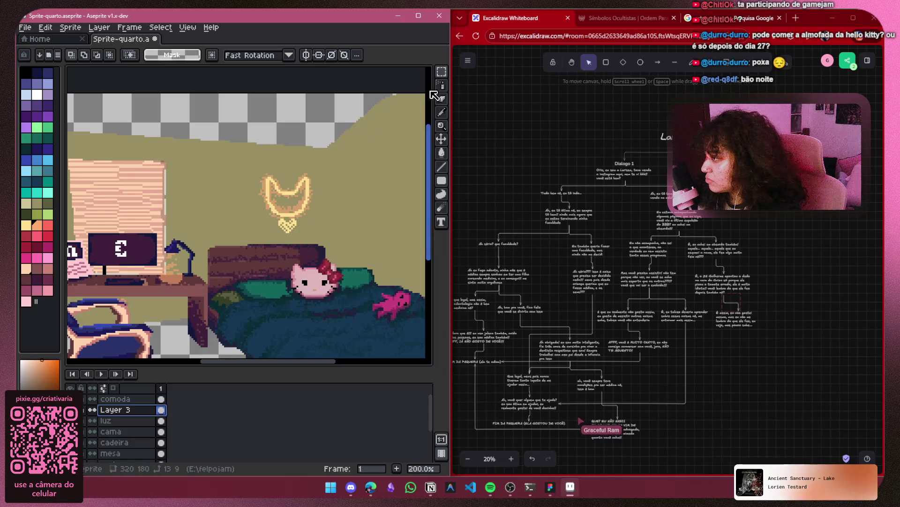
pyautogui.moveTo(320, 160)
pyautogui.mouseDown()
pyautogui.moveTo(309, 233)
pyautogui.moveTo(249, 243)
pyautogui.mouseUp()
pyautogui.moveTo(304, 218)
pyautogui.mouseDown()
pyautogui.moveTo(266, 214)
pyautogui.moveTo(272, 214)
pyautogui.mouseUp()
pyautogui.click(89, 422)
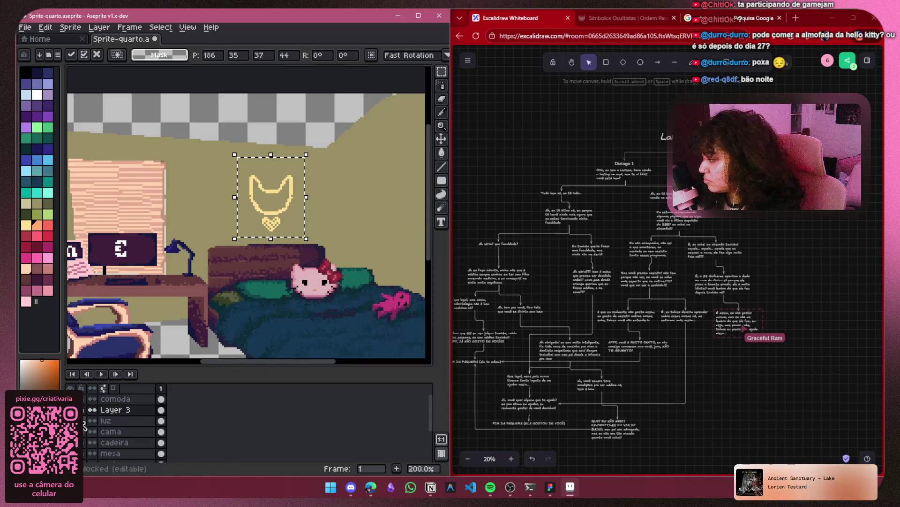
pyautogui.press('Return')
# On the luz layer, move the orange glow left to align with the outline, then deselect
pyautogui.moveTo(326, 162)
pyautogui.mouseDown()
pyautogui.moveTo(296, 220)
pyautogui.moveTo(246, 234)
pyautogui.mouseUp()
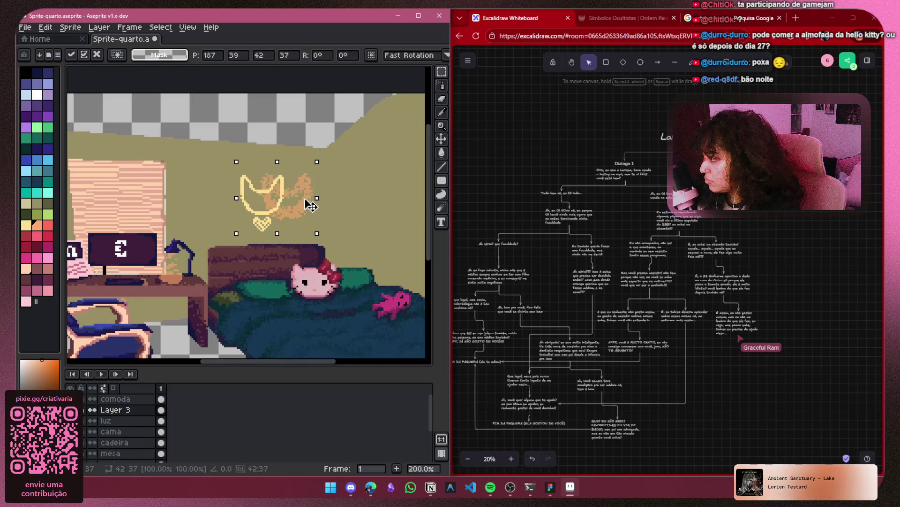
pyautogui.click(123, 421)
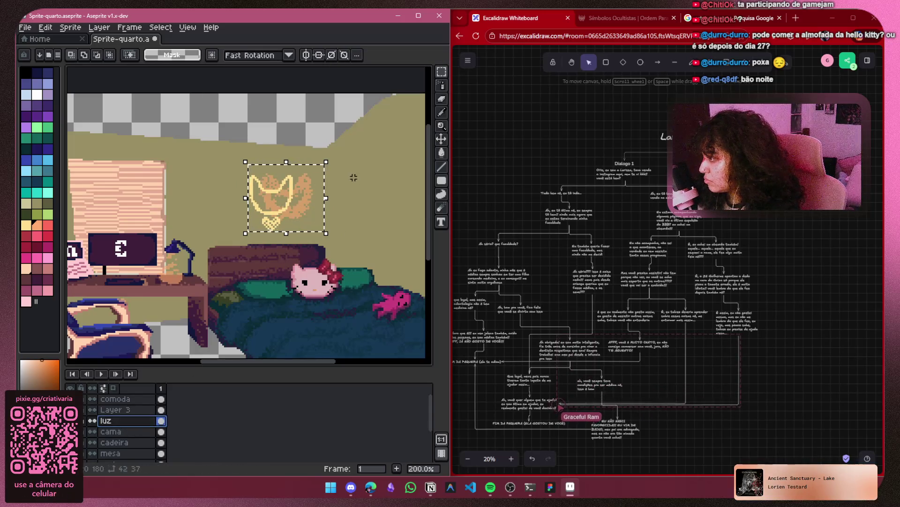
pyautogui.click(340, 177)
pyautogui.moveTo(324, 160); pyautogui.dragTo(245, 233)
pyautogui.moveTo(309, 201); pyautogui.dragTo(296, 196)
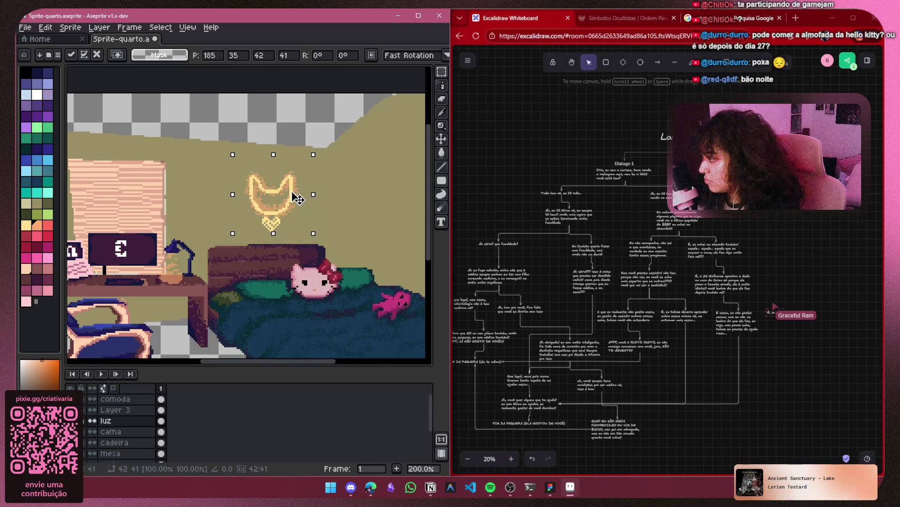
pyautogui.moveTo(298, 199); pyautogui.dragTo(296, 198)
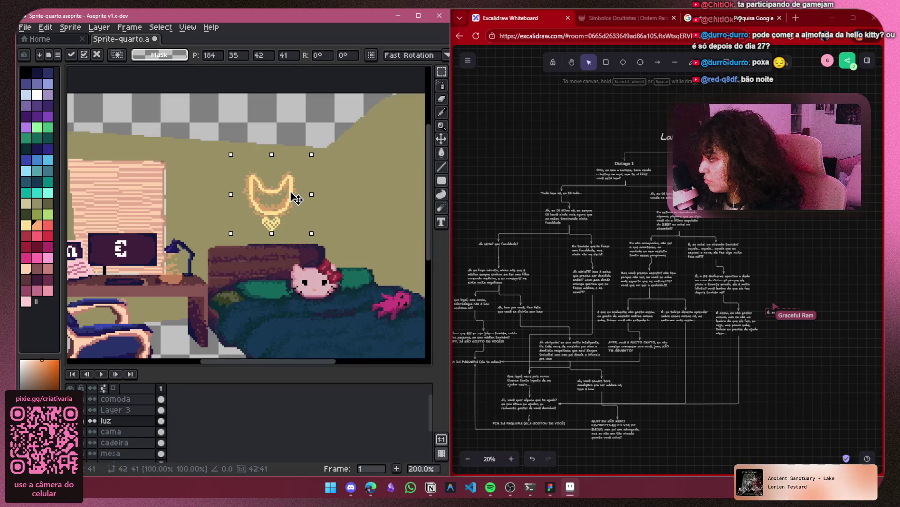
pyautogui.moveTo(296, 198); pyautogui.dragTo(296, 198)
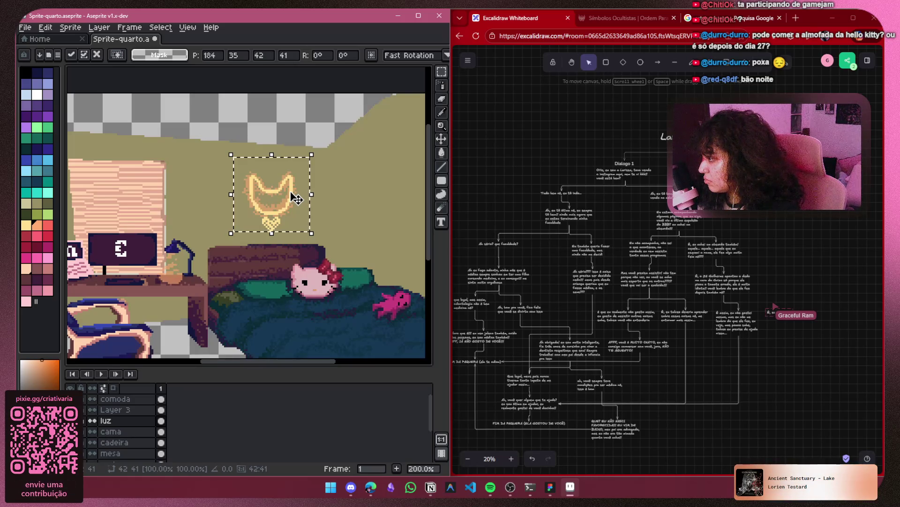
pyautogui.hotkey('ctrl', 'd')
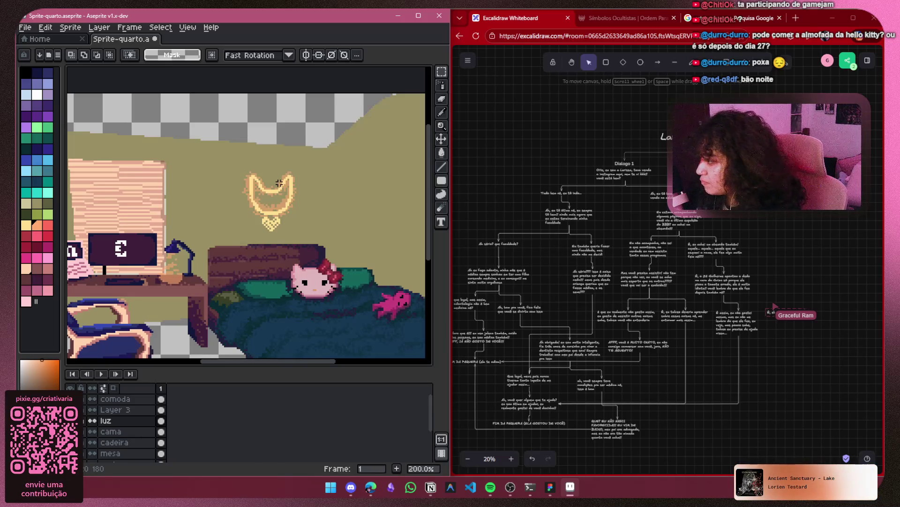
# With the Eraser on Layer 3, erase the heart below the cat, including the last leftover pixel
pyautogui.scroll(-5, 279, 183)
pyautogui.scroll(3, 299, 182)
pyautogui.moveTo(283, 235); pyautogui.dragTo(236, 217)
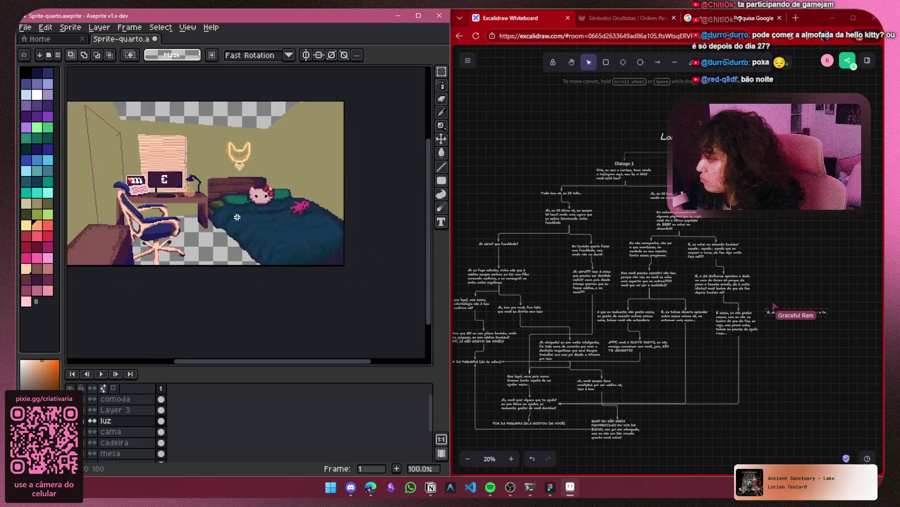
pyautogui.scroll(-2, 234, 220)
pyautogui.scroll(2, 188, 235)
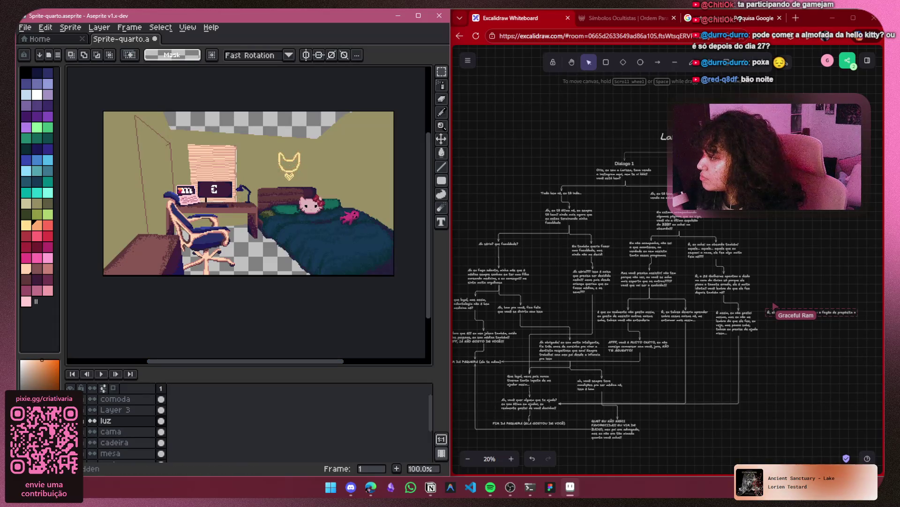
pyautogui.scroll(3, 299, 166)
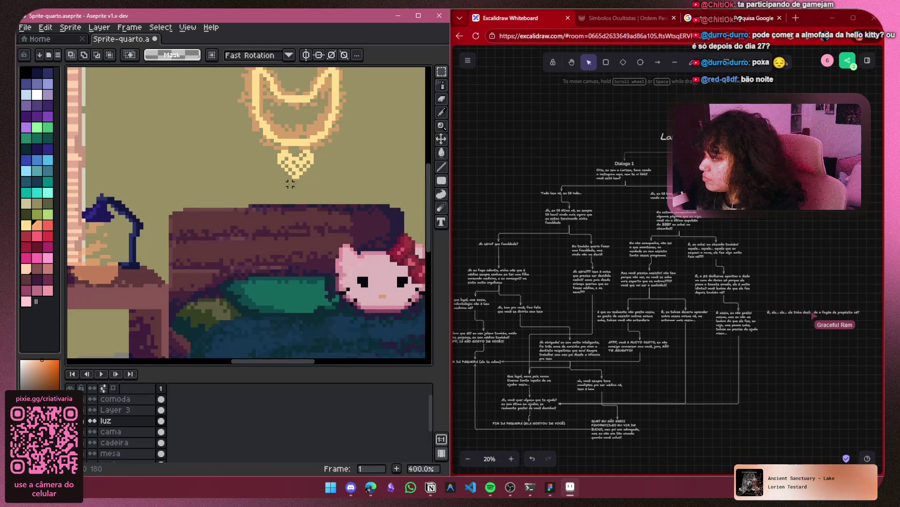
pyautogui.click(441, 98)
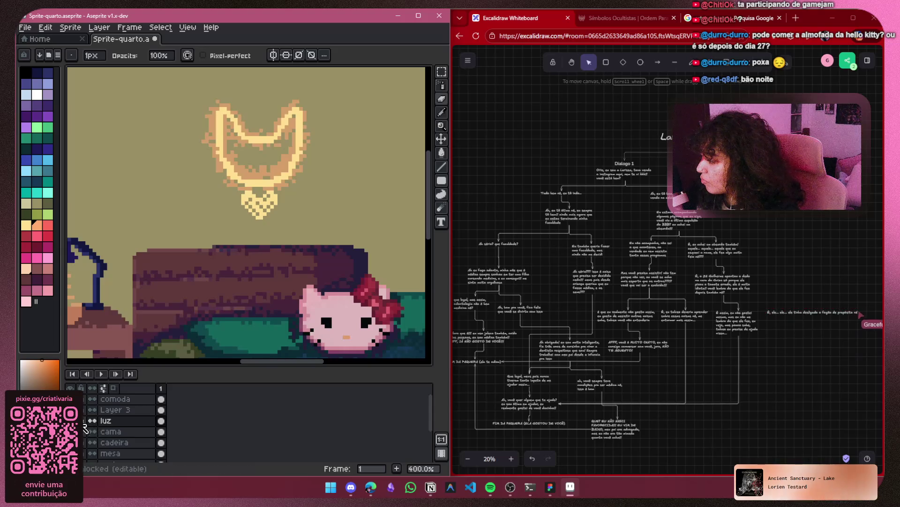
pyautogui.click(112, 410)
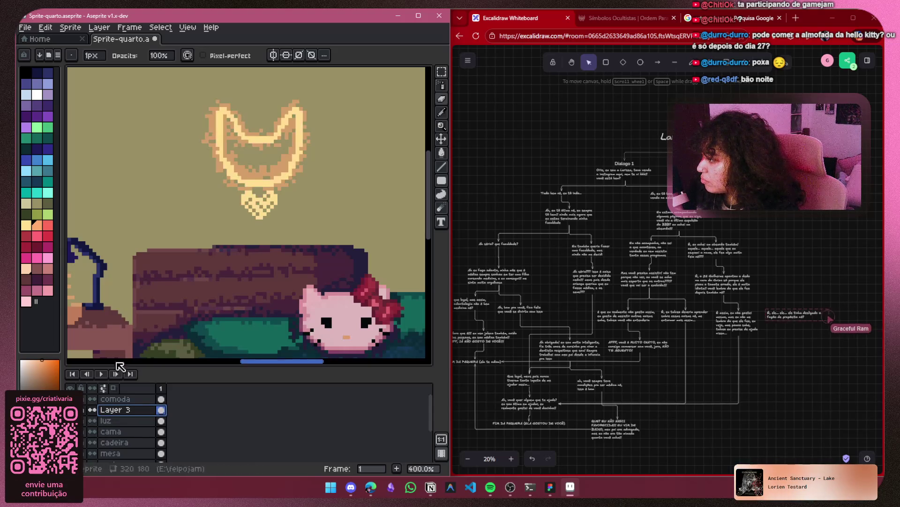
pyautogui.moveTo(280, 200)
pyautogui.mouseDown()
pyautogui.moveTo(258, 196)
pyautogui.moveTo(272, 189)
pyautogui.moveTo(287, 207)
pyautogui.mouseUp()
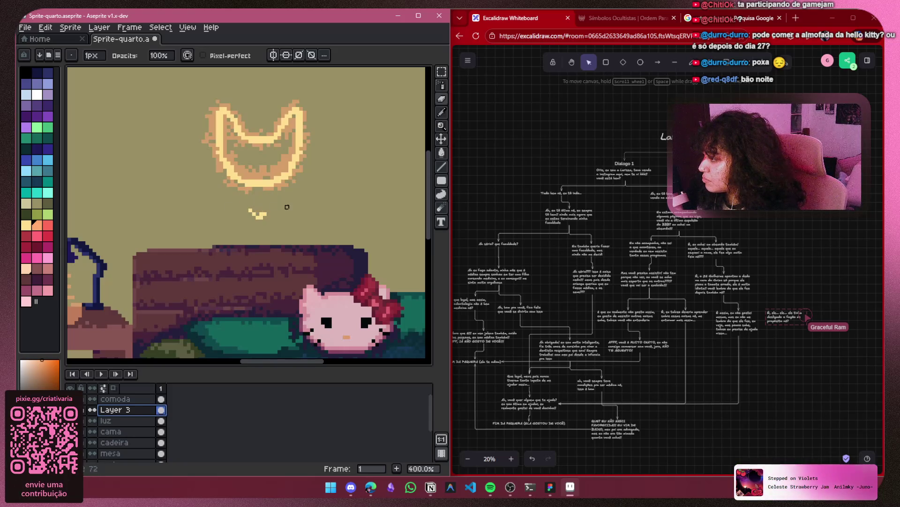
pyautogui.click(259, 217)
# Return to the 1px Pencil, recentre the whole room, and toggle the luz glow to compare
pyautogui.scroll(-2, 281, 201)
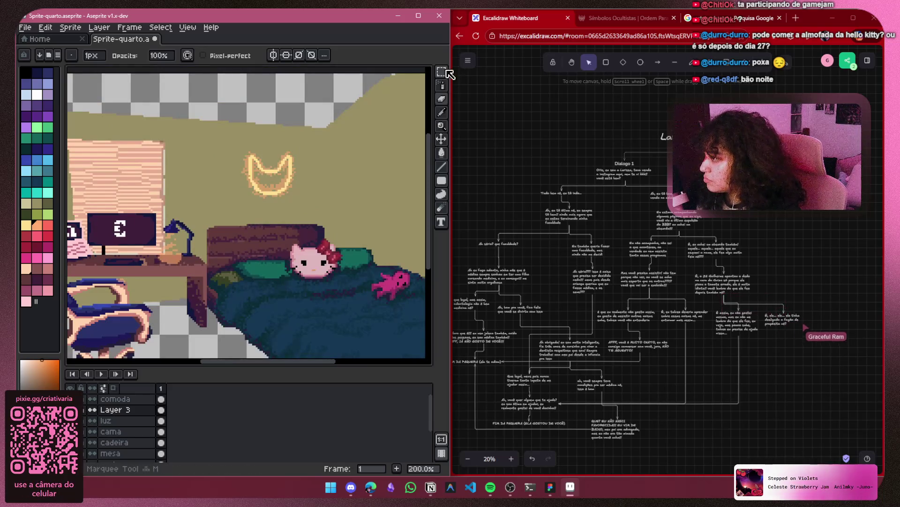
pyautogui.press('i')
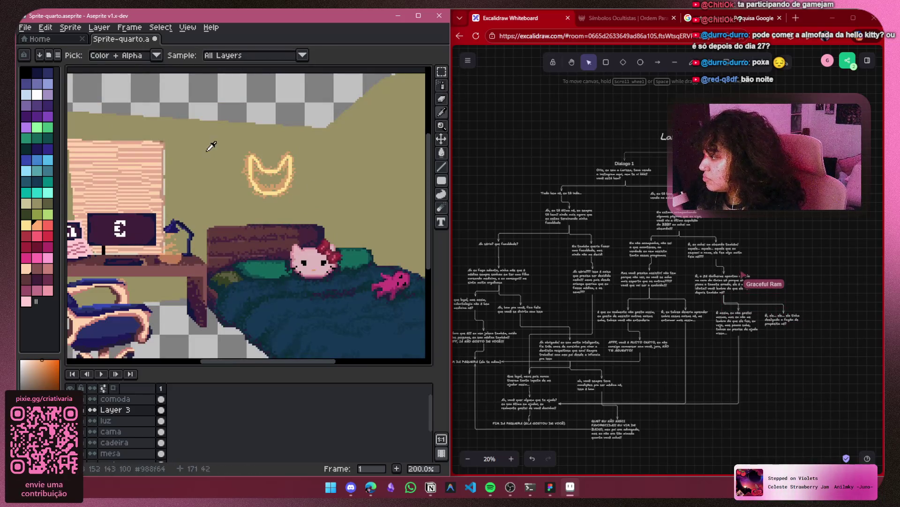
pyautogui.scroll(3, 264, 222)
pyautogui.click(441, 85)
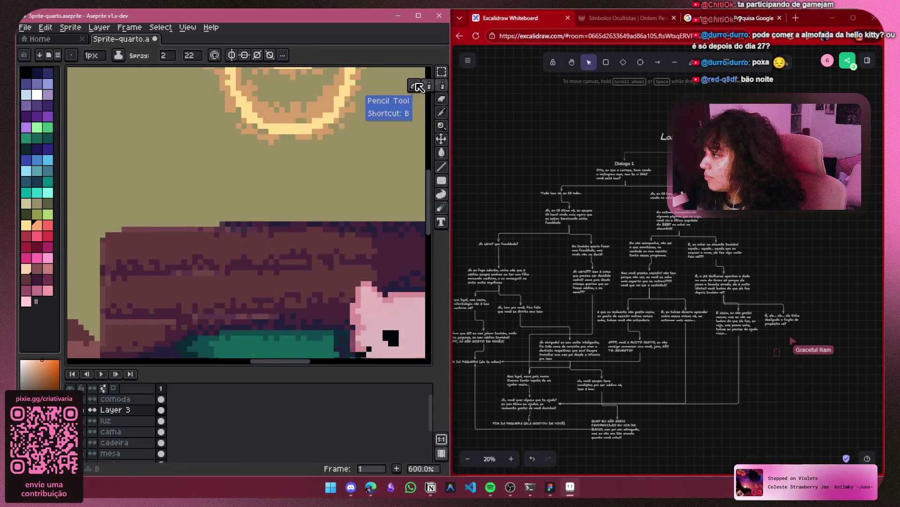
pyautogui.scroll(2, 275, 174)
pyautogui.scroll(1, 272, 178)
pyautogui.scroll(-4, 230, 177)
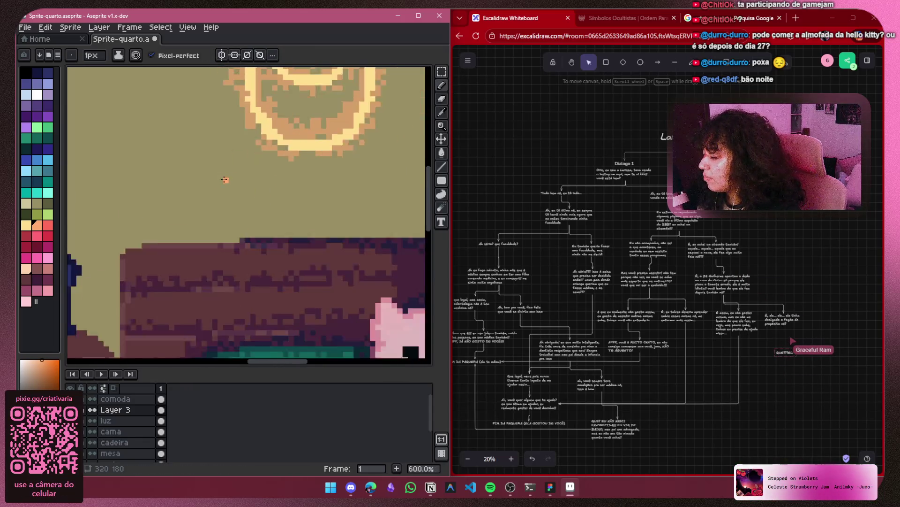
pyautogui.scroll(-5, 235, 179)
pyautogui.scroll(2, 244, 178)
pyautogui.moveTo(247, 175)
pyautogui.mouseDown()
pyautogui.moveTo(308, 187)
pyautogui.moveTo(289, 190)
pyautogui.mouseUp()
pyautogui.click(71, 420)
pyautogui.click(70, 421)
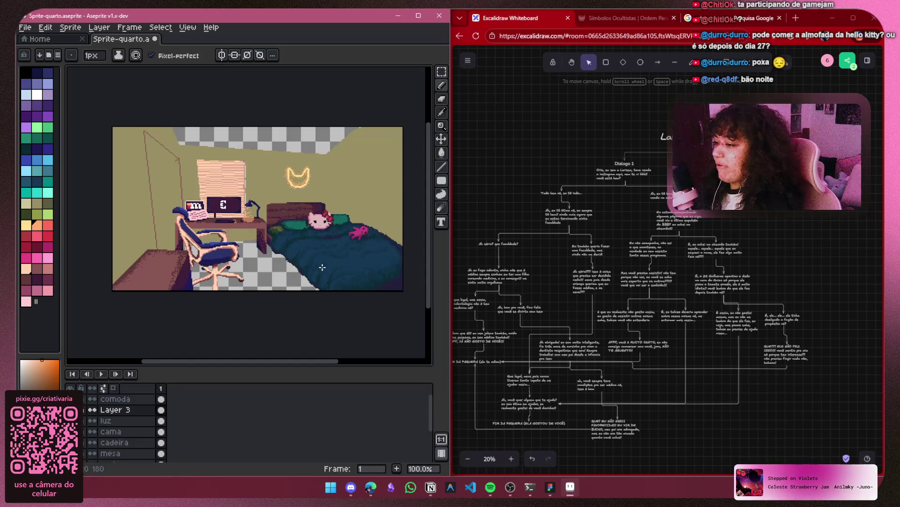
pyautogui.hscroll(3, 556, 159)
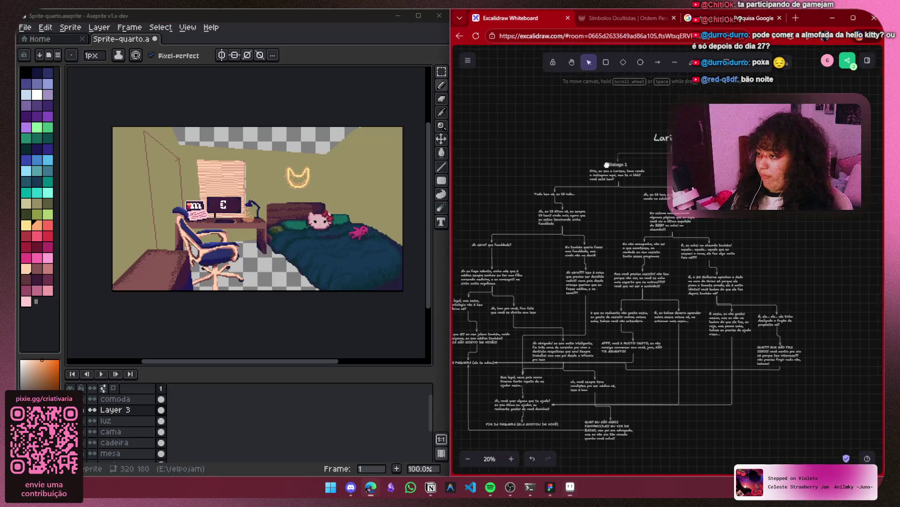
# Select the Dialogo 2 heading and pan the whole flowchart into view
pyautogui.scroll(3, 599, 233)
pyautogui.keyDown('ctrl'); pyautogui.scroll(5, 594, 258); pyautogui.keyUp('ctrl')
pyautogui.scroll(-3, 610, 211)
pyautogui.moveTo(624, 155)
pyautogui.mouseDown()
pyautogui.moveTo(577, 200)
pyautogui.moveTo(689, 178)
pyautogui.mouseUp()
pyautogui.click(576, 183)
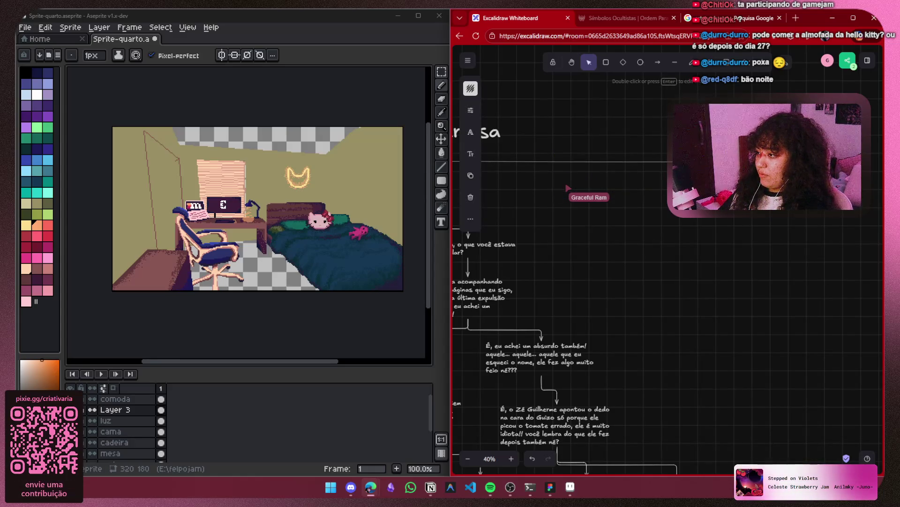
pyautogui.scroll(-3, 773, 234)
pyautogui.keyDown('ctrl'); pyautogui.scroll(-10, 760, 238); pyautogui.keyUp('ctrl')
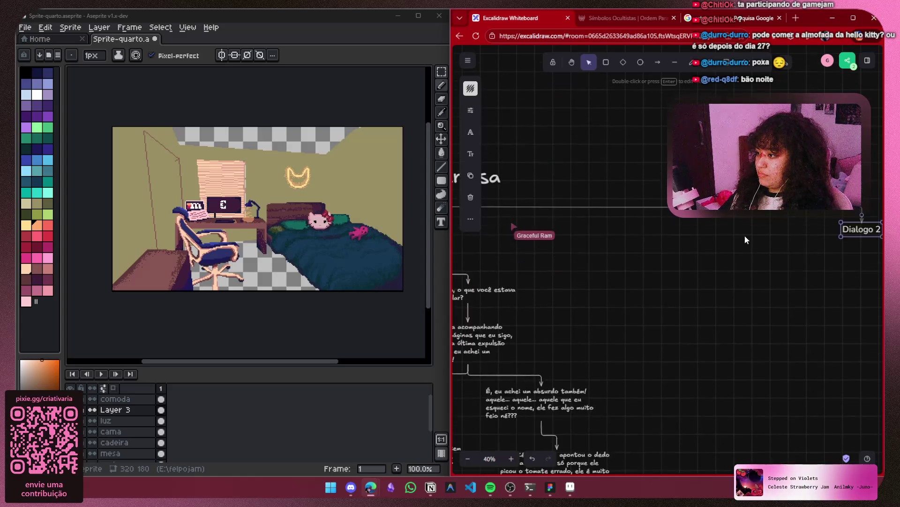
pyautogui.moveTo(640, 221)
pyautogui.mouseDown()
pyautogui.moveTo(630, 207)
pyautogui.moveTo(696, 227)
pyautogui.mouseUp()
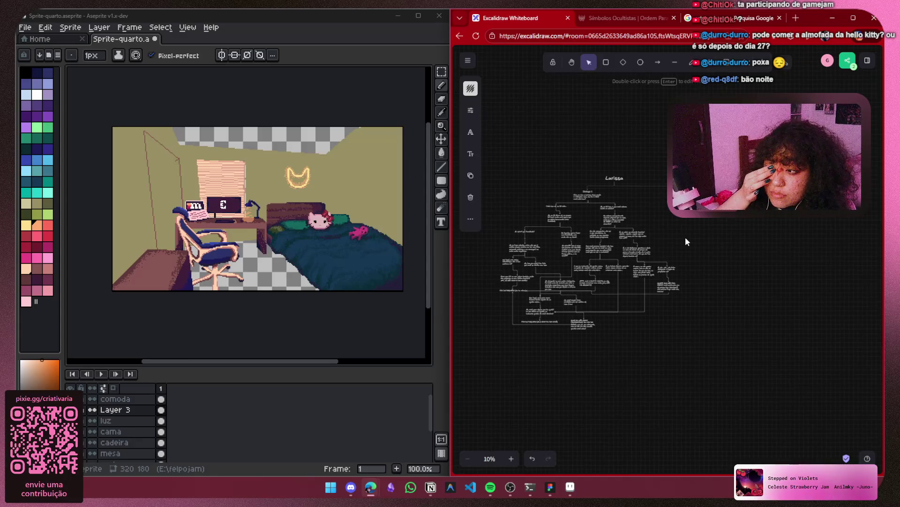
# Pan to Dialogo 1, then check its heading and the arrow under the Larissa title
pyautogui.scroll(5, 602, 213)
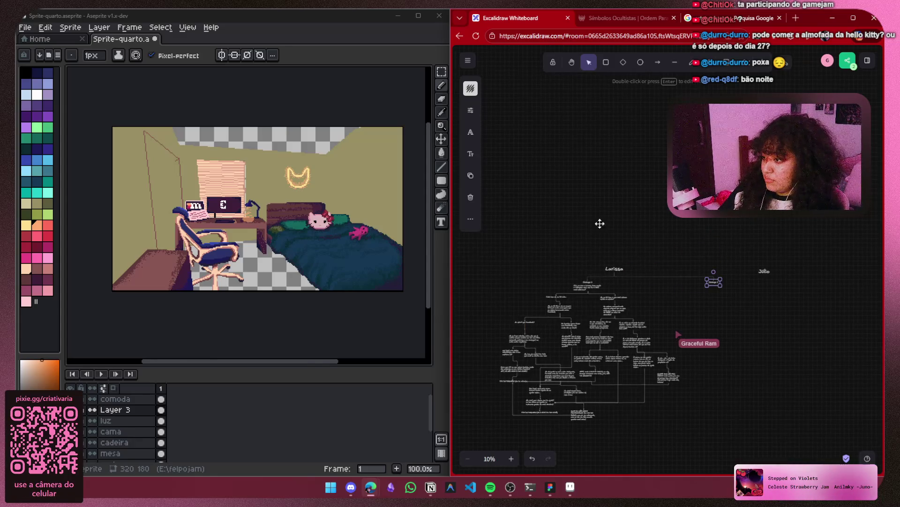
pyautogui.moveTo(570, 283); pyautogui.dragTo(657, 271)
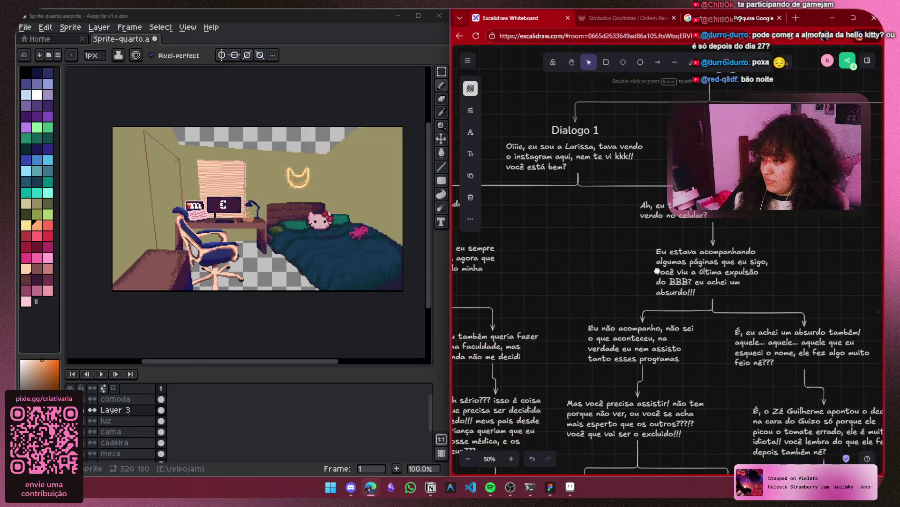
pyautogui.scroll(-8, 657, 270)
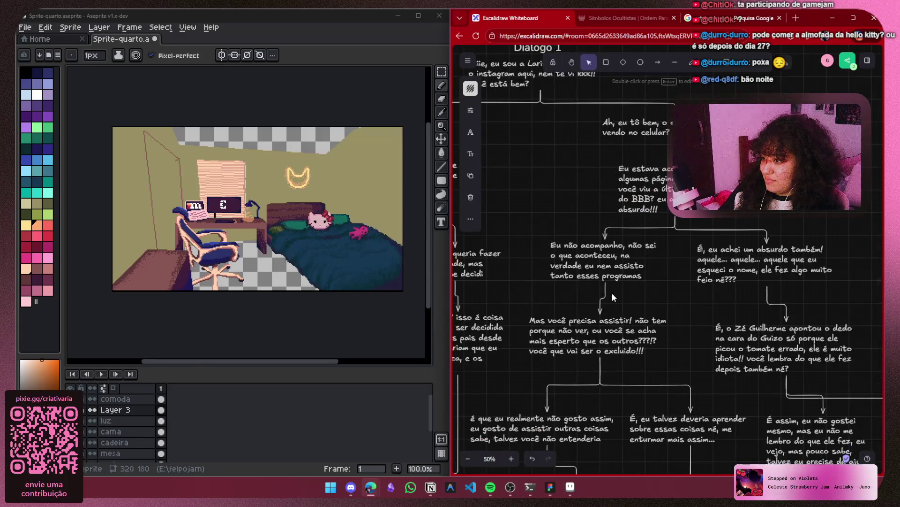
pyautogui.scroll(3, 612, 293)
pyautogui.moveTo(677, 248); pyautogui.dragTo(785, 215)
pyautogui.click(607, 185)
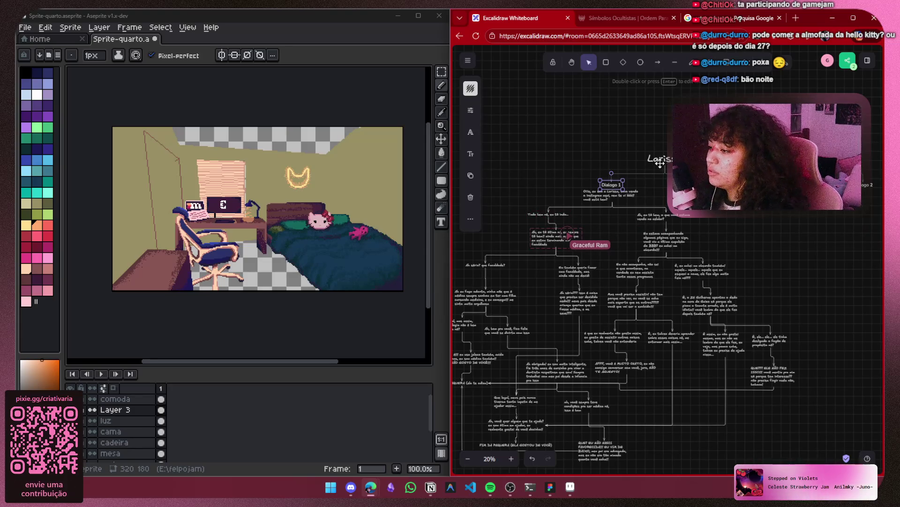
pyautogui.hscroll(2, 593, 202)
pyautogui.press('Escape')
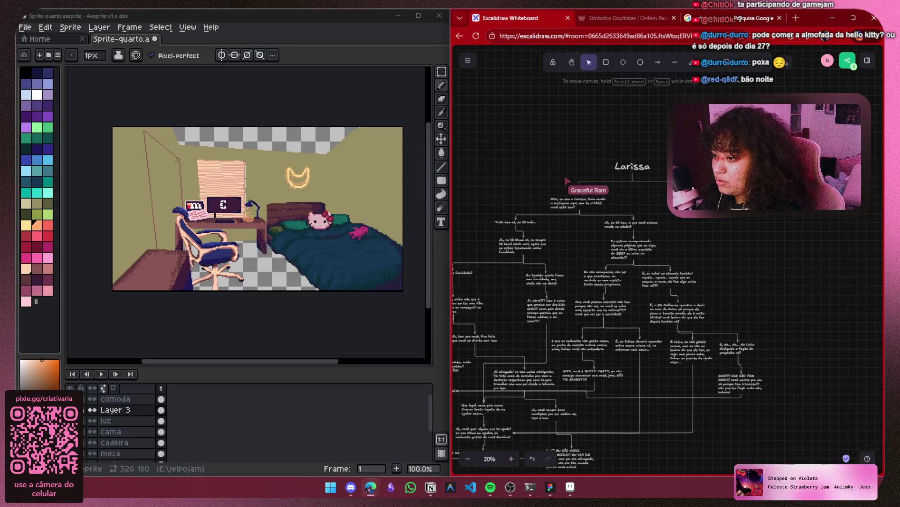
pyautogui.click(596, 180)
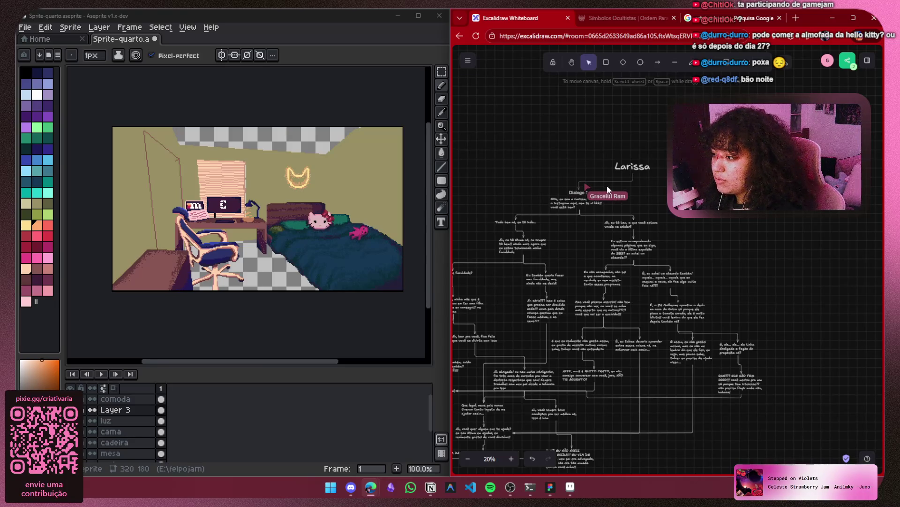
pyautogui.press('Escape')
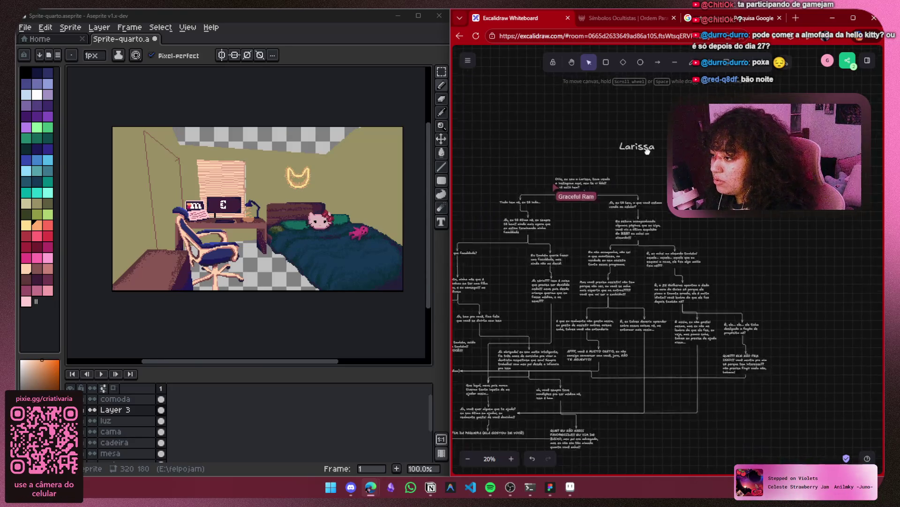
# Drag the Larissa title left so it sits centred above Dialogo 1, then deselect
pyautogui.scroll(-2, 601, 184)
pyautogui.moveTo(676, 128)
pyautogui.mouseDown()
pyautogui.moveTo(645, 124)
pyautogui.moveTo(611, 138)
pyautogui.moveTo(622, 140)
pyautogui.mouseUp()
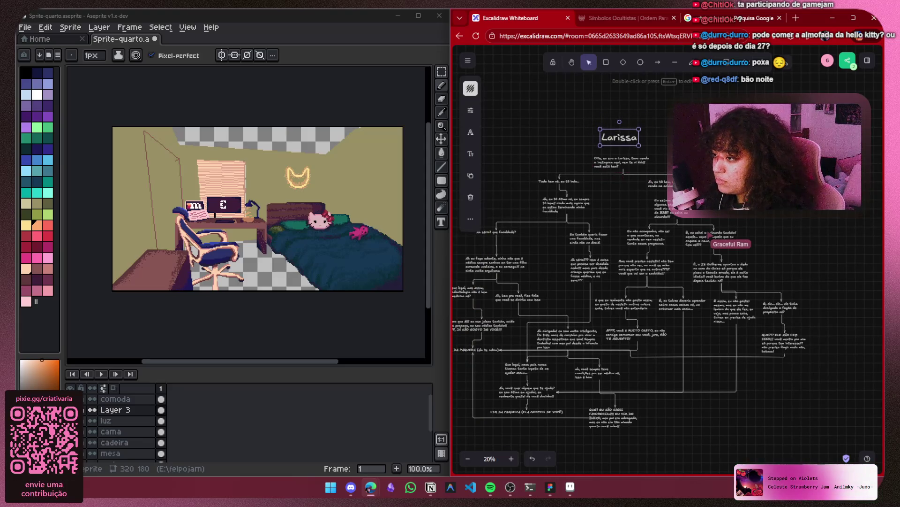
pyautogui.press('Escape')
pyautogui.scroll(-3, 662, 184)
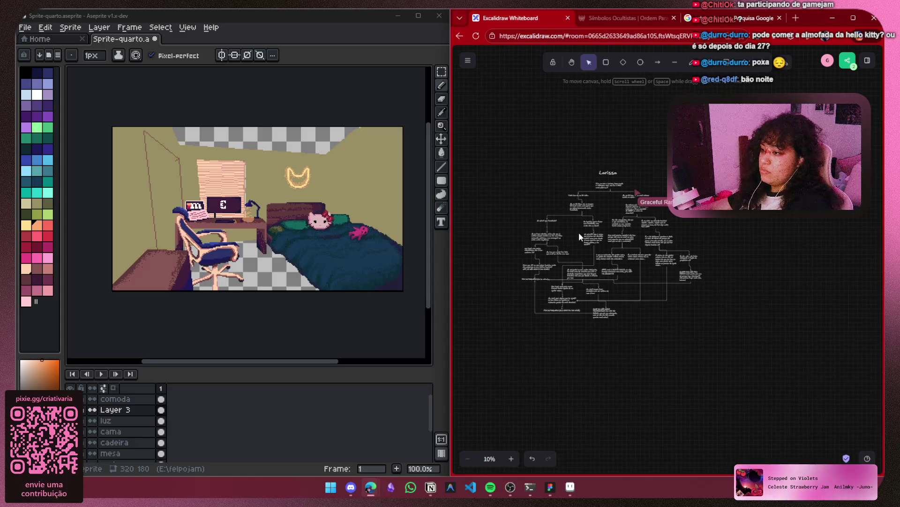
pyautogui.scroll(2, 241, 236)
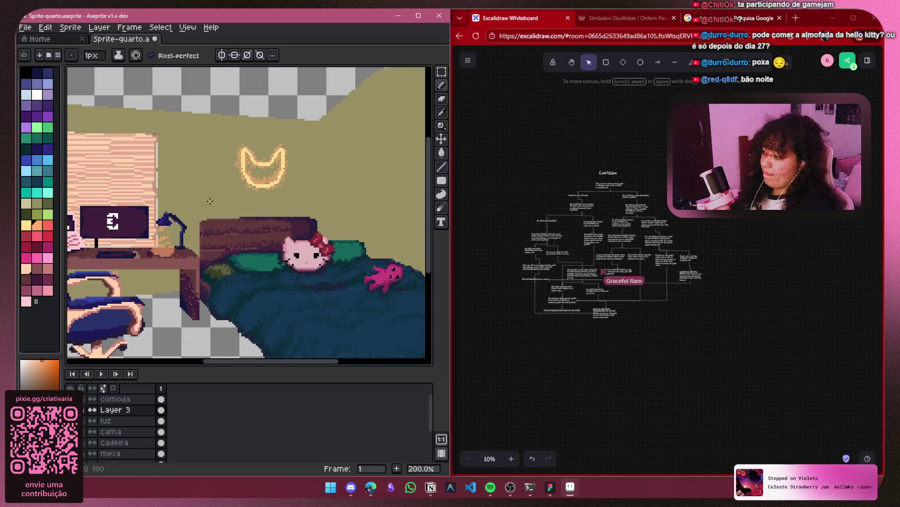
# Toggle the luz glow layer and the ceiling-and-floor fill layer to compare the room
pyautogui.click(71, 420)
pyautogui.click(71, 420)
pyautogui.click(70, 420)
pyautogui.click(71, 421)
pyautogui.press('-')
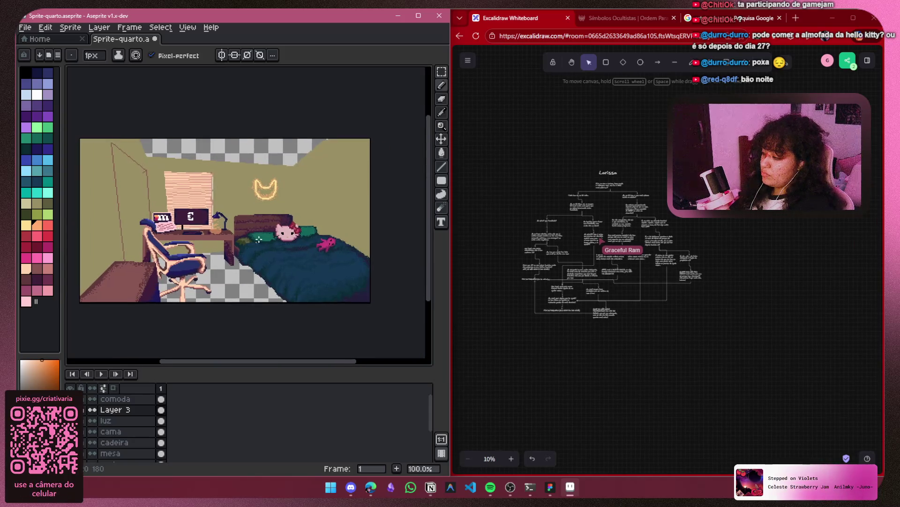
pyautogui.scroll(-1, 118, 444)
pyautogui.scroll(-3, 117, 443)
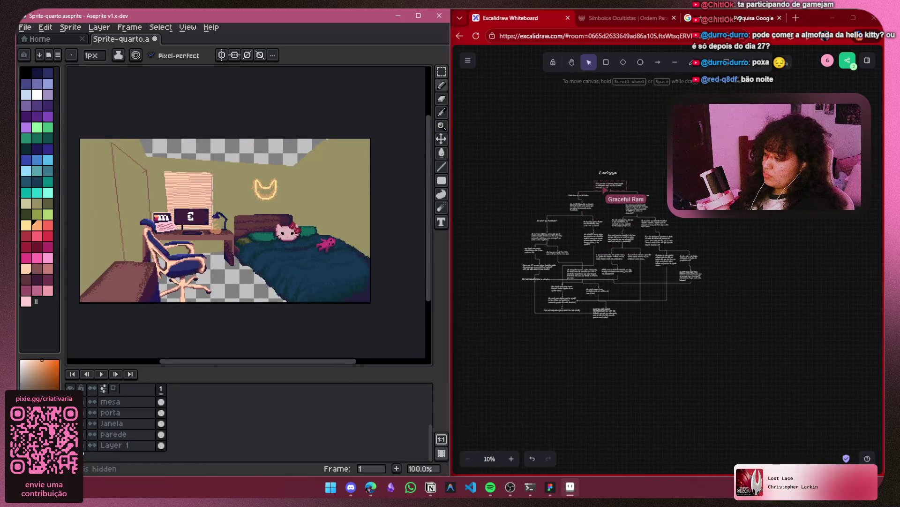
pyautogui.click(71, 444)
pyautogui.click(71, 444)
pyautogui.click(71, 445)
pyautogui.scroll(2, 317, 195)
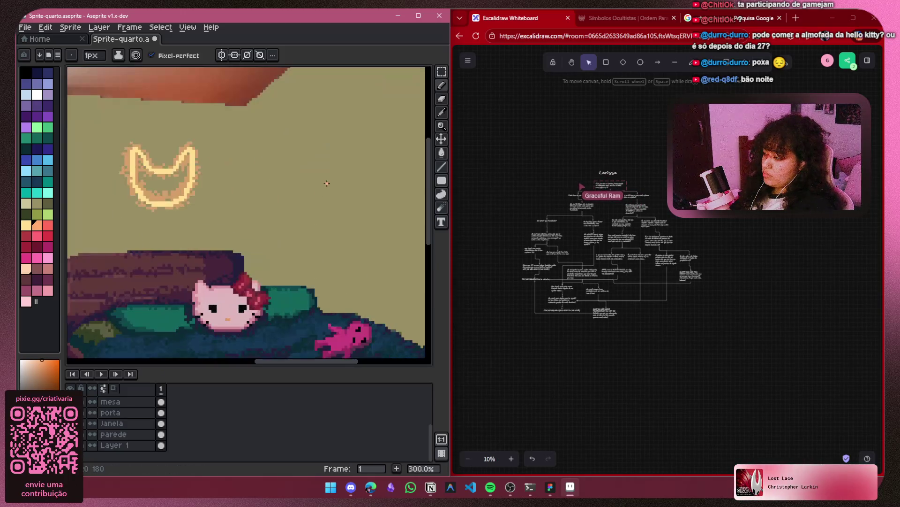
# Pan toward the neon cat and flip the ceiling and reference layers, restoring them afterwards
pyautogui.moveTo(292, 193)
pyautogui.mouseDown()
pyautogui.moveTo(265, 197)
pyautogui.moveTo(269, 257)
pyautogui.moveTo(276, 238)
pyautogui.moveTo(188, 232)
pyautogui.mouseUp()
pyautogui.scroll(-2, 265, 197)
pyautogui.scroll(2, 265, 197)
pyautogui.scroll(-1, 259, 250)
pyautogui.click(70, 434)
pyautogui.click(70, 434)
pyautogui.click(70, 444)
pyautogui.click(70, 445)
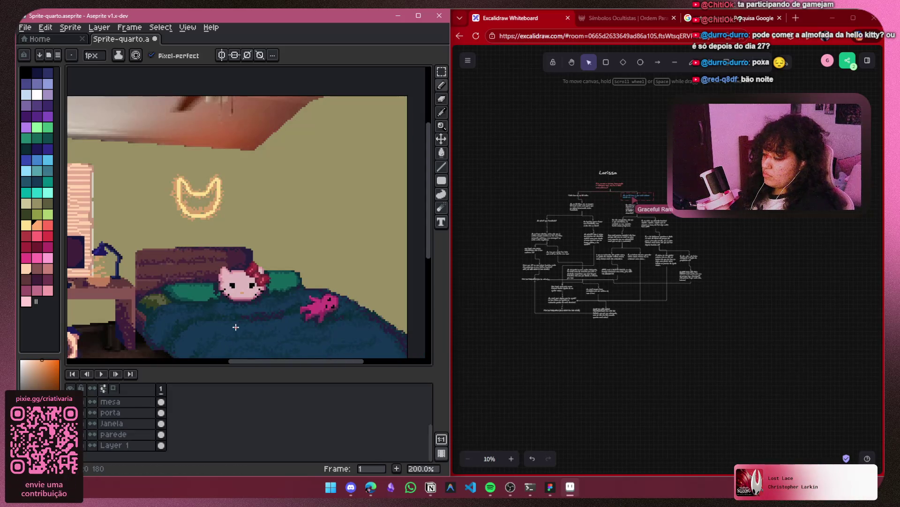
pyautogui.moveTo(177, 330); pyautogui.dragTo(168, 333)
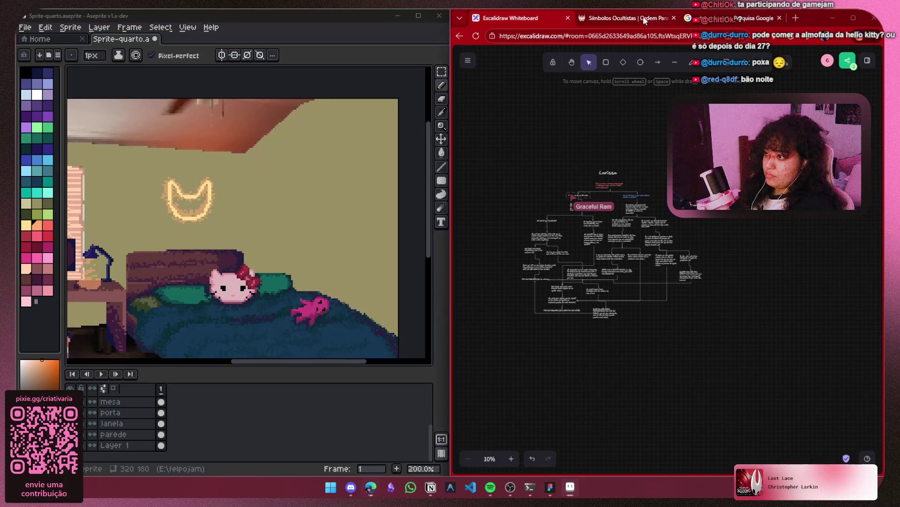
# Glance at the Símbolos Ocultistas wiki and Excalidraw, then bring up Notion's personagens page
pyautogui.click(624, 17)
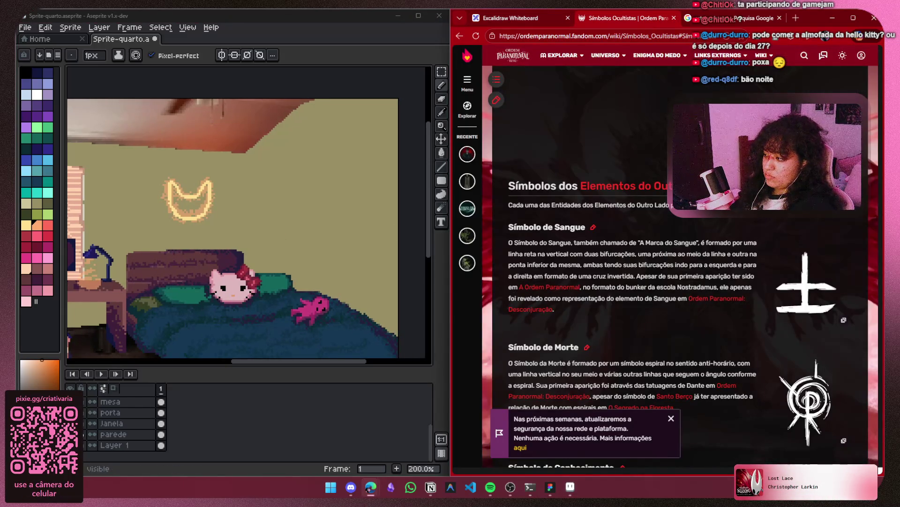
pyautogui.click(309, 219)
pyautogui.moveTo(309, 219); pyautogui.dragTo(351, 210)
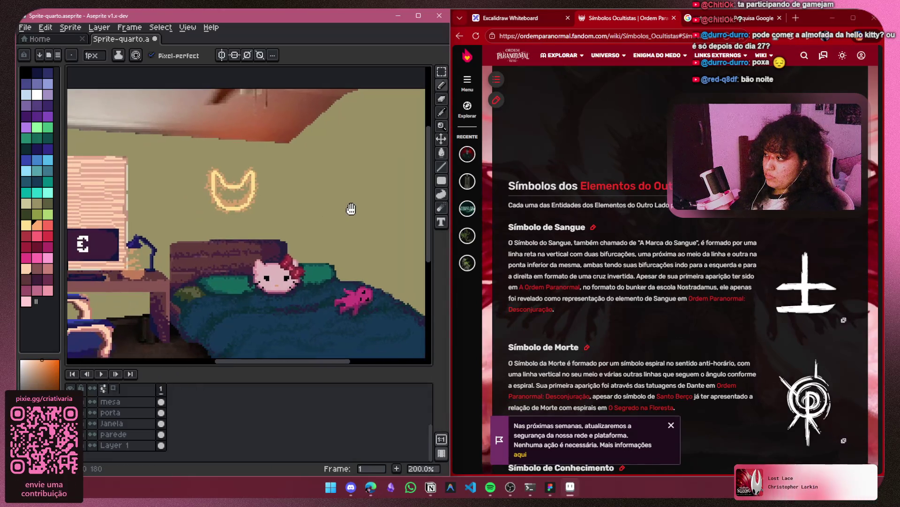
pyautogui.click(531, 19)
pyautogui.moveTo(569, 487)
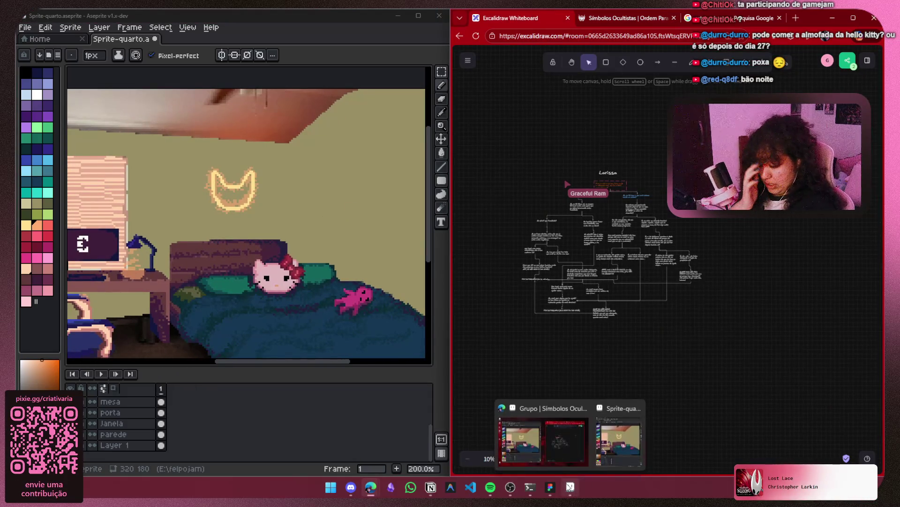
pyautogui.click(430, 487)
pyautogui.click(404, 224)
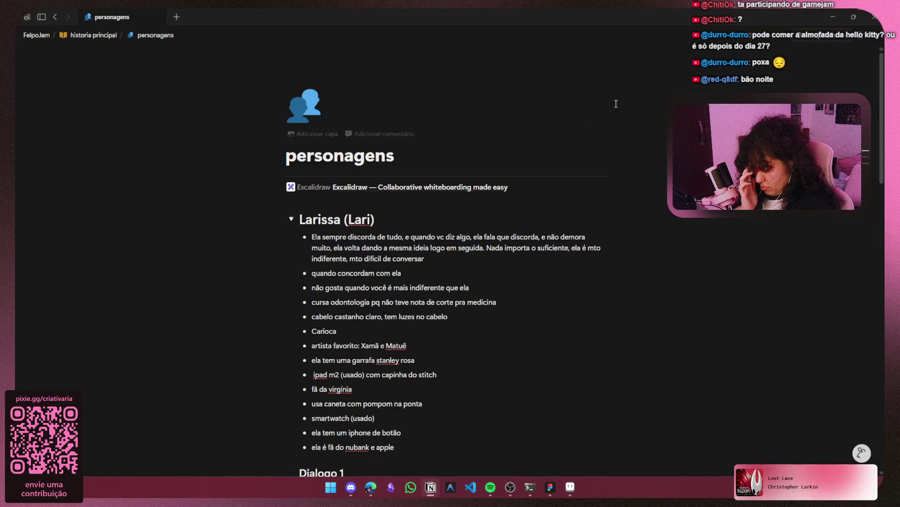
# Minimize the Notion personagens page to reveal Aseprite and the whiteboard
pyautogui.click(836, 14)
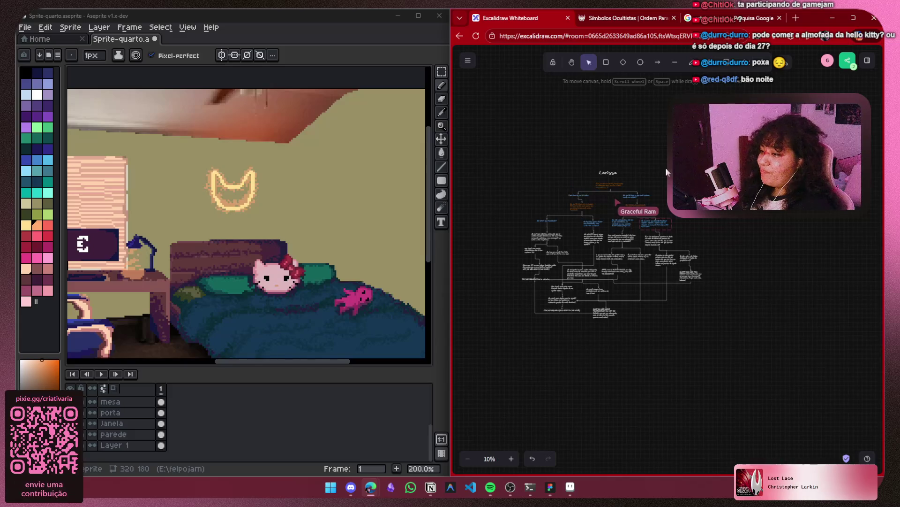
pyautogui.scroll(5, 595, 210)
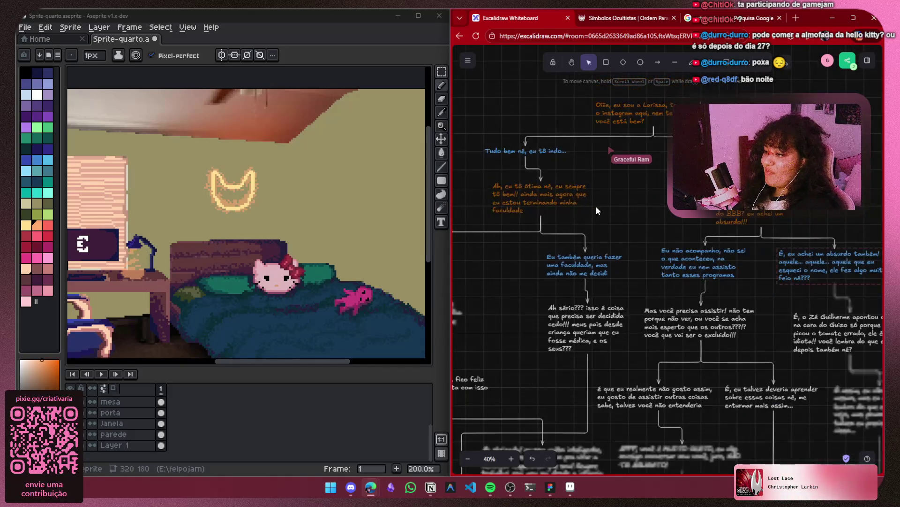
pyautogui.moveTo(603, 246); pyautogui.dragTo(621, 290)
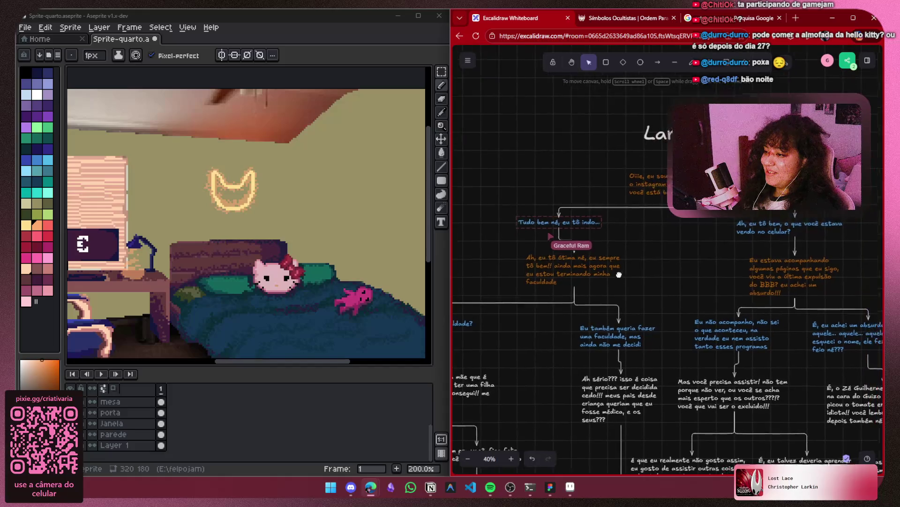
pyautogui.click(795, 277)
pyautogui.click(564, 203)
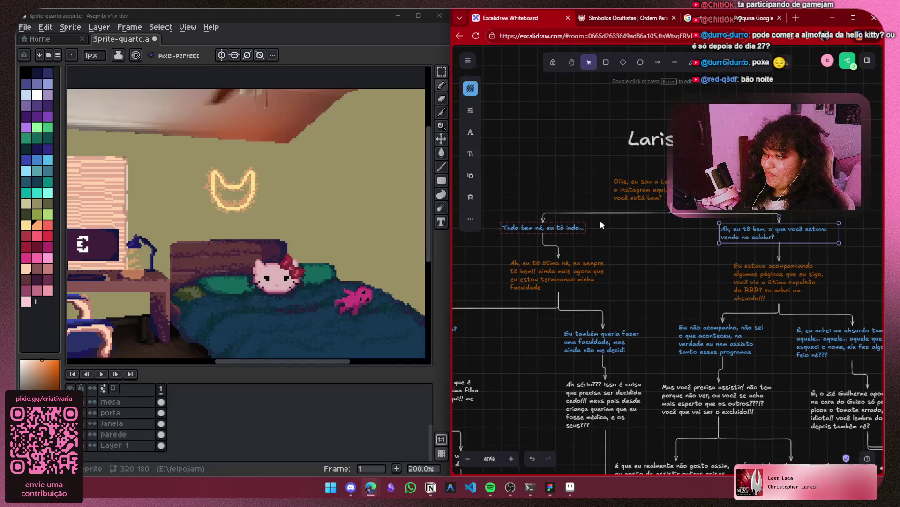
pyautogui.scroll(-2, 643, 253)
pyautogui.scroll(-5, 654, 253)
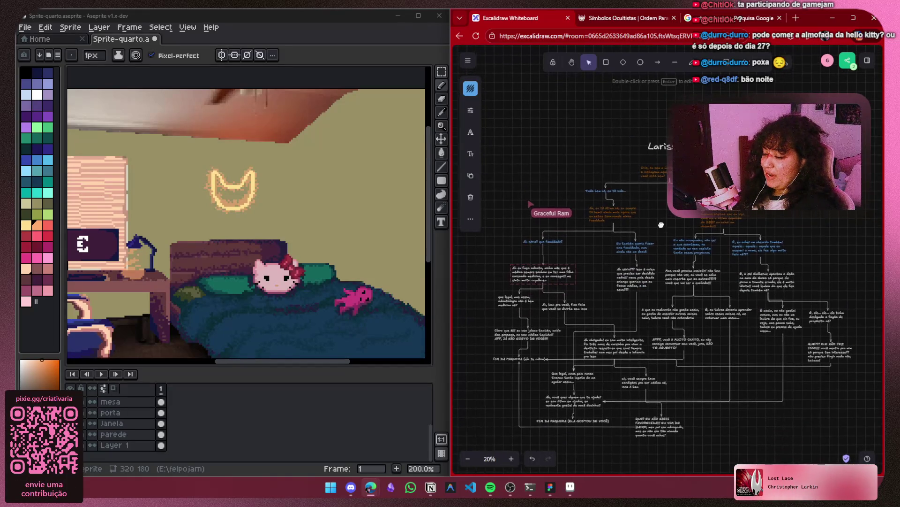
pyautogui.moveTo(179, 208)
pyautogui.mouseDown()
pyautogui.moveTo(333, 197)
pyautogui.moveTo(138, 205)
pyautogui.moveTo(183, 229)
pyautogui.moveTo(268, 244)
pyautogui.mouseUp()
pyautogui.scroll(3, 132, 426)
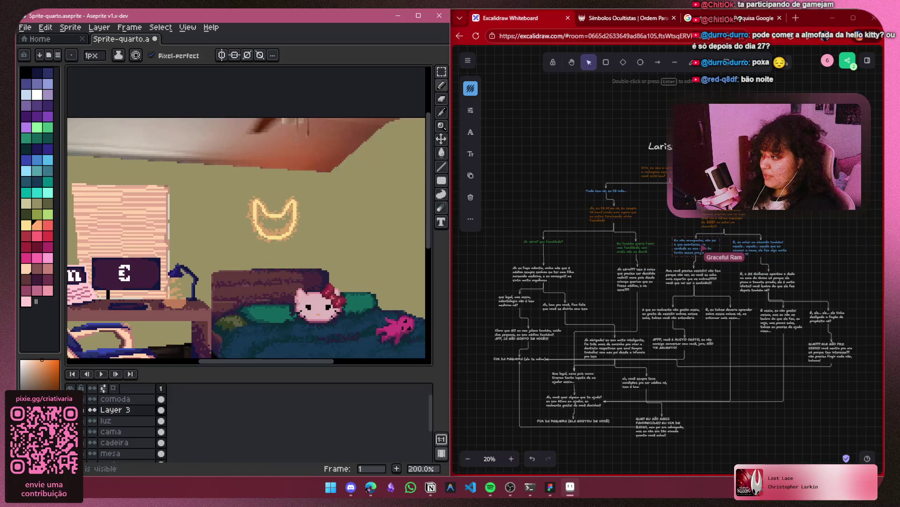
# Step through the Janela, parede and comoda layers, then apply Ctrl+E
pyautogui.scroll(-5, 285, 246)
pyautogui.scroll(-2, 263, 263)
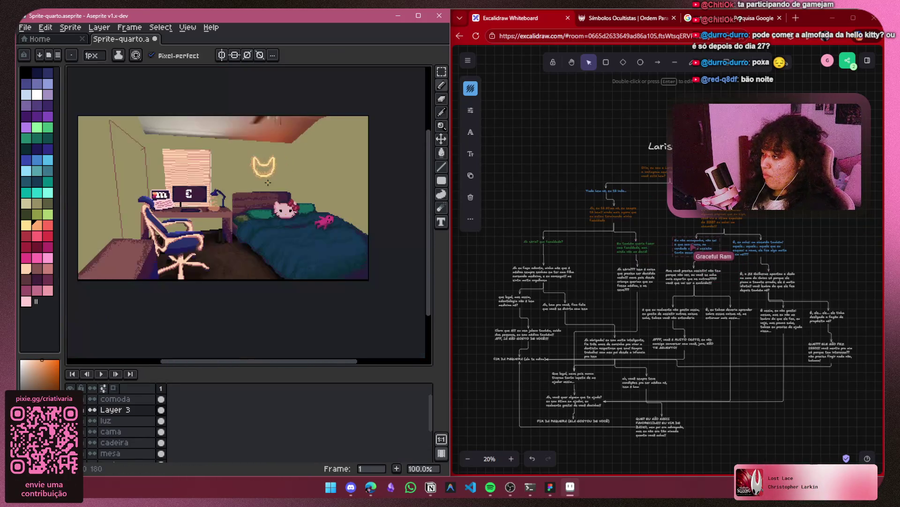
pyautogui.scroll(2, 244, 244)
pyautogui.scroll(-3, 136, 445)
pyautogui.click(124, 424)
pyautogui.click(130, 434)
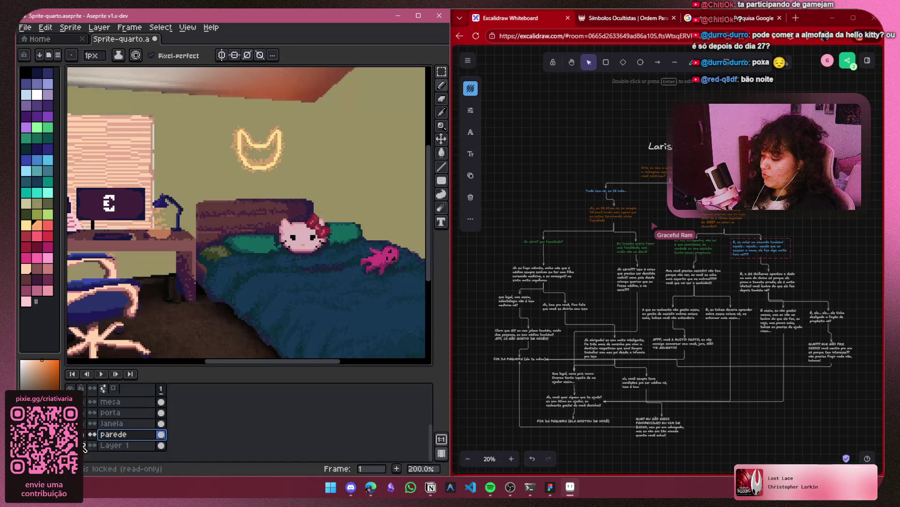
pyautogui.scroll(3, 134, 413)
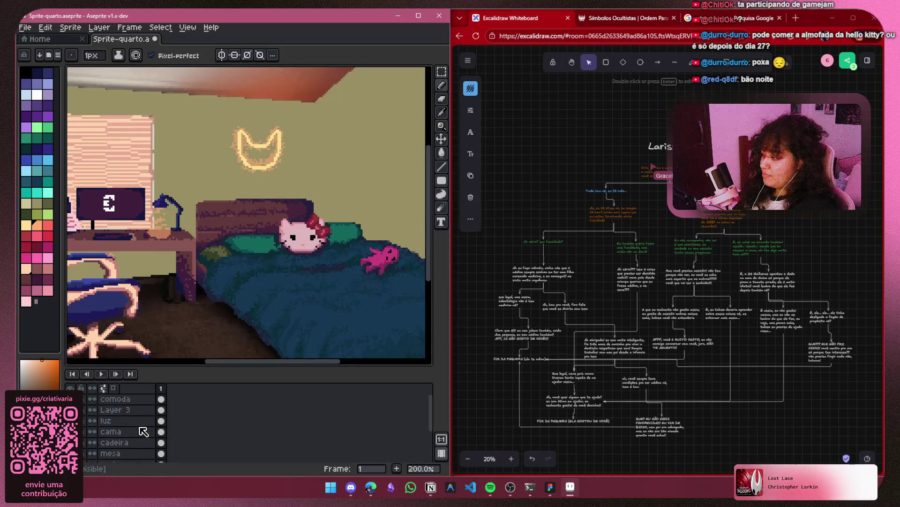
pyautogui.click(130, 400)
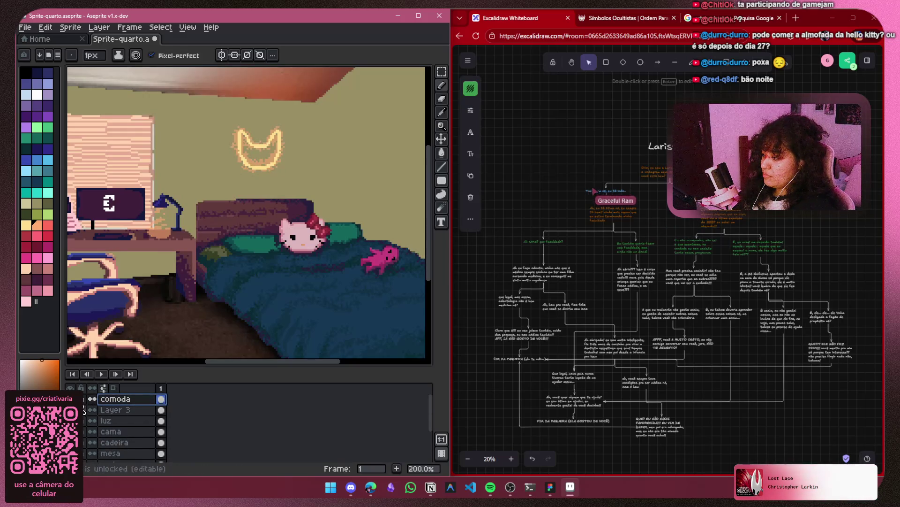
pyautogui.hscroll(-5, 246, 213)
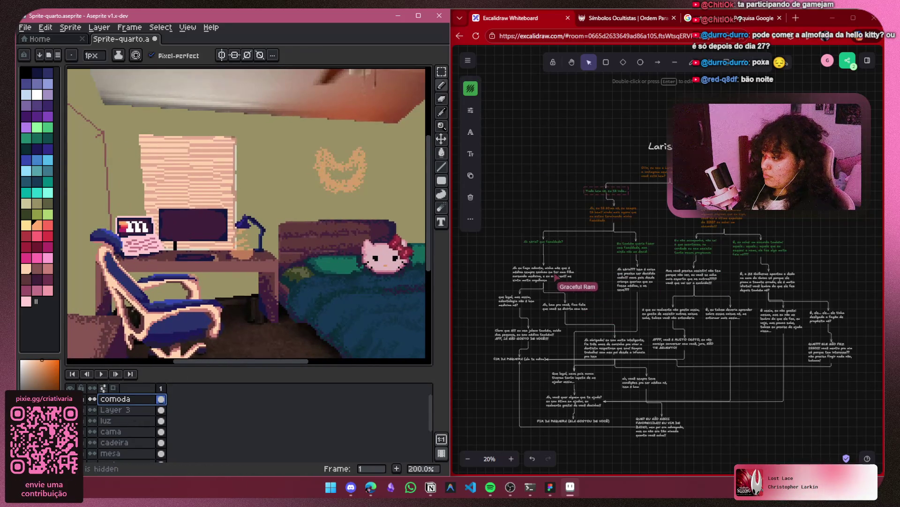
pyautogui.hotkey('ctrl', 'e')
# Select and unlock the luz glow layer, checking the cama and mesa layers' visibility
pyautogui.scroll(-3, 155, 429)
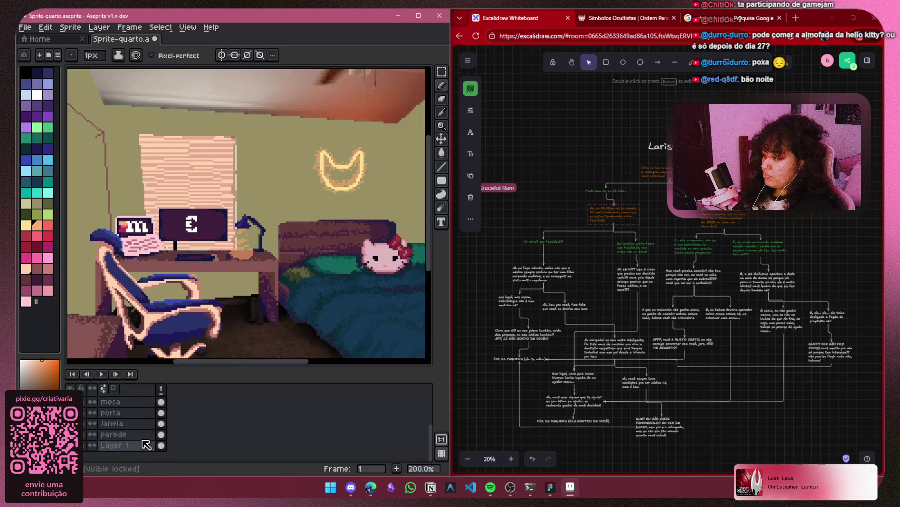
pyautogui.scroll(3, 140, 427)
pyautogui.click(126, 413)
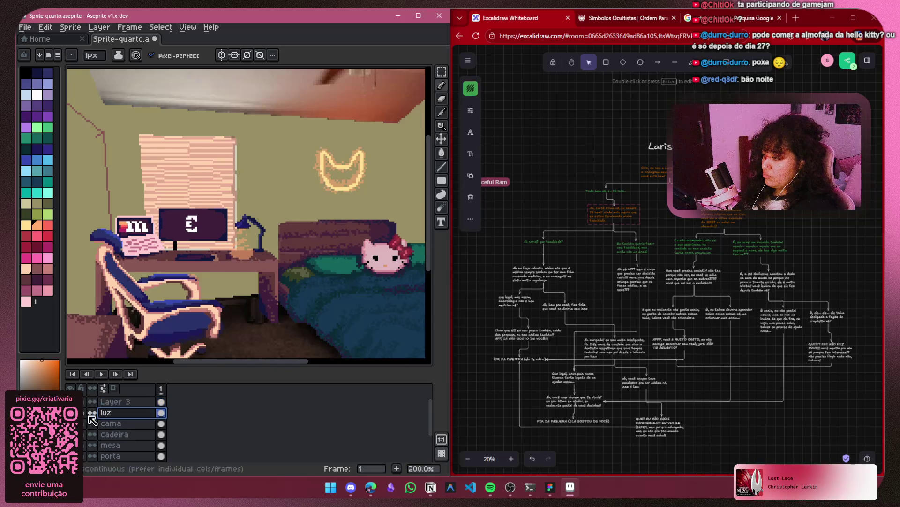
pyautogui.click(70, 412)
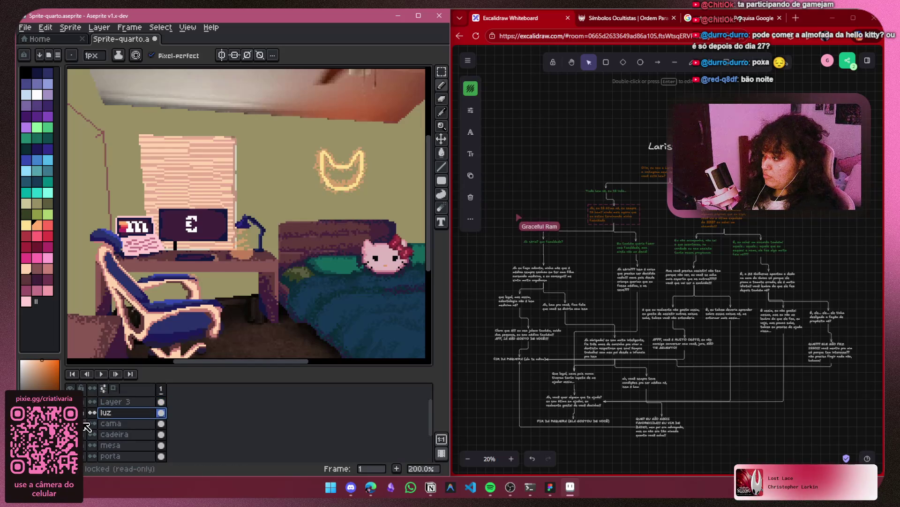
pyautogui.click(83, 423)
pyautogui.click(83, 423)
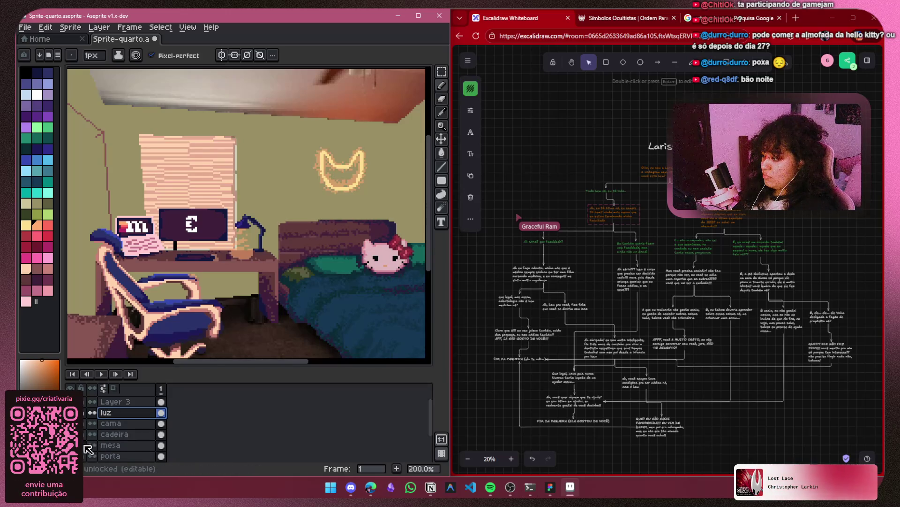
pyautogui.scroll(-1, 124, 441)
pyautogui.click(70, 434)
pyautogui.click(70, 434)
pyautogui.click(70, 434)
pyautogui.click(70, 433)
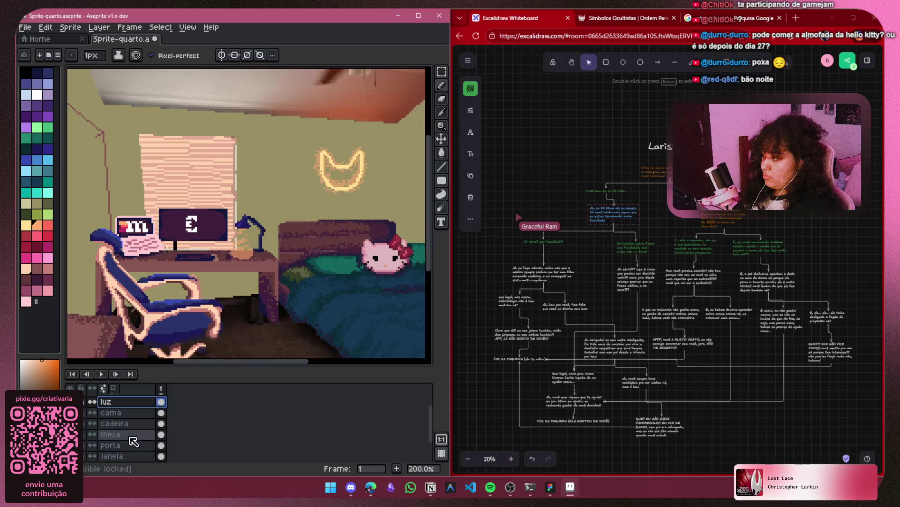
# Edit the text's stroke colour hex code, then return focus to the sprite editor
pyautogui.click(471, 92)
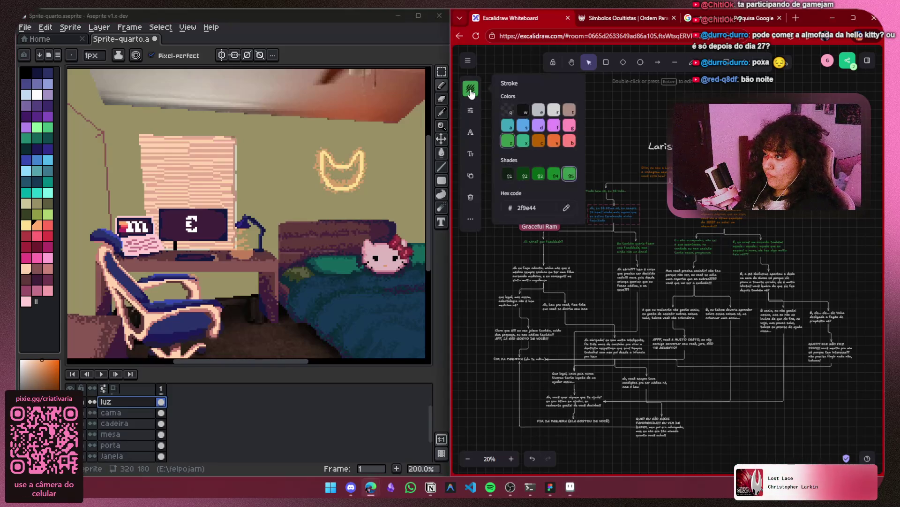
pyautogui.click(539, 208)
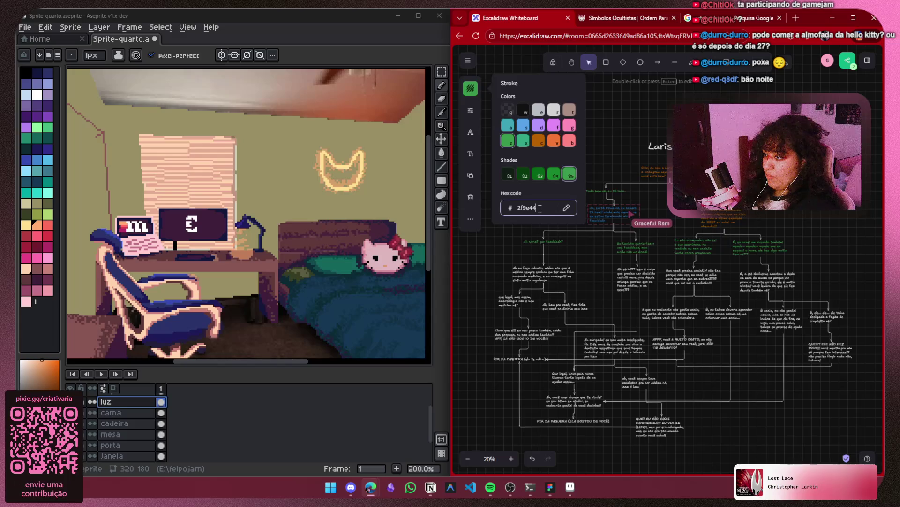
pyautogui.click(640, 118)
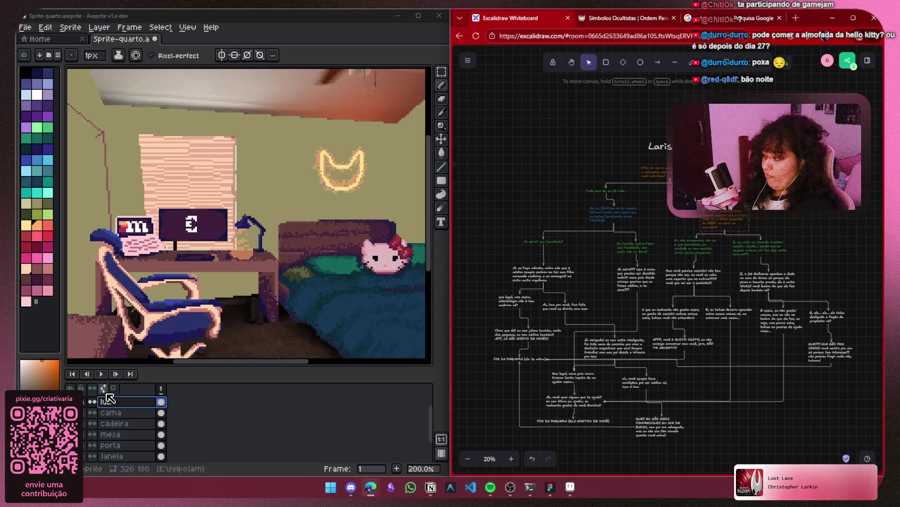
pyautogui.scroll(-1, 120, 412)
pyautogui.scroll(-1, 89, 436)
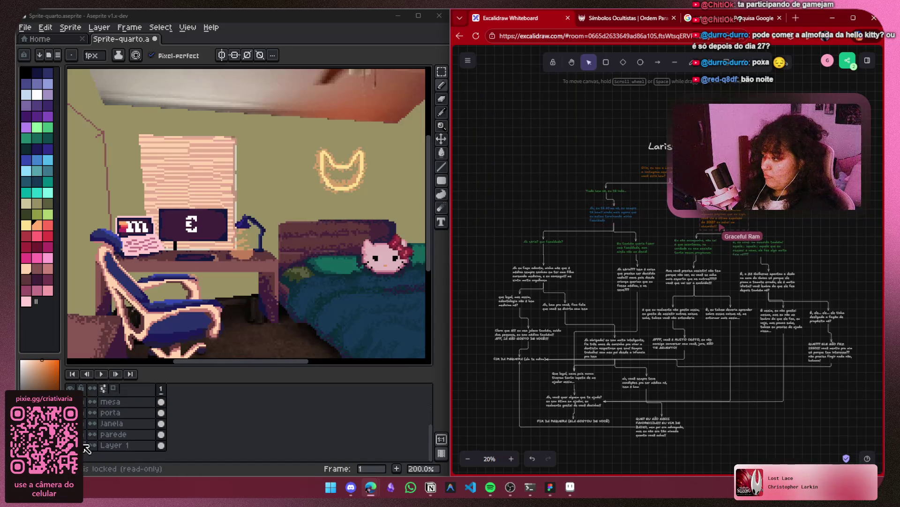
pyautogui.click(88, 424)
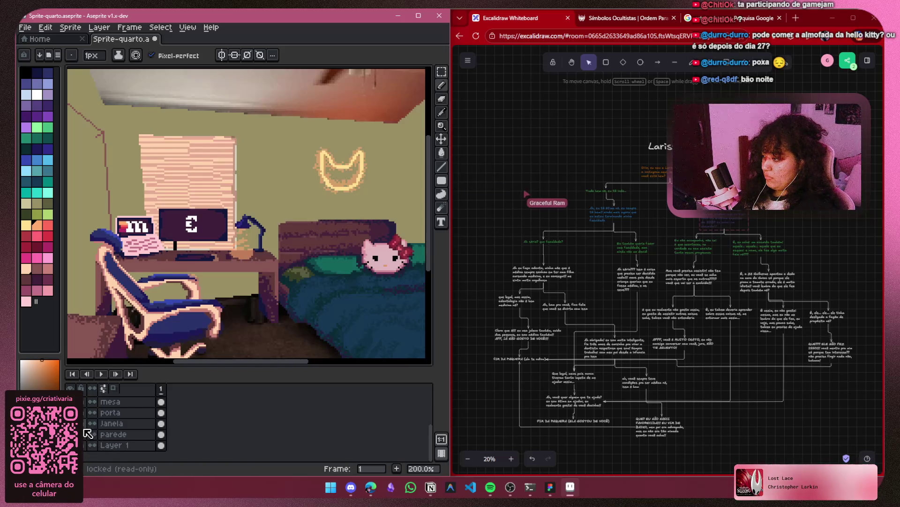
# Keep luz visible, view the whole sprite, and add Layer 4 above the parede layer
pyautogui.scroll(3, 88, 430)
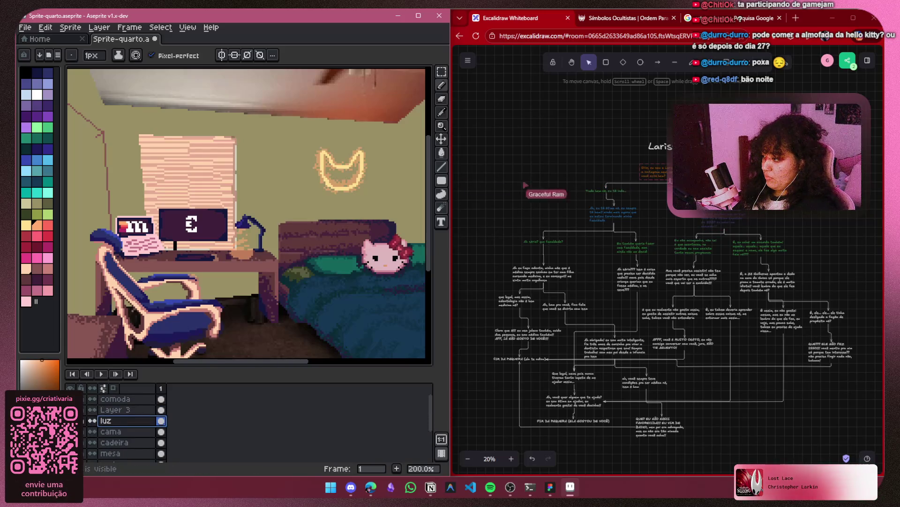
pyautogui.click(92, 420)
pyautogui.click(92, 421)
pyautogui.click(92, 420)
pyautogui.click(92, 420)
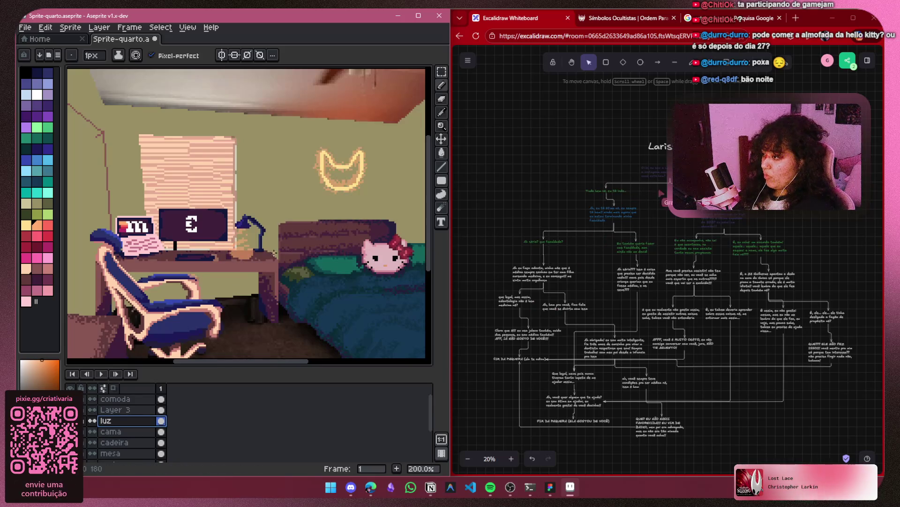
pyautogui.hscroll(2, 261, 237)
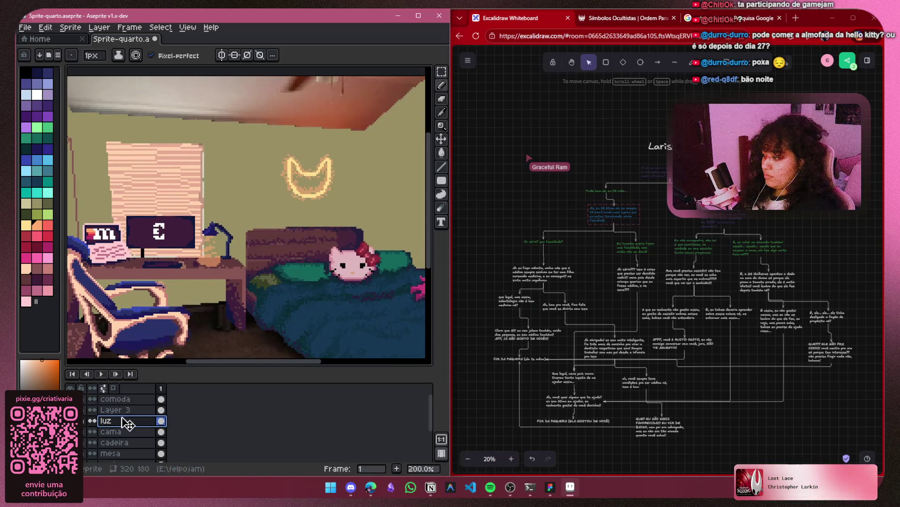
pyautogui.press('1')
pyautogui.scroll(-3, 141, 428)
pyautogui.click(129, 434)
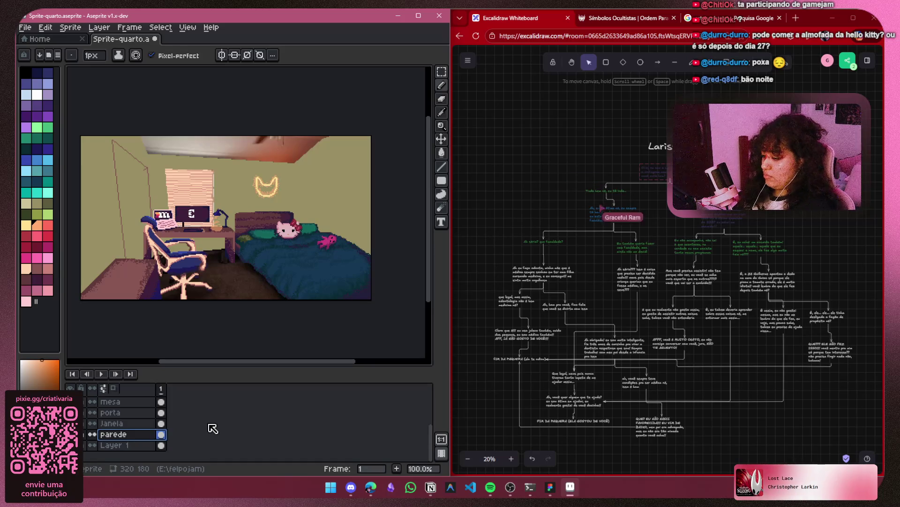
pyautogui.hotkey('shift', 'n')
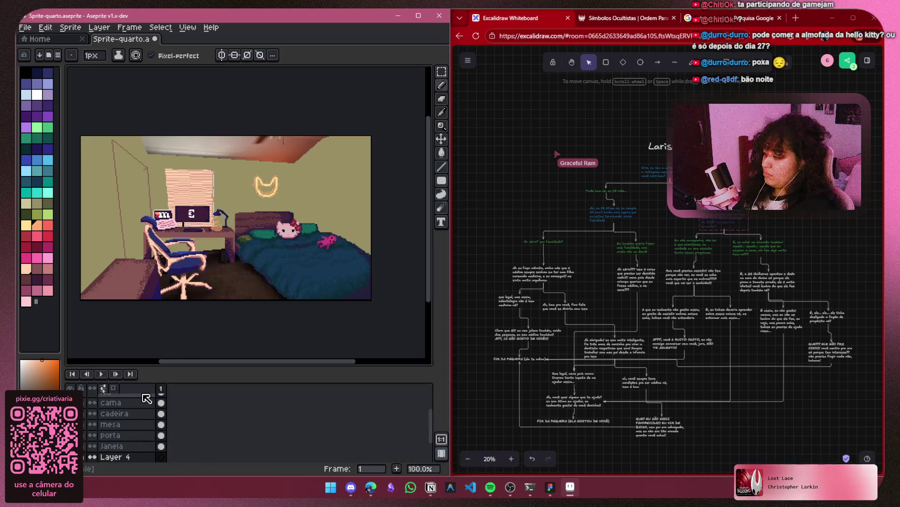
# Bring the wall above the bed into view and undo the peach rectangle
pyautogui.scroll(-3, 146, 399)
pyautogui.scroll(4, 312, 189)
pyautogui.moveTo(312, 189)
pyautogui.mouseDown()
pyautogui.moveTo(201, 217)
pyautogui.moveTo(249, 233)
pyautogui.mouseUp()
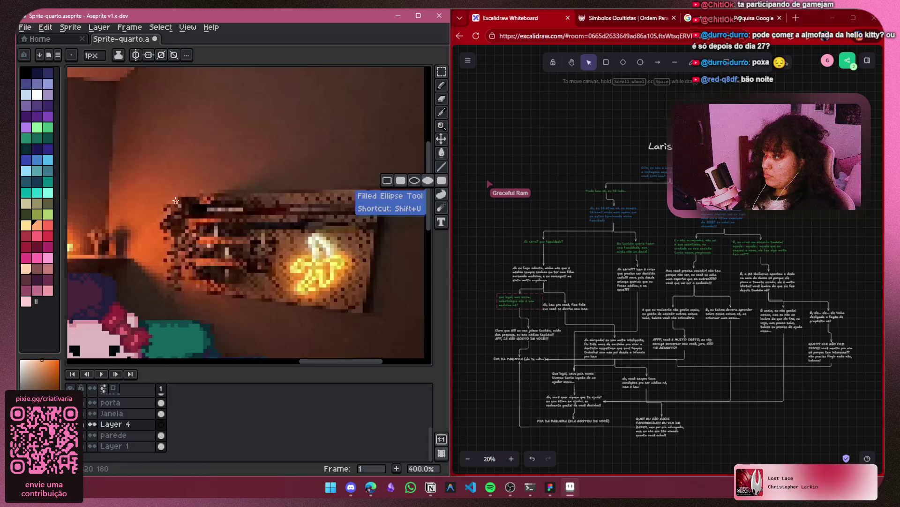
pyautogui.moveTo(337, 259); pyautogui.dragTo(309, 251)
pyautogui.moveTo(358, 182)
pyautogui.mouseDown()
pyautogui.moveTo(327, 300)
pyautogui.moveTo(251, 297)
pyautogui.mouseUp()
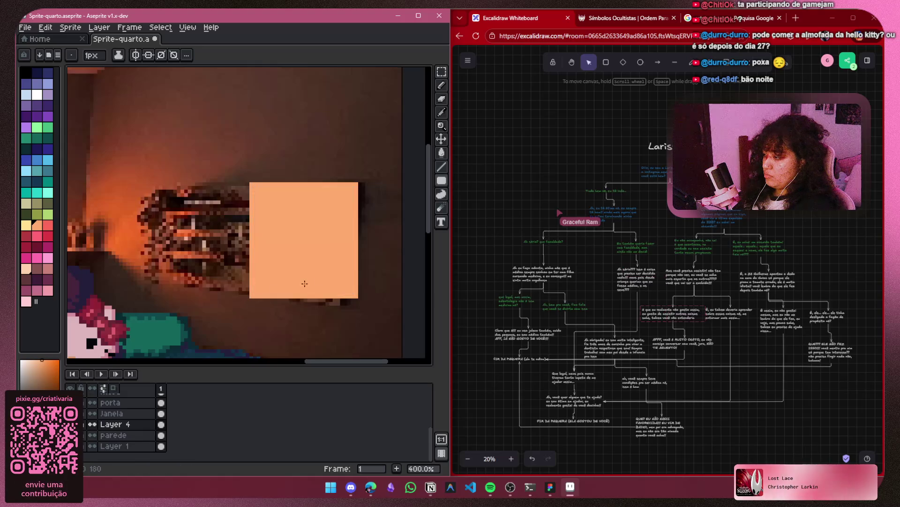
pyautogui.hotkey('ctrl', 'z')
# Draw magenta straight lines along the wall picture's right, bottom and top edges
pyautogui.click(443, 153)
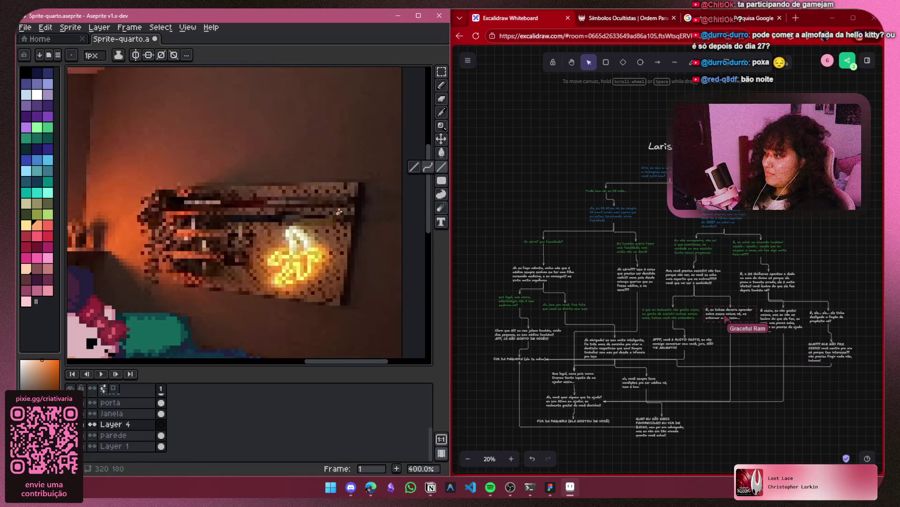
pyautogui.moveTo(335, 183); pyautogui.dragTo(309, 183)
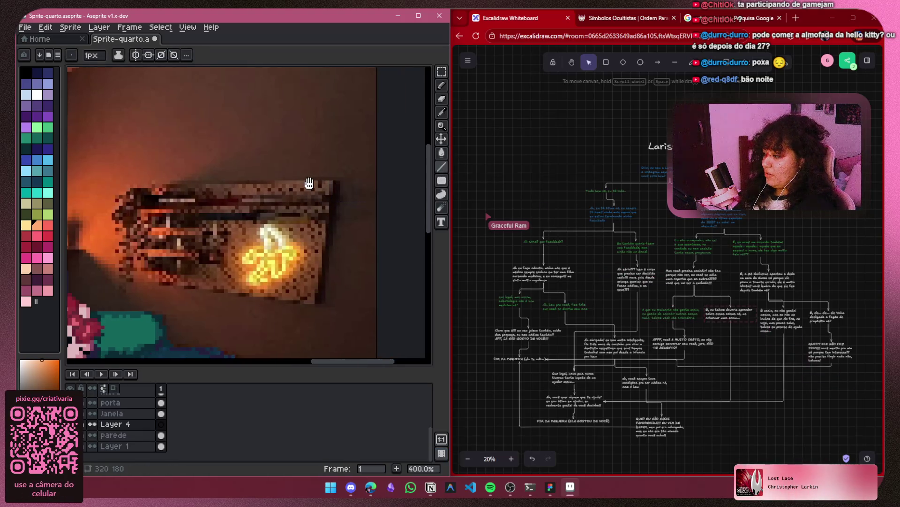
pyautogui.click(47, 246)
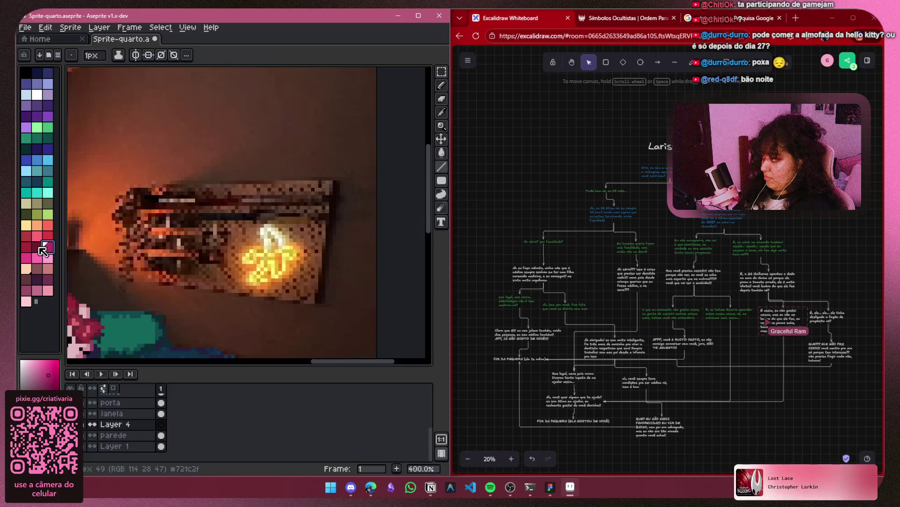
pyautogui.keyDown('shift'); pyautogui.click(328, 187); pyautogui.keyUp('shift')
pyautogui.hotkey('ctrl', 'z')
pyautogui.moveTo(332, 183); pyautogui.dragTo(318, 285)
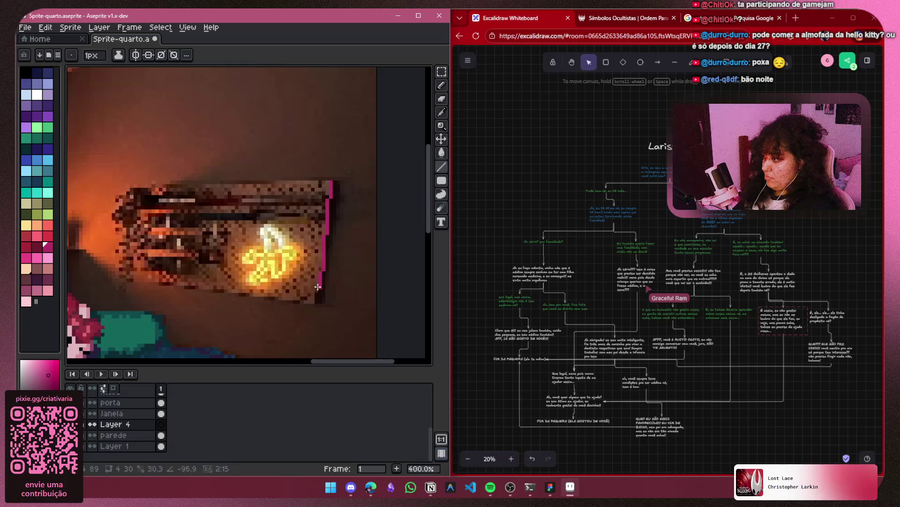
pyautogui.keyDown('shift'); pyautogui.click(127, 280); pyautogui.keyUp('shift')
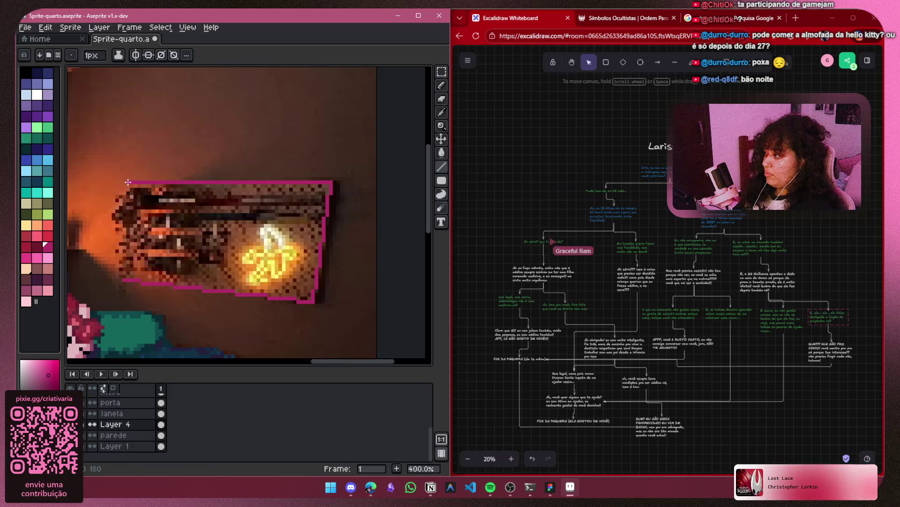
pyautogui.keyDown('shift'); pyautogui.click(128, 182); pyautogui.keyUp('shift')
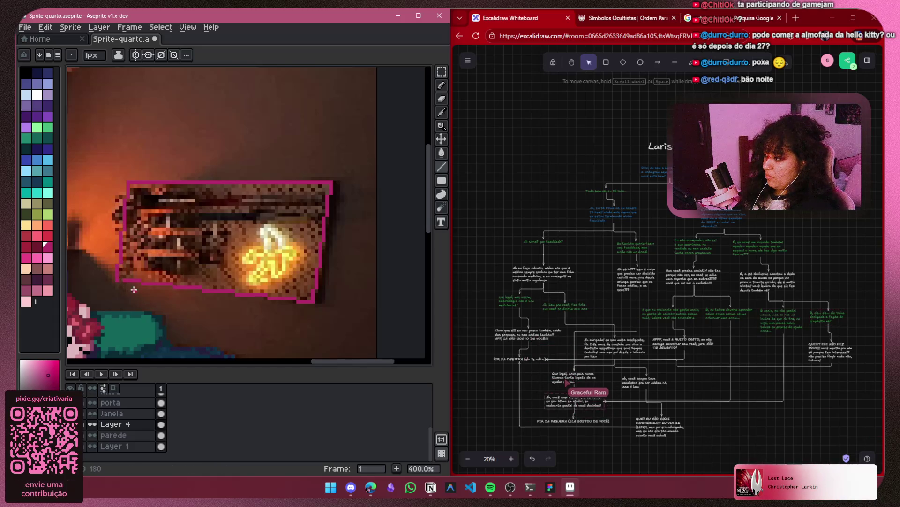
# Review the bedroom zoomed out, then undo the border strokes, keeping only the right-side strip
pyautogui.scroll(3, 117, 279)
pyautogui.scroll(-3, 167, 251)
pyautogui.scroll(-4, 166, 251)
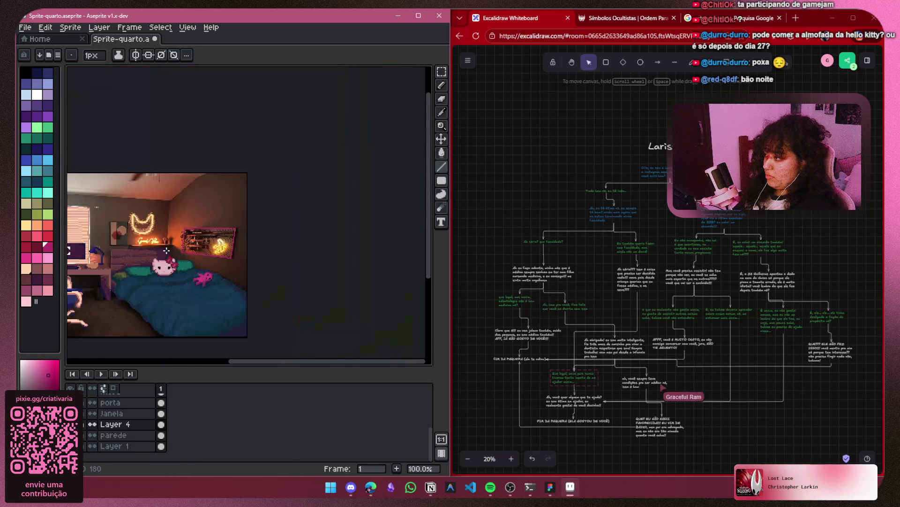
pyautogui.scroll(2, 228, 227)
pyautogui.moveTo(228, 227); pyautogui.dragTo(214, 236)
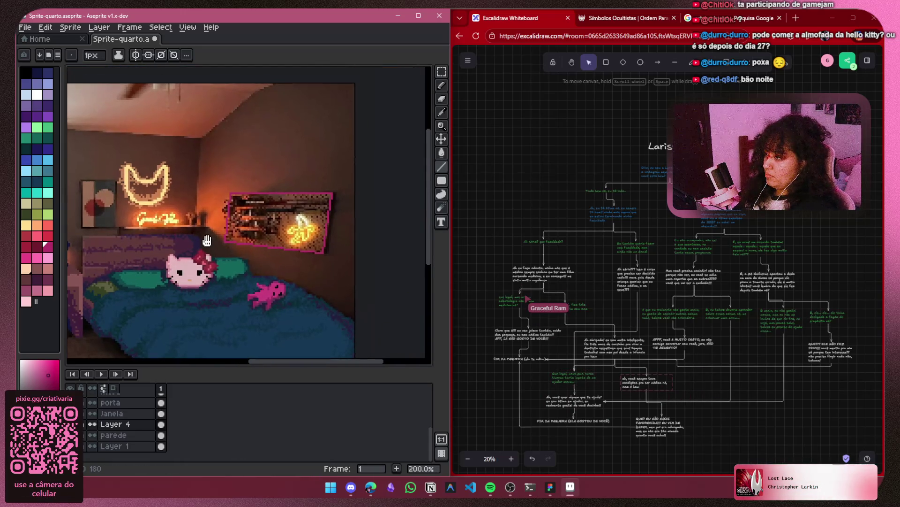
pyautogui.scroll(1, 248, 244)
pyautogui.scroll(-3, 303, 261)
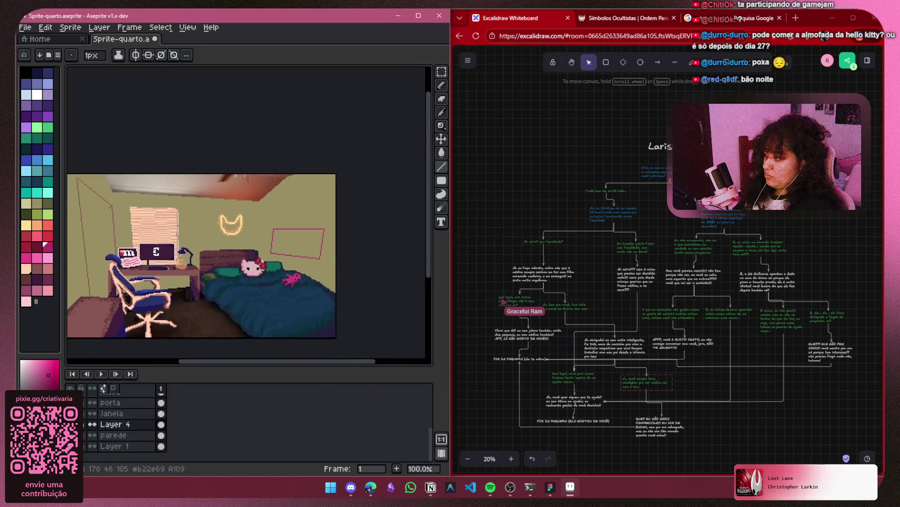
pyautogui.scroll(4, 313, 286)
pyautogui.hotkey('ctrl', 'z')
pyautogui.hotkey('ctrl', 'z')
pyautogui.hotkey('ctrl', 'z')
pyautogui.hotkey('ctrl', 'z')
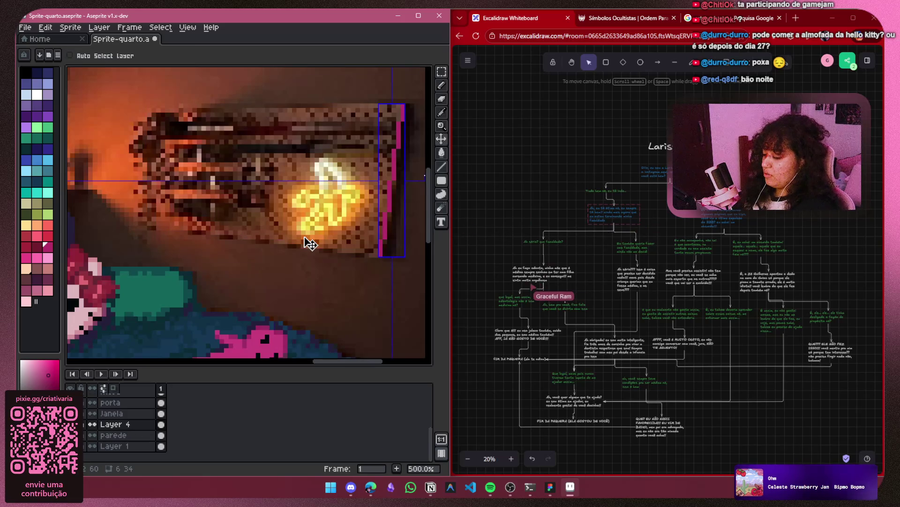
# Redo the border lines, hide the photo reference, and undo a crimson fill that spilled outside
pyautogui.hotkey('ctrl', 'y')
pyautogui.hotkey('ctrl', 'y')
pyautogui.hotkey('ctrl', 'y')
pyautogui.click(441, 153)
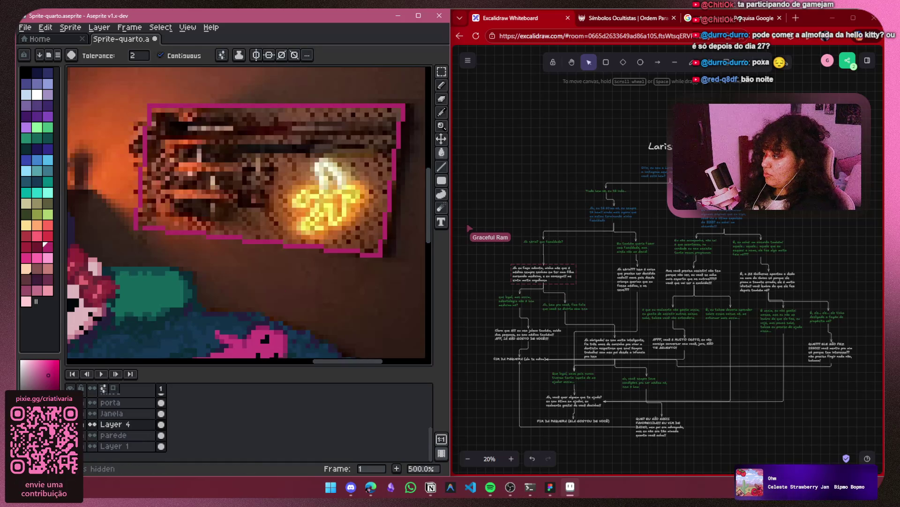
pyautogui.click(107, 141)
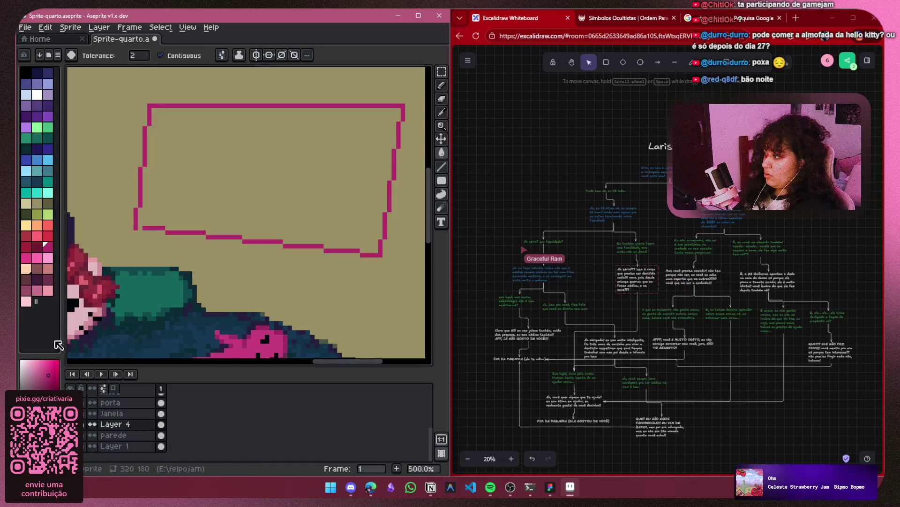
pyautogui.click(33, 248)
pyautogui.click(197, 167)
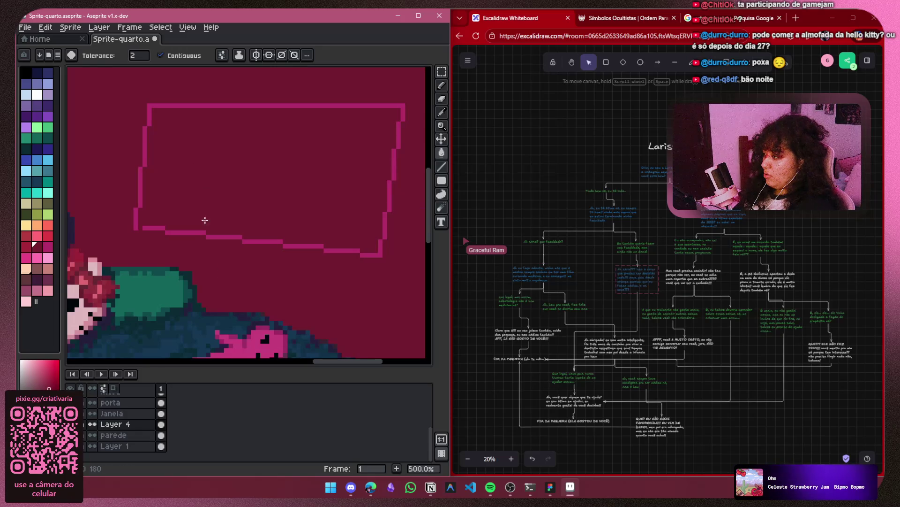
pyautogui.hotkey('ctrl', 'z')
# Patch the outline gap with the Pencil and bucket-fill the interior dark maroon
pyautogui.press('b')
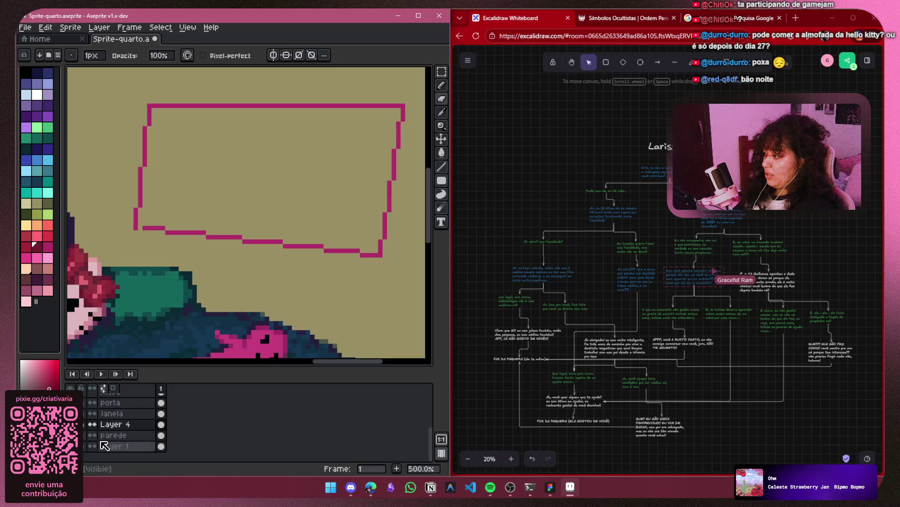
pyautogui.hotkey('ctrl', 'z')
pyautogui.hotkey('ctrl', 'y')
pyautogui.scroll(4, 136, 215)
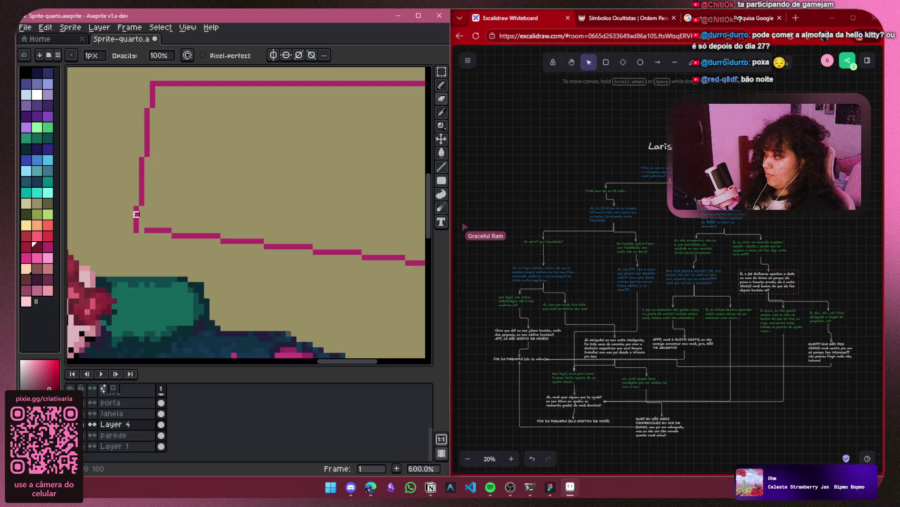
pyautogui.click(442, 85)
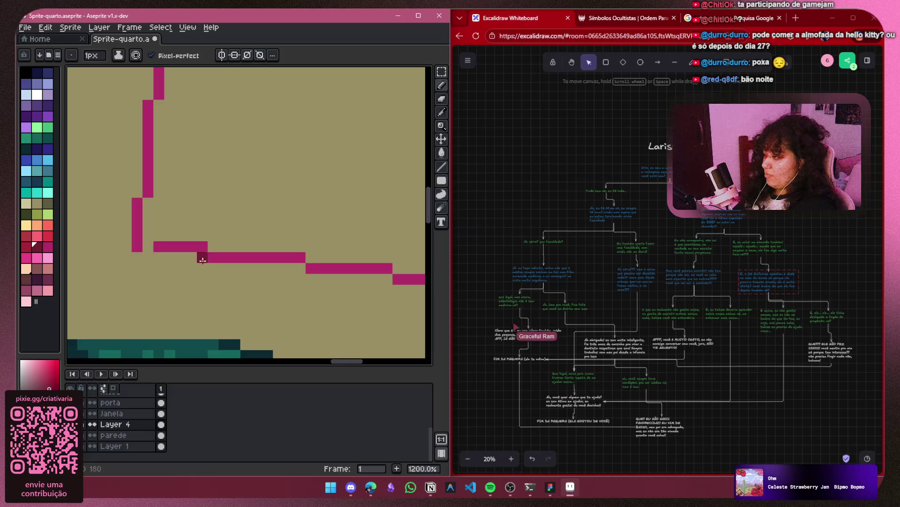
pyautogui.scroll(-4, 245, 203)
pyautogui.moveTo(245, 203); pyautogui.dragTo(173, 249)
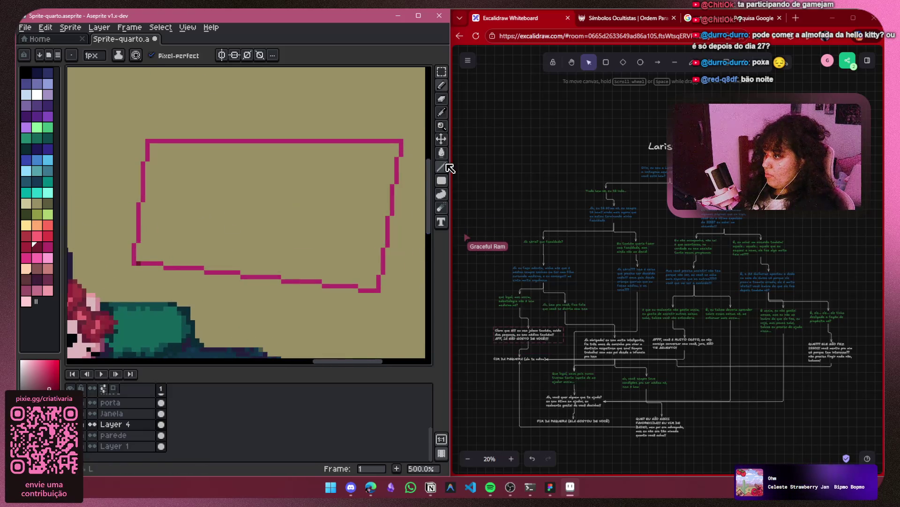
pyautogui.click(442, 153)
pyautogui.click(296, 219)
pyautogui.scroll(-4, 295, 218)
pyautogui.scroll(3, 300, 222)
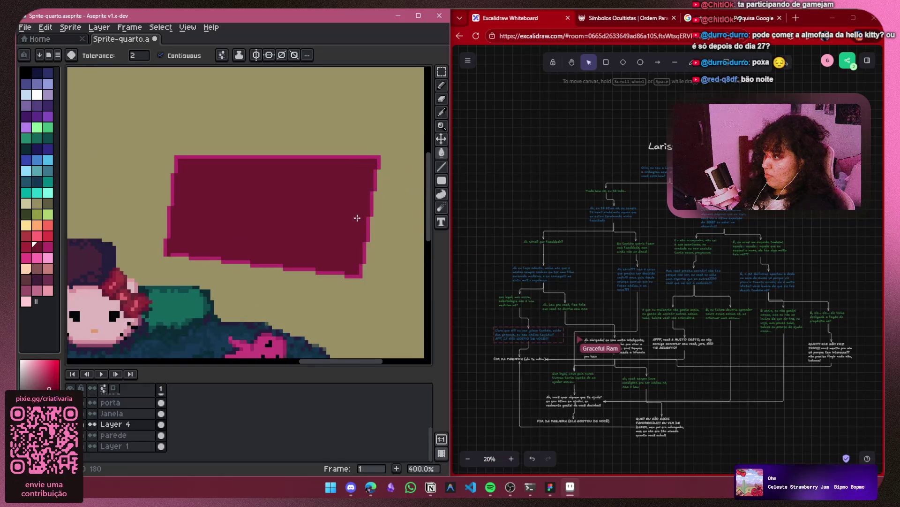
# Draw maroon straight lines over the poster's right and top magenta borders
pyautogui.press('b')
pyautogui.scroll(1, 356, 197)
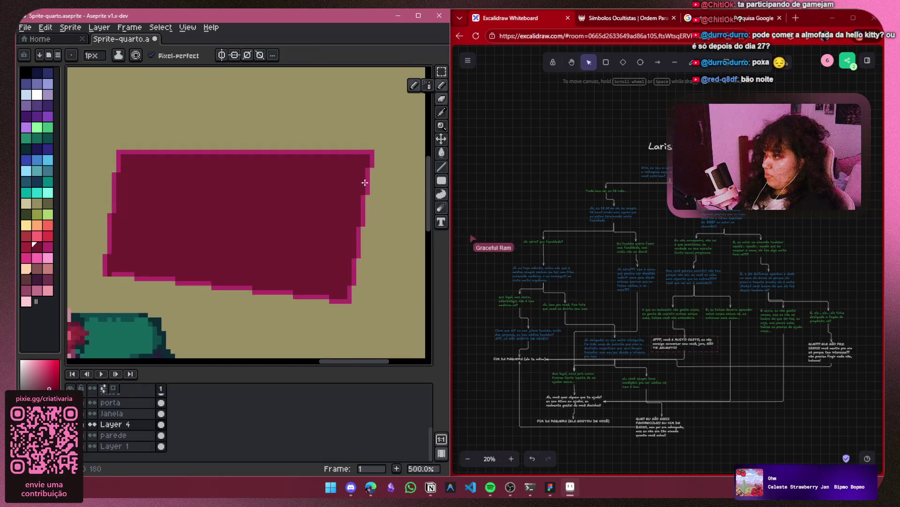
pyautogui.hscroll(2, 317, 170)
pyautogui.click(441, 166)
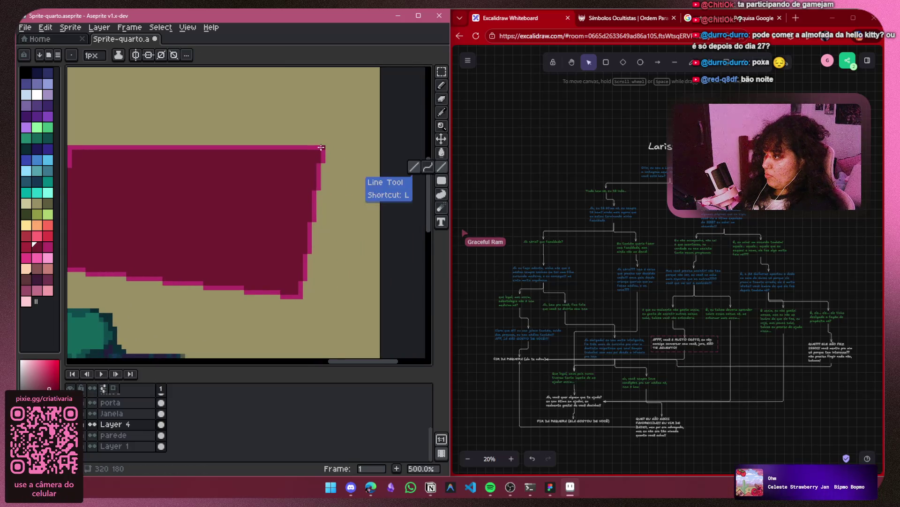
pyautogui.moveTo(313, 220); pyautogui.dragTo(300, 297)
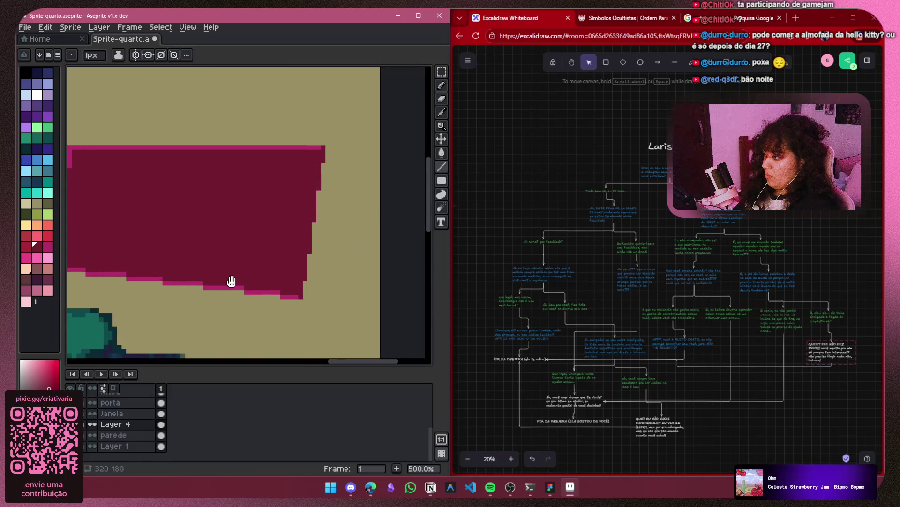
pyautogui.hscroll(-2, 307, 285)
pyautogui.moveTo(392, 156)
pyautogui.mouseDown()
pyautogui.moveTo(121, 155)
pyautogui.moveTo(139, 154)
pyautogui.moveTo(126, 276)
pyautogui.moveTo(370, 303)
pyautogui.mouseUp()
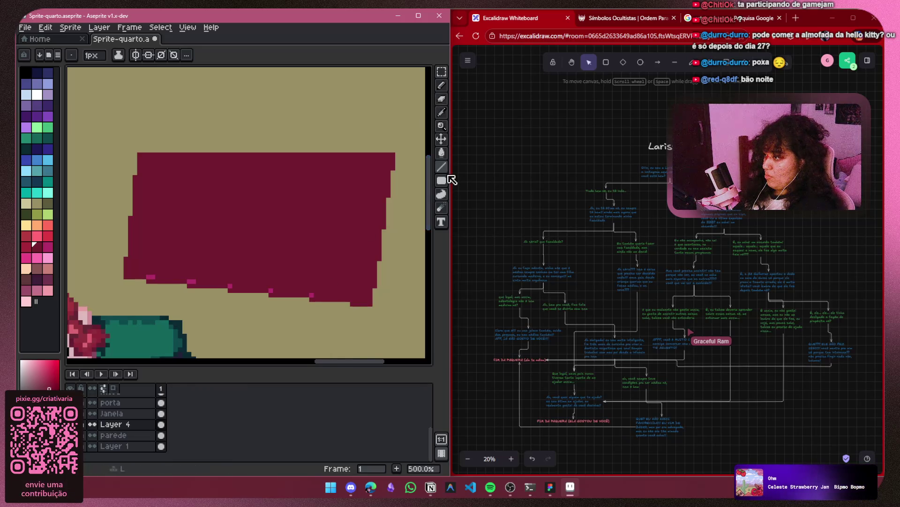
pyautogui.keyDown('ctrl'); pyautogui.scroll(5, 641, 334); pyautogui.keyUp('ctrl')
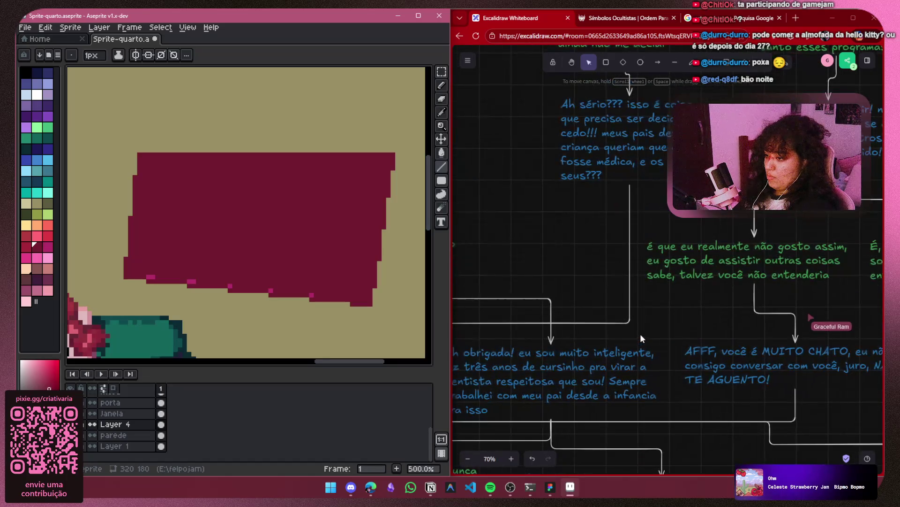
pyautogui.moveTo(664, 388); pyautogui.dragTo(807, 263)
pyautogui.scroll(-5, 808, 263)
pyautogui.hscroll(-4, 808, 263)
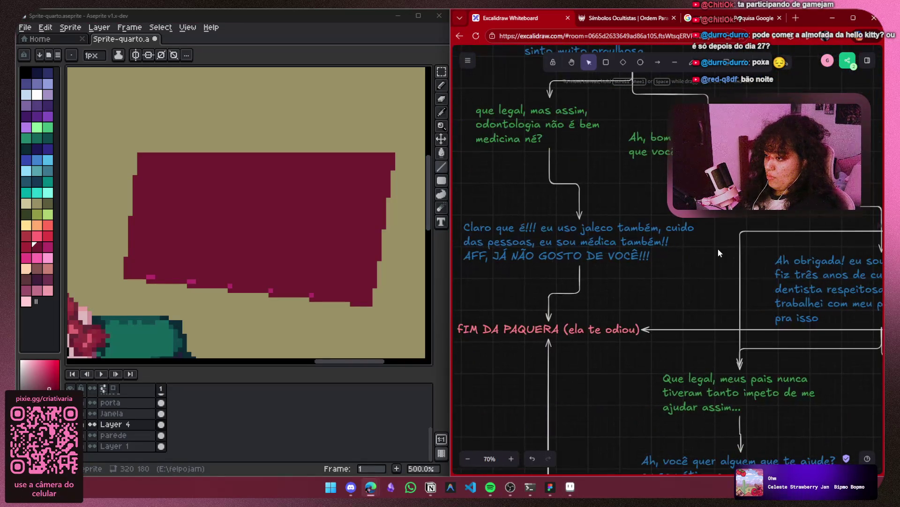
pyautogui.keyDown('ctrl'); pyautogui.scroll(-4, 701, 253); pyautogui.keyUp('ctrl')
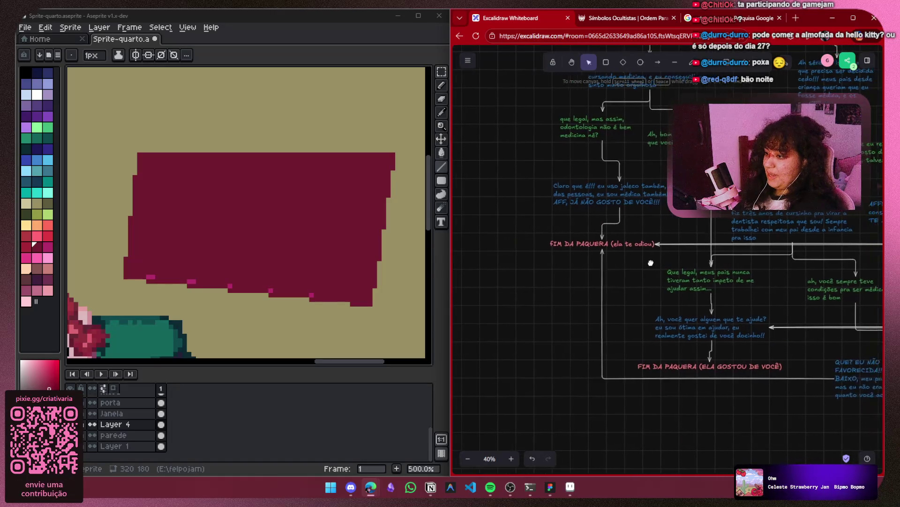
pyautogui.moveTo(598, 273); pyautogui.dragTo(483, 251)
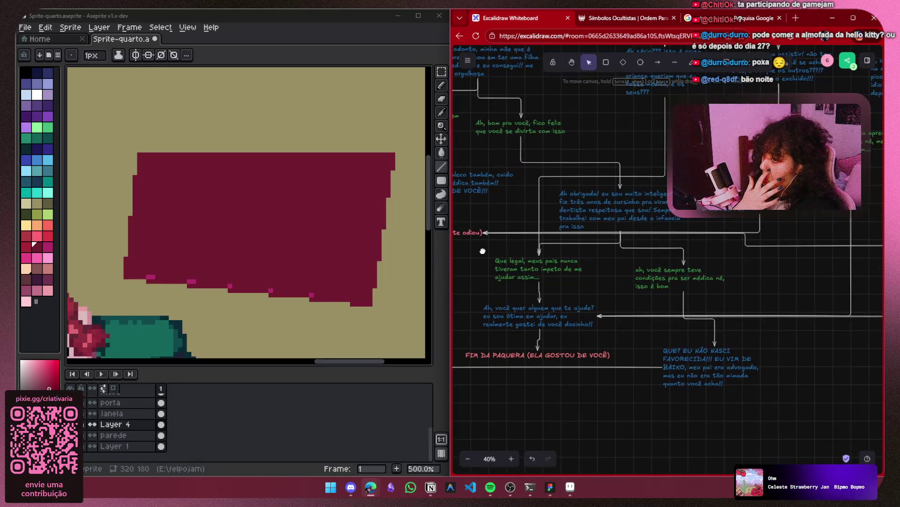
pyautogui.scroll(2, 629, 246)
pyautogui.hscroll(-3, 545, 269)
pyautogui.moveTo(610, 317)
pyautogui.mouseDown()
pyautogui.moveTo(600, 313)
pyautogui.moveTo(713, 297)
pyautogui.mouseUp()
pyautogui.hscroll(3, 666, 287)
pyautogui.scroll(-2, 665, 287)
pyautogui.keyDown('ctrl'); pyautogui.scroll(-5, 664, 283); pyautogui.keyUp('ctrl')
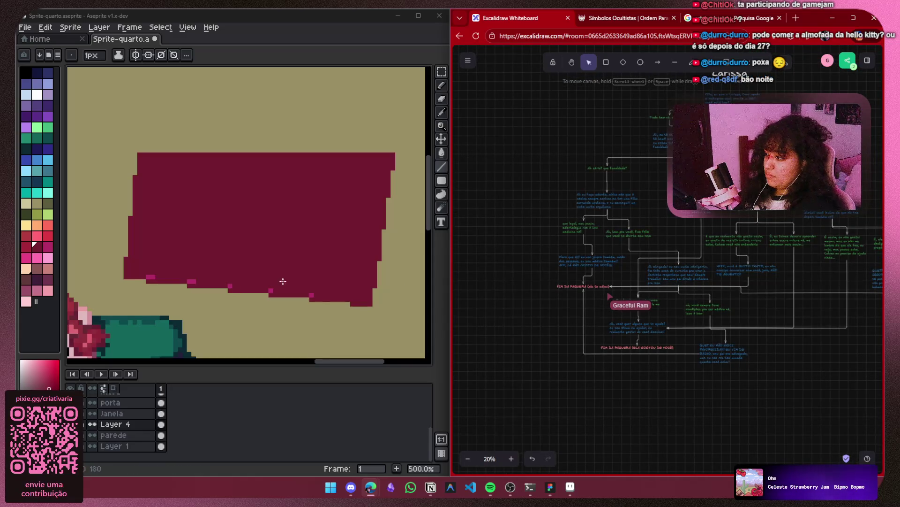
pyautogui.click(311, 296)
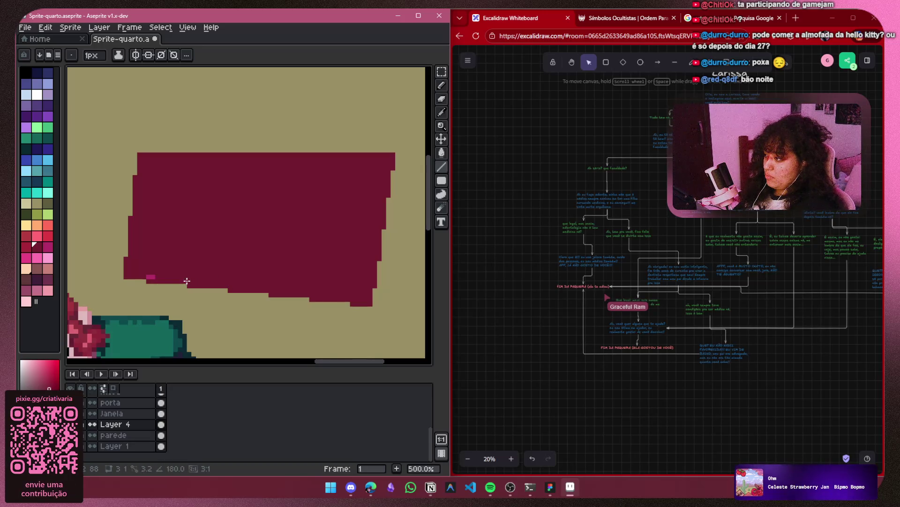
# Zoom in on the maroon poster and choose the Pencil with pale yellow as colour
pyautogui.scroll(-5, 157, 269)
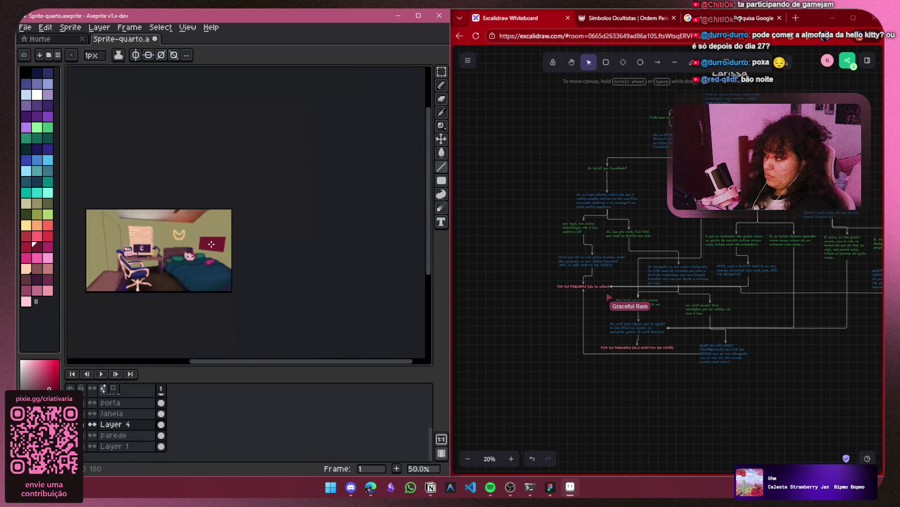
pyautogui.moveTo(203, 244); pyautogui.dragTo(327, 242)
pyautogui.scroll(3, 328, 242)
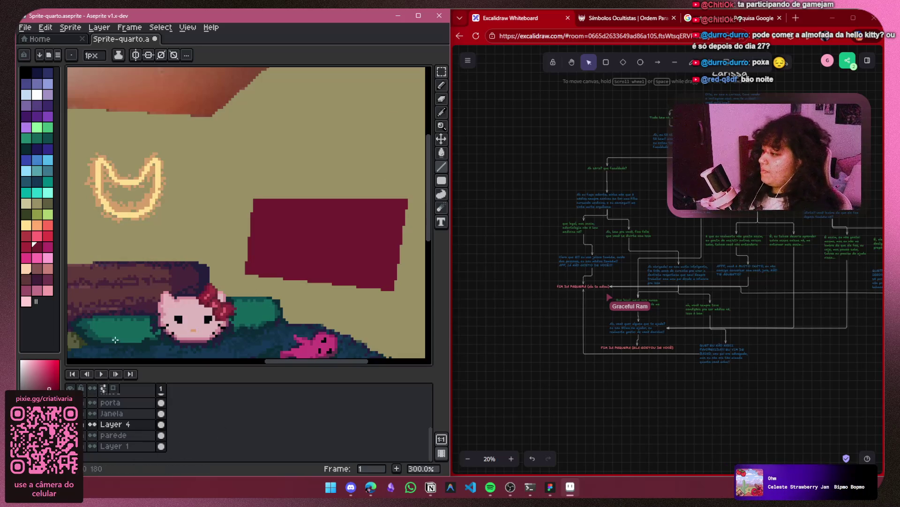
pyautogui.scroll(2, 381, 214)
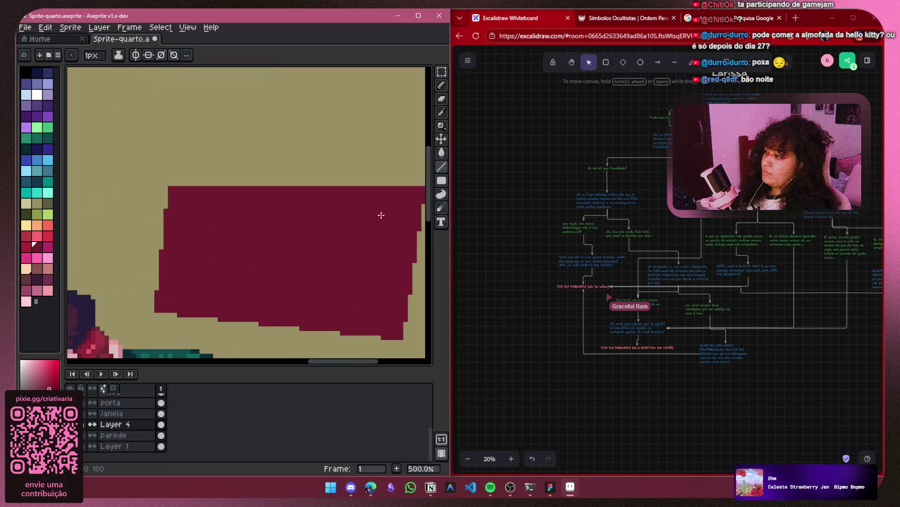
pyautogui.click(442, 86)
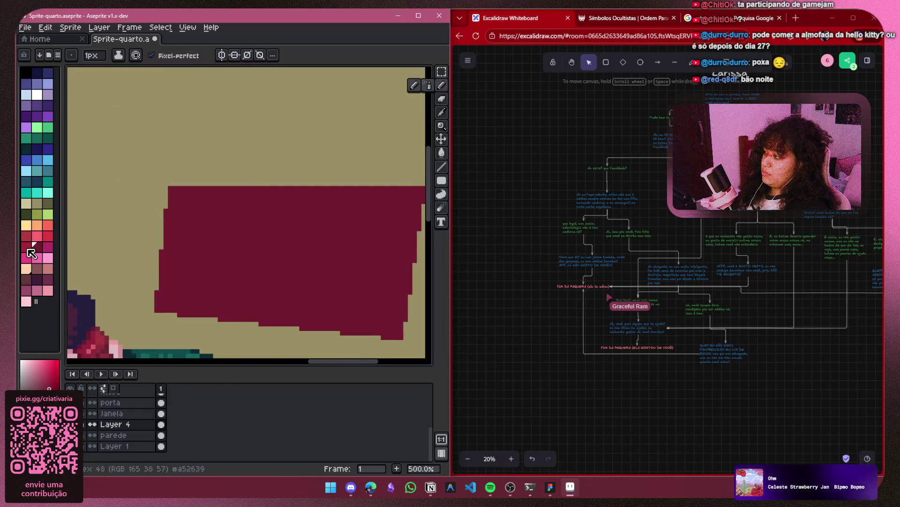
pyautogui.click(26, 226)
pyautogui.scroll(3, 261, 241)
pyautogui.scroll(-1, 151, 227)
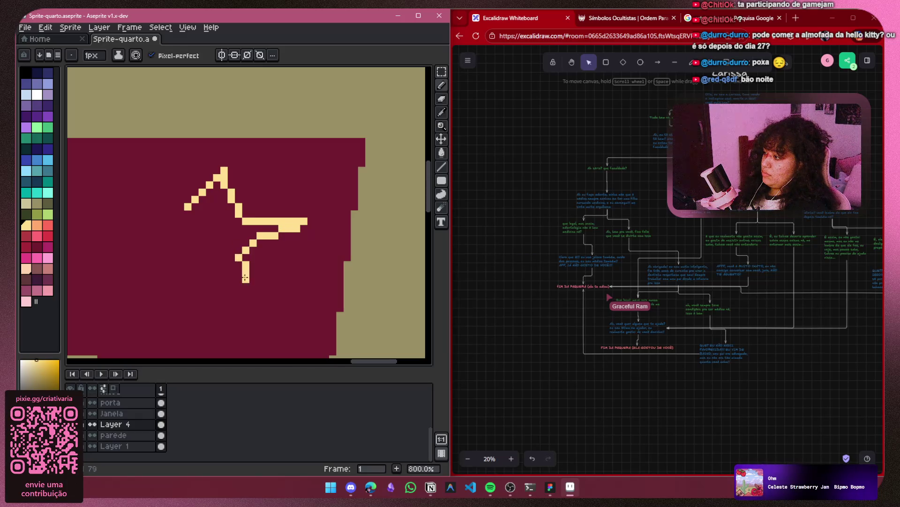
# Draw two pale yellow star outlines on the maroon poster, undoing the rejected strokes
pyautogui.moveTo(218, 277); pyautogui.dragTo(151, 281)
pyautogui.moveTo(165, 223); pyautogui.dragTo(188, 207)
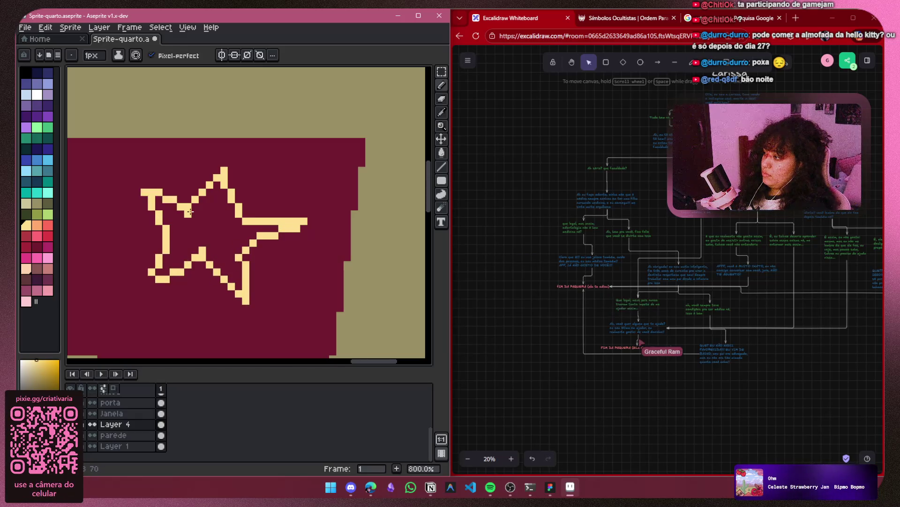
pyautogui.scroll(-3, 173, 183)
pyautogui.hscroll(-5, 173, 183)
pyautogui.moveTo(149, 176); pyautogui.dragTo(204, 180)
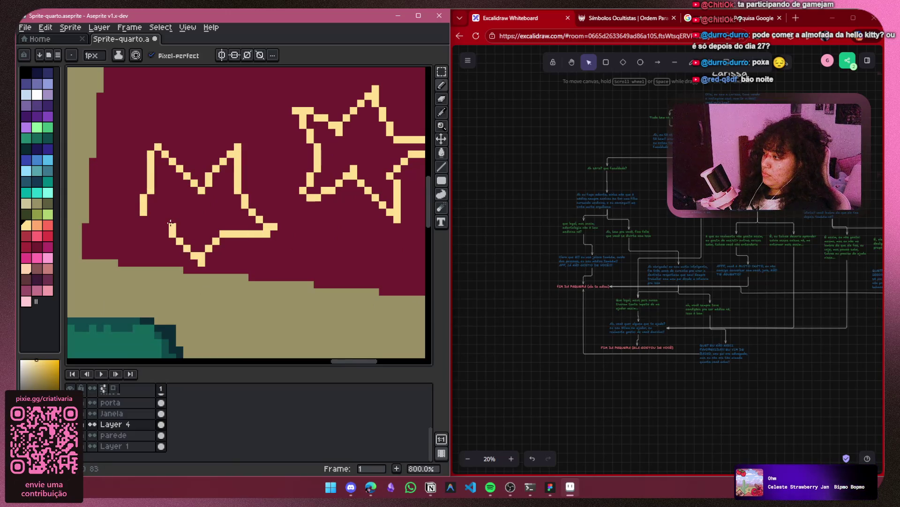
pyautogui.scroll(-4, 142, 216)
pyautogui.moveTo(190, 194)
pyautogui.mouseDown()
pyautogui.moveTo(237, 185)
pyautogui.moveTo(217, 225)
pyautogui.moveTo(182, 186)
pyautogui.mouseUp()
pyautogui.scroll(2, 256, 196)
pyautogui.hotkey('ctrl', 'z')
pyautogui.scroll(2, 216, 224)
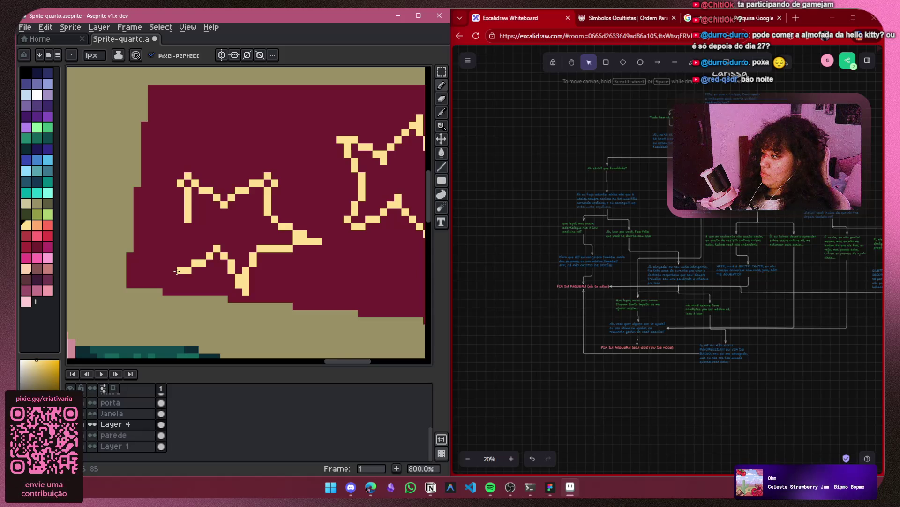
pyautogui.hotkey('ctrl', 'z')
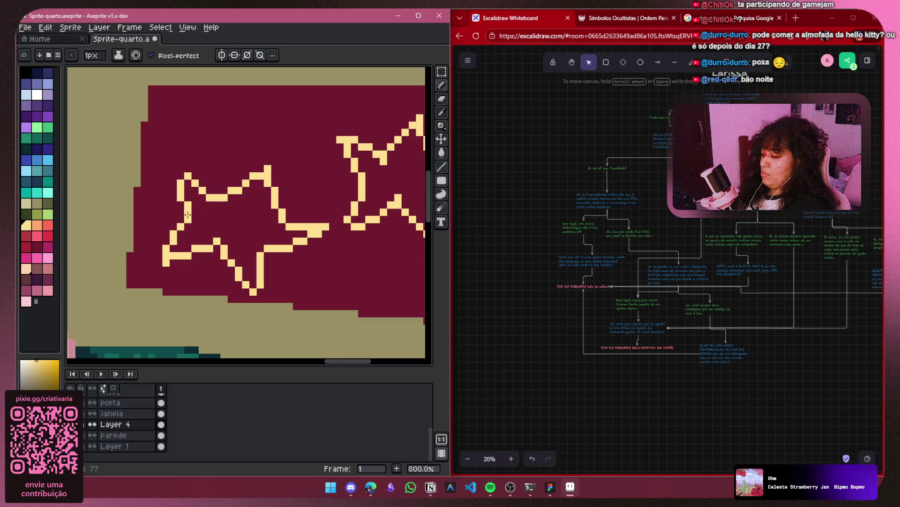
pyautogui.scroll(-3, 188, 215)
pyautogui.scroll(5, 259, 276)
# Draw a small solid yellow star beneath the outlines, pixel by pixel with the Pencil
pyautogui.moveTo(260, 254)
pyautogui.mouseDown()
pyautogui.moveTo(248, 287)
pyautogui.moveTo(281, 276)
pyautogui.mouseUp()
pyautogui.hotkey('ctrl', 'z')
pyautogui.press('b')
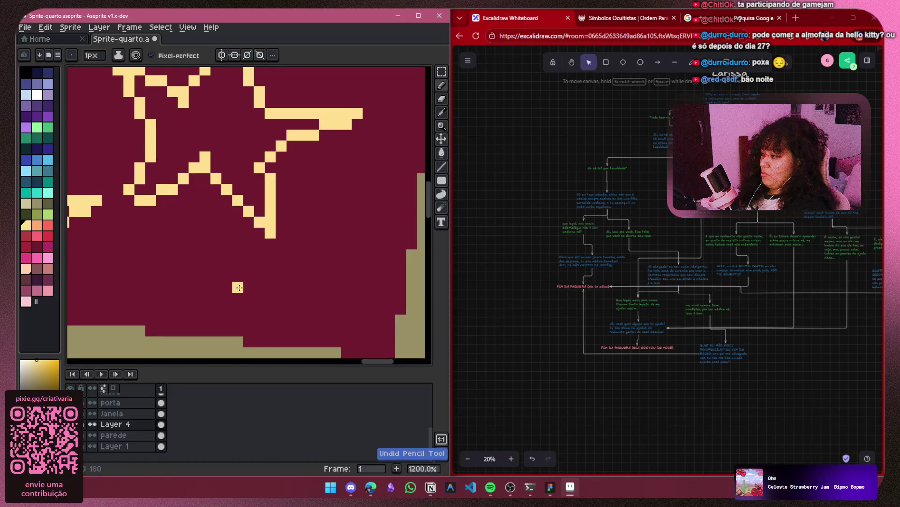
pyautogui.moveTo(216, 287); pyautogui.dragTo(236, 266)
pyautogui.click(271, 287)
pyautogui.click(249, 298)
pyautogui.moveTo(259, 309); pyautogui.dragTo(197, 290)
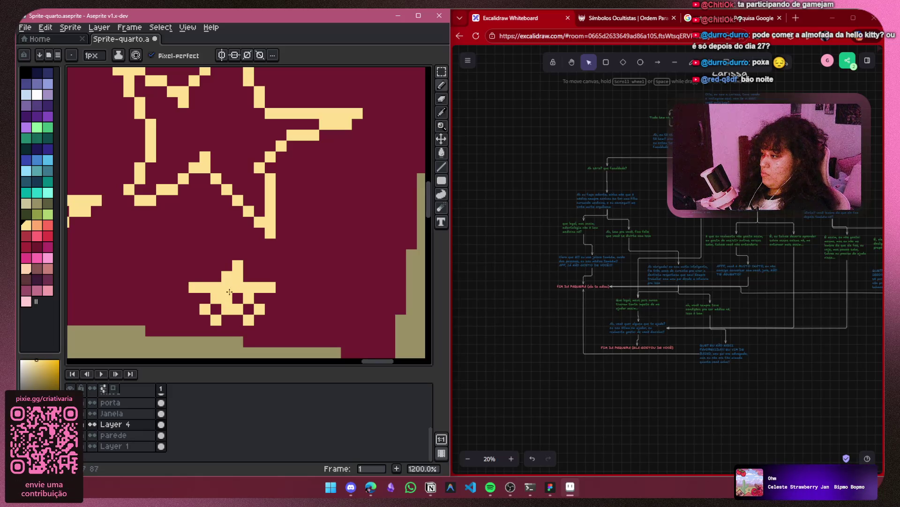
pyautogui.moveTo(237, 265); pyautogui.dragTo(227, 255)
pyautogui.click(246, 307)
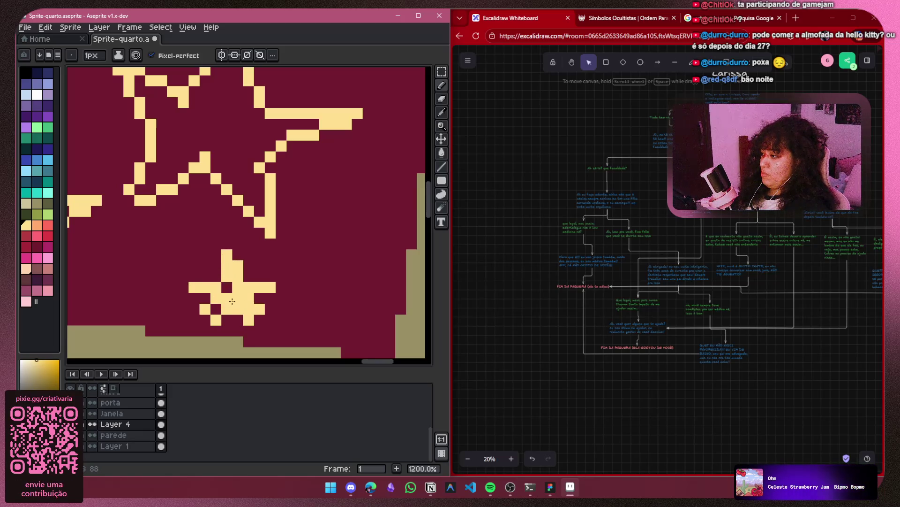
pyautogui.click(216, 309)
pyautogui.scroll(-3, 346, 281)
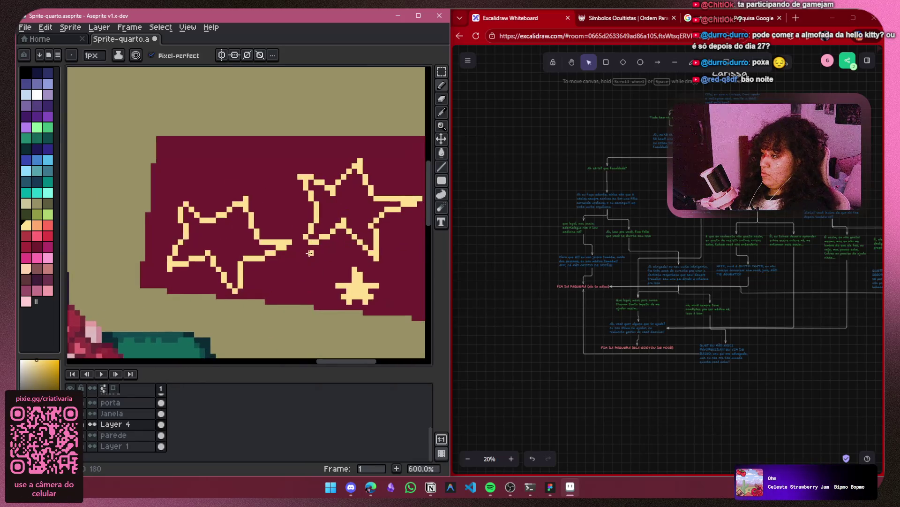
# Fill the right and left star outlines solid yellow with the Paint Bucket
pyautogui.click(441, 152)
pyautogui.click(283, 214)
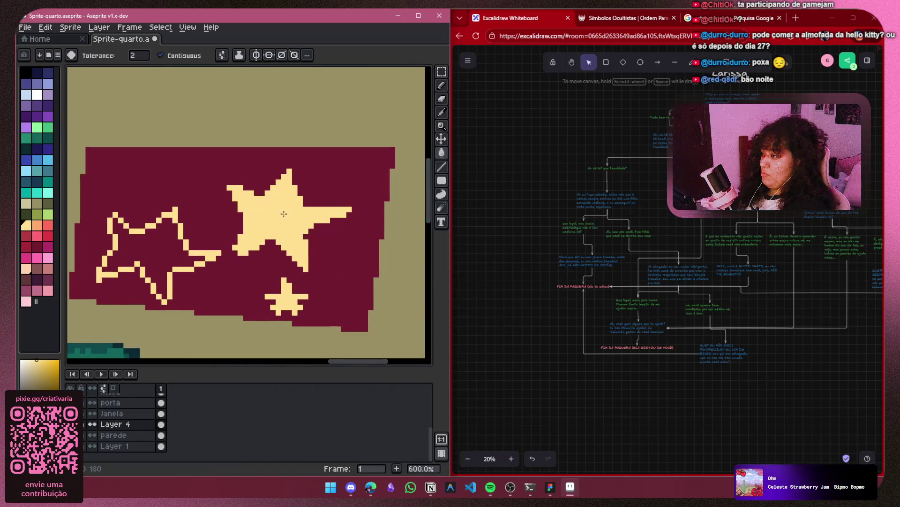
pyautogui.click(167, 253)
pyautogui.scroll(-6, 167, 253)
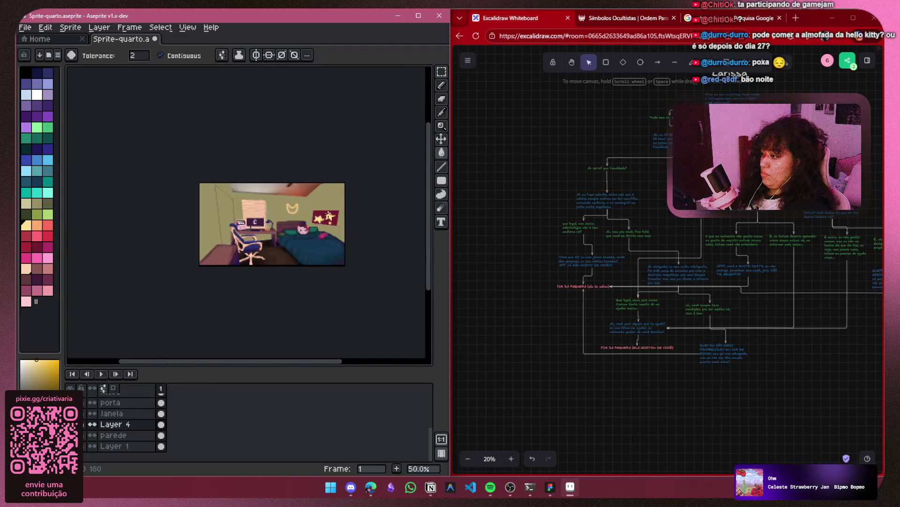
pyautogui.scroll(1, 330, 215)
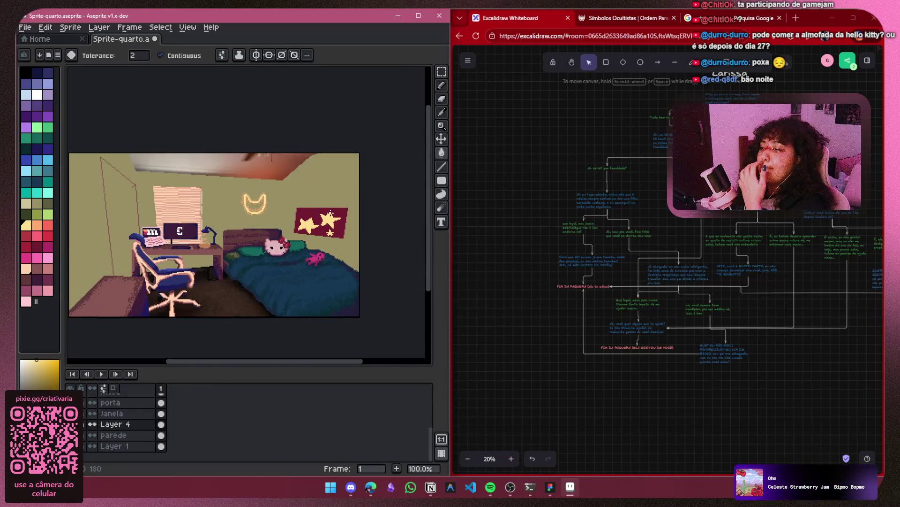
# Return to the Pencil and try a yellow stroke on the poster star, then undo it
pyautogui.press('b')
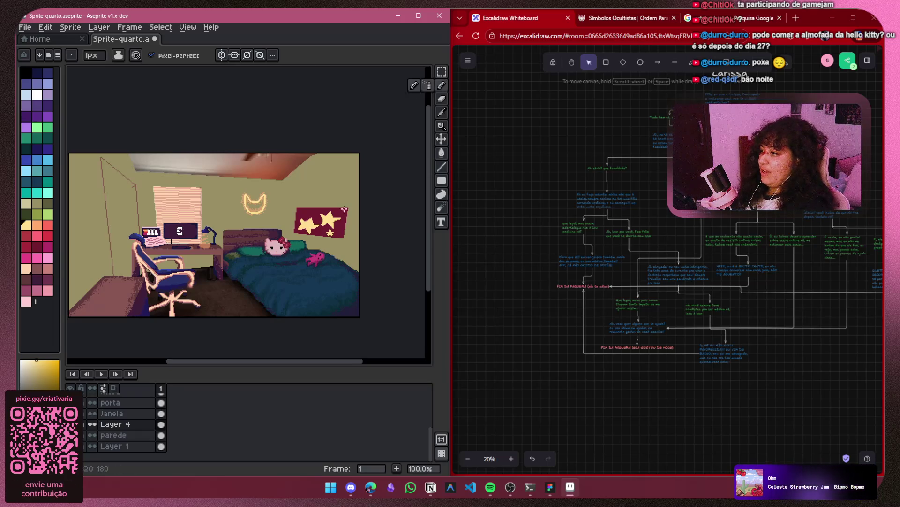
pyautogui.scroll(9, 353, 195)
pyautogui.moveTo(170, 177)
pyautogui.mouseDown()
pyautogui.moveTo(220, 154)
pyautogui.moveTo(237, 194)
pyautogui.moveTo(208, 192)
pyautogui.moveTo(185, 134)
pyautogui.moveTo(239, 221)
pyautogui.moveTo(149, 177)
pyautogui.moveTo(237, 180)
pyautogui.moveTo(163, 224)
pyautogui.moveTo(168, 197)
pyautogui.mouseUp()
pyautogui.hotkey('ctrl', 'z')
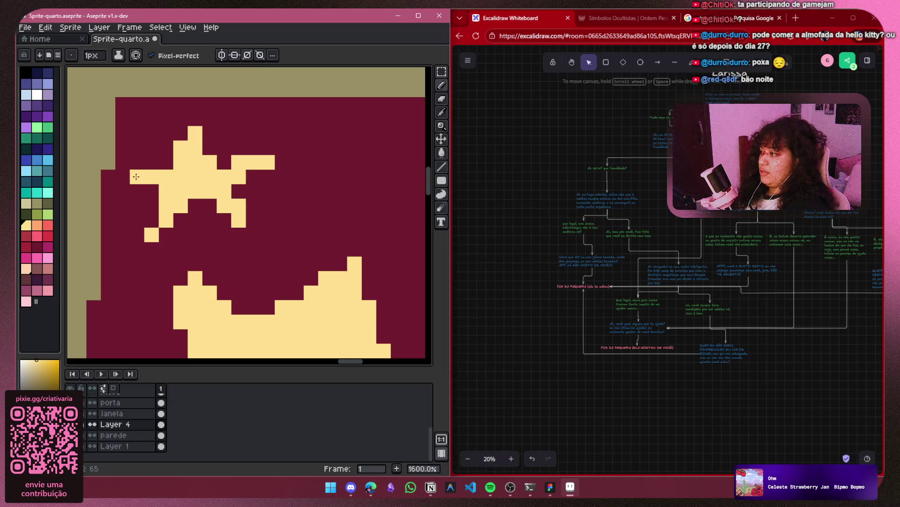
# Fill gaps in the star's upper and lower-right arms and erase a stray pixel back to maroon
pyautogui.moveTo(151, 163)
pyautogui.mouseDown()
pyautogui.moveTo(210, 141)
pyautogui.moveTo(196, 115)
pyautogui.mouseUp()
pyautogui.click(225, 163)
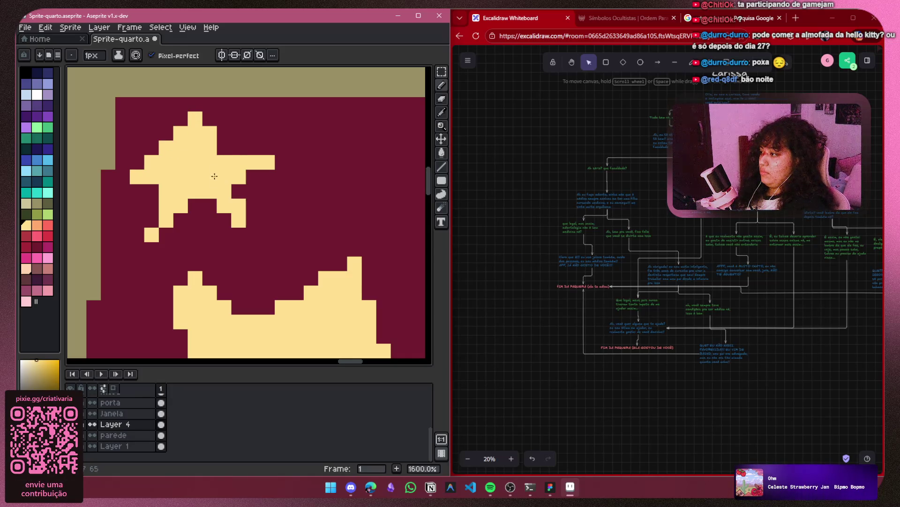
pyautogui.moveTo(219, 209)
pyautogui.mouseDown()
pyautogui.moveTo(211, 207)
pyautogui.moveTo(250, 233)
pyautogui.mouseUp()
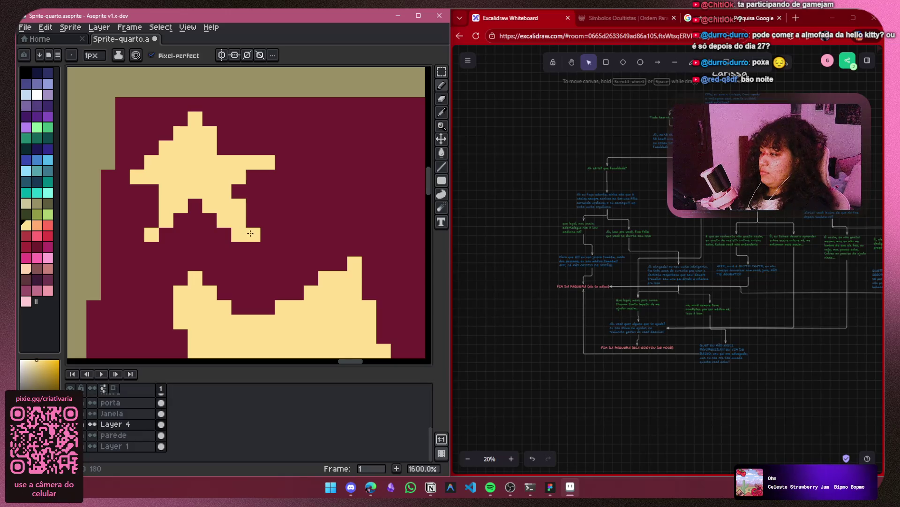
pyautogui.rightClick(157, 207)
pyautogui.click(152, 216)
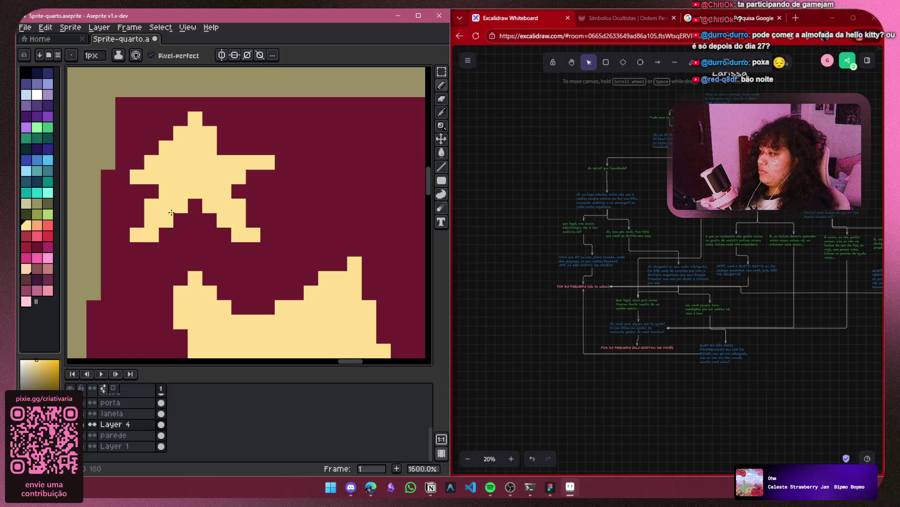
# Draw a plus-shaped yellow sparkle with a thickened centre on the poster
pyautogui.scroll(-4, 161, 220)
pyautogui.moveTo(235, 175)
pyautogui.mouseDown()
pyautogui.moveTo(164, 172)
pyautogui.moveTo(176, 171)
pyautogui.moveTo(176, 215)
pyautogui.mouseUp()
pyautogui.scroll(4, 164, 172)
pyautogui.moveTo(166, 180); pyautogui.dragTo(213, 178)
pyautogui.click(187, 169)
pyautogui.click(165, 169)
pyautogui.click(165, 191)
pyautogui.click(186, 191)
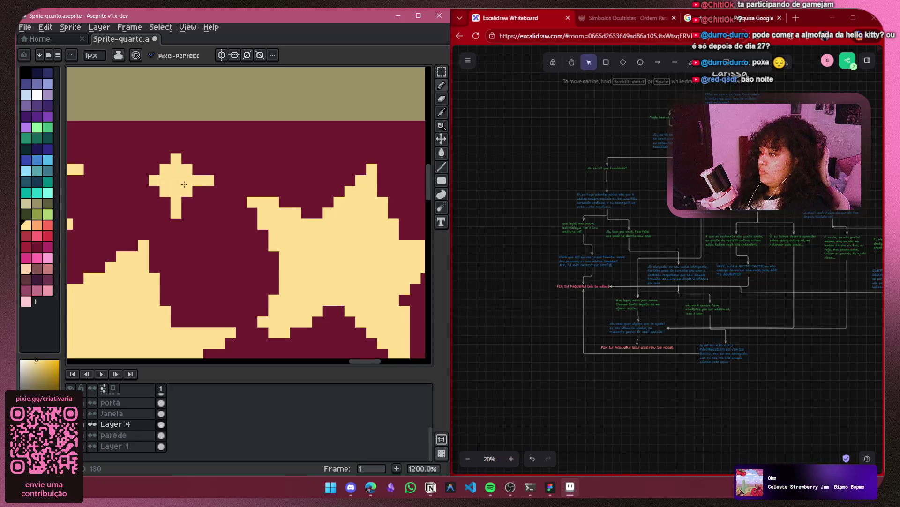
# Add another small yellow sparkle in the poster's upper-right area
pyautogui.scroll(-4, 177, 186)
pyautogui.scroll(5, 241, 187)
pyautogui.hscroll(5, 240, 188)
pyautogui.moveTo(150, 163)
pyautogui.mouseDown()
pyautogui.moveTo(139, 207)
pyautogui.moveTo(193, 185)
pyautogui.moveTo(190, 203)
pyautogui.moveTo(226, 239)
pyautogui.moveTo(123, 220)
pyautogui.mouseUp()
pyautogui.scroll(-8, 136, 199)
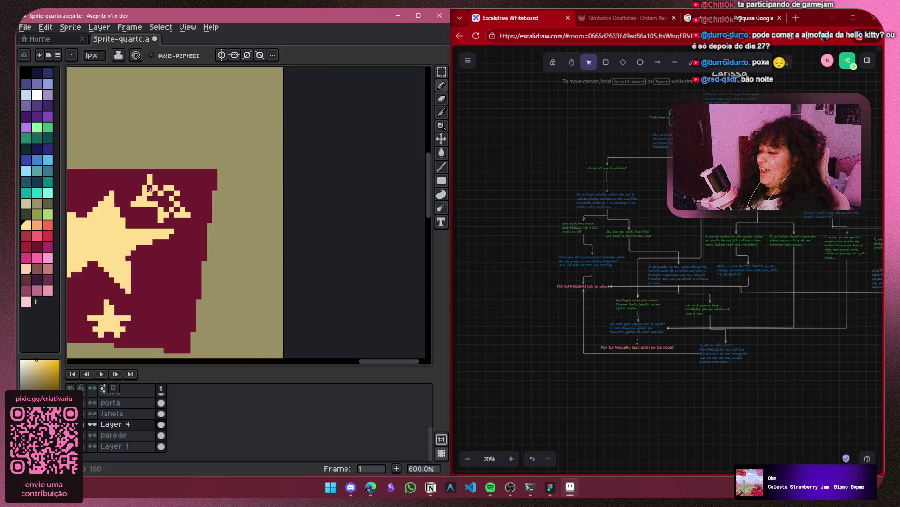
pyautogui.scroll(1, 275, 193)
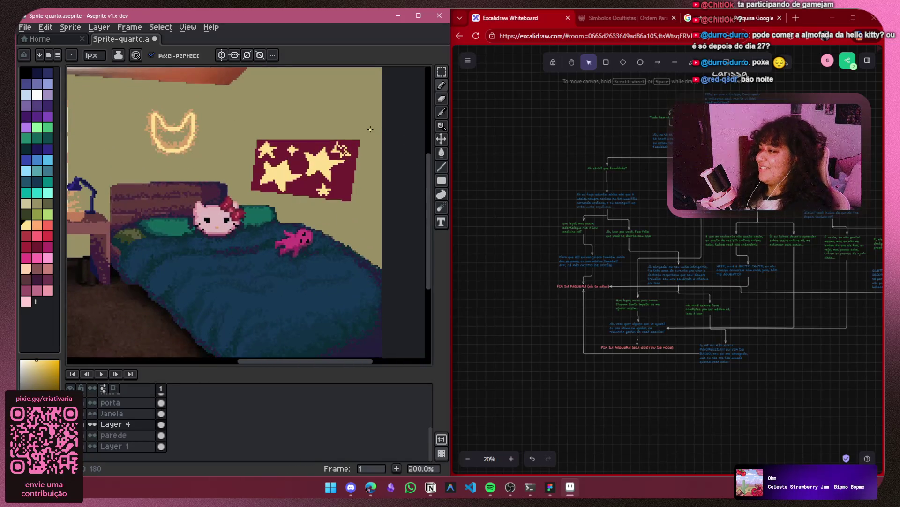
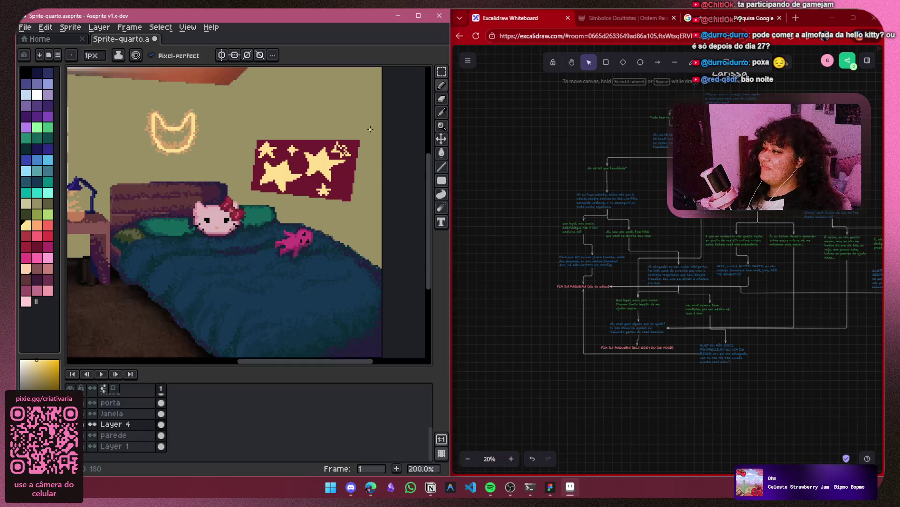
# Try yellow fills in the small star's holes, then undo the stray fills
pyautogui.scroll(5, 371, 136)
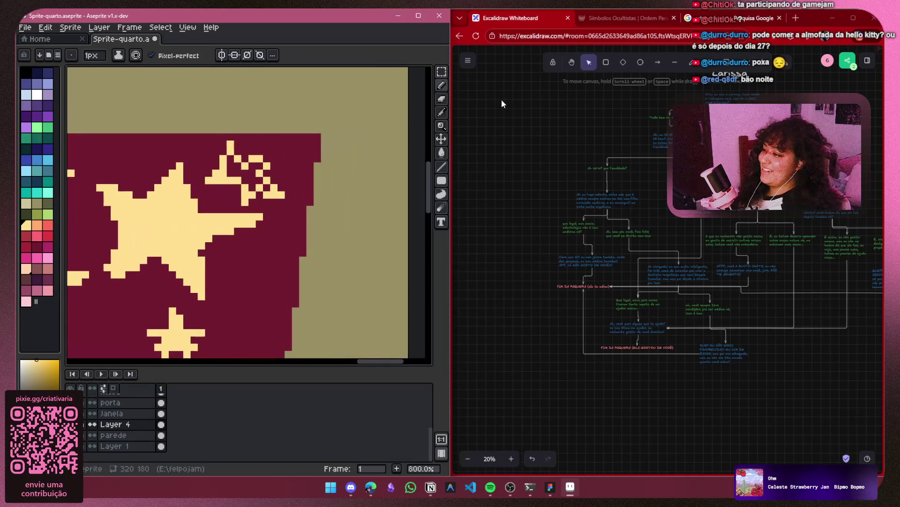
pyautogui.click(442, 153)
pyautogui.click(235, 166)
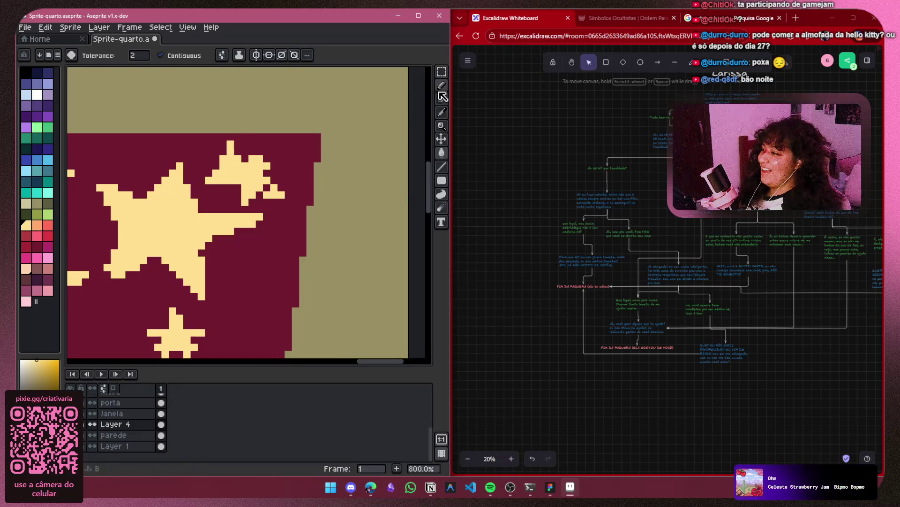
pyautogui.hotkey('ctrl', 'z')
pyautogui.hotkey('ctrl', 'z')
pyautogui.hotkey('ctrl', 'z')
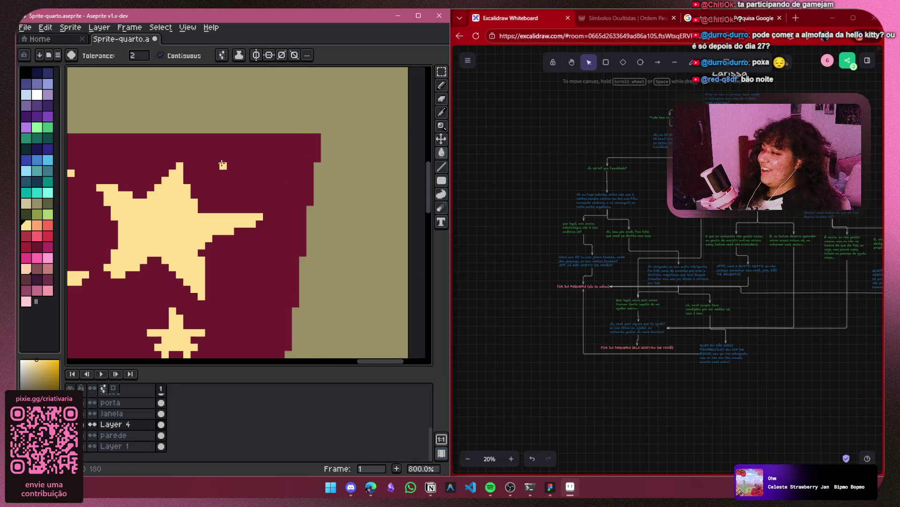
pyautogui.click(217, 159)
pyautogui.hotkey('ctrl', 'z')
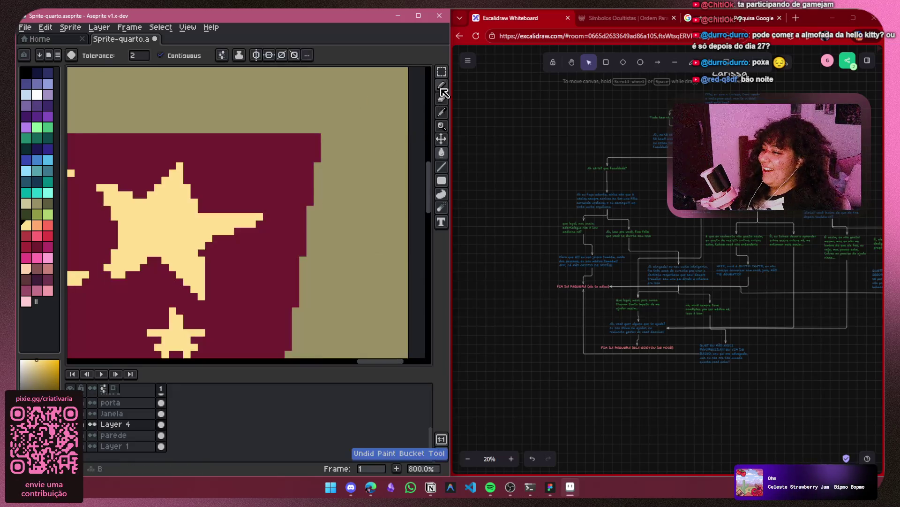
# Redraw the small star's arms and points in cream with the Pencil and fill its centre solid
pyautogui.click(441, 86)
pyautogui.scroll(-3, 258, 192)
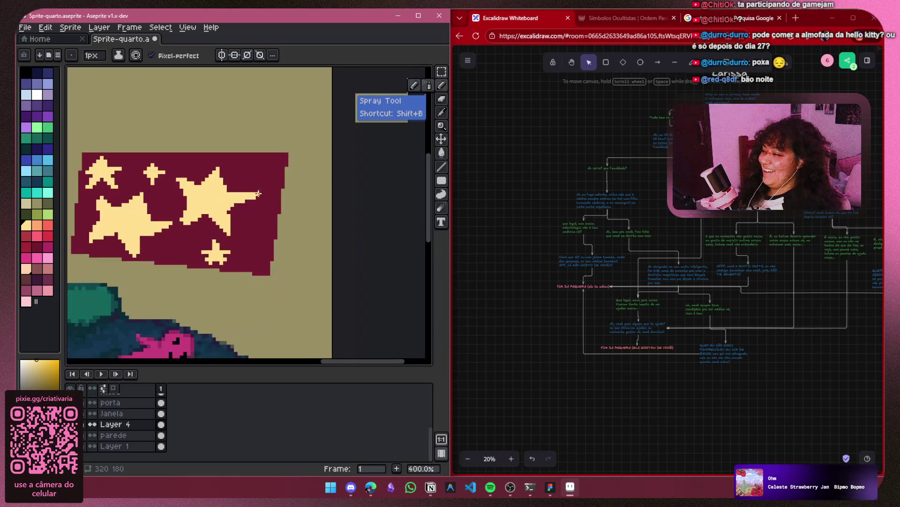
pyautogui.scroll(-3, 258, 193)
pyautogui.scroll(4, 210, 156)
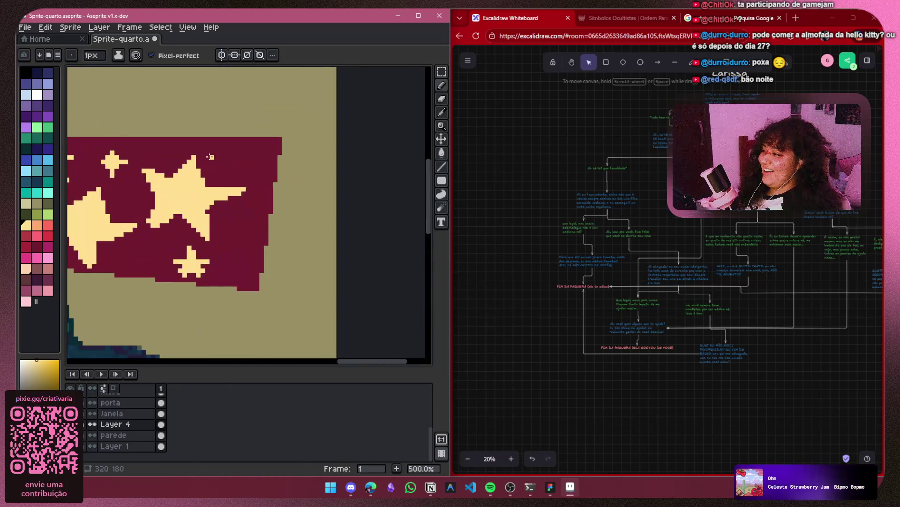
pyautogui.scroll(4, 210, 156)
pyautogui.moveTo(275, 145)
pyautogui.mouseDown()
pyautogui.moveTo(317, 138)
pyautogui.moveTo(325, 177)
pyautogui.moveTo(281, 211)
pyautogui.moveTo(269, 186)
pyautogui.mouseUp()
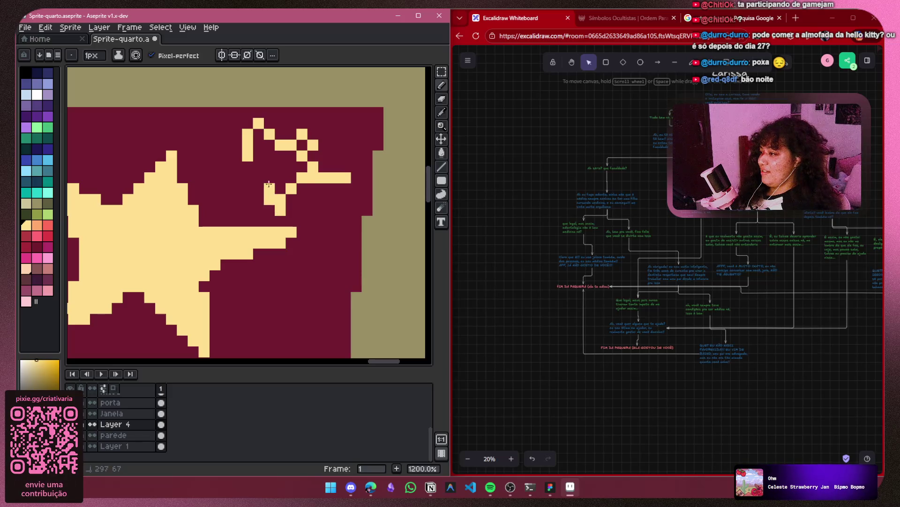
pyautogui.moveTo(246, 155); pyautogui.dragTo(218, 170)
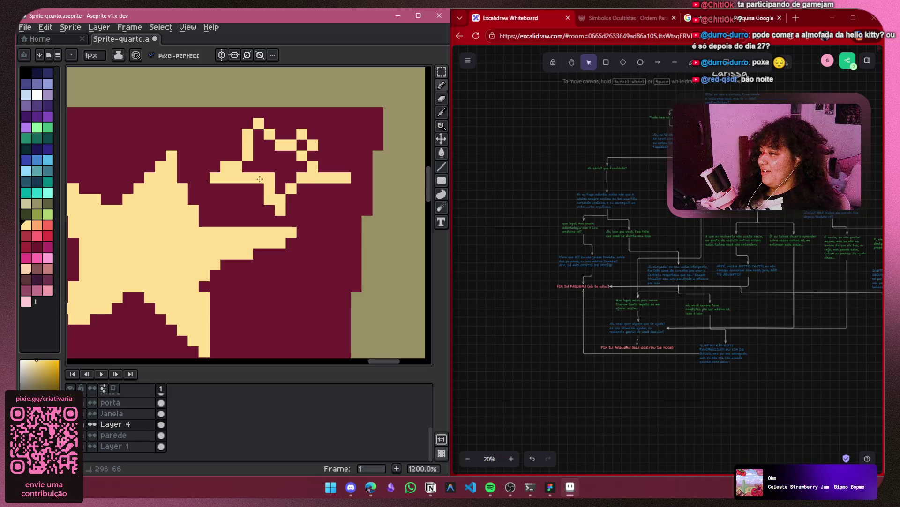
pyautogui.click(273, 144)
pyautogui.moveTo(304, 135); pyautogui.dragTo(325, 123)
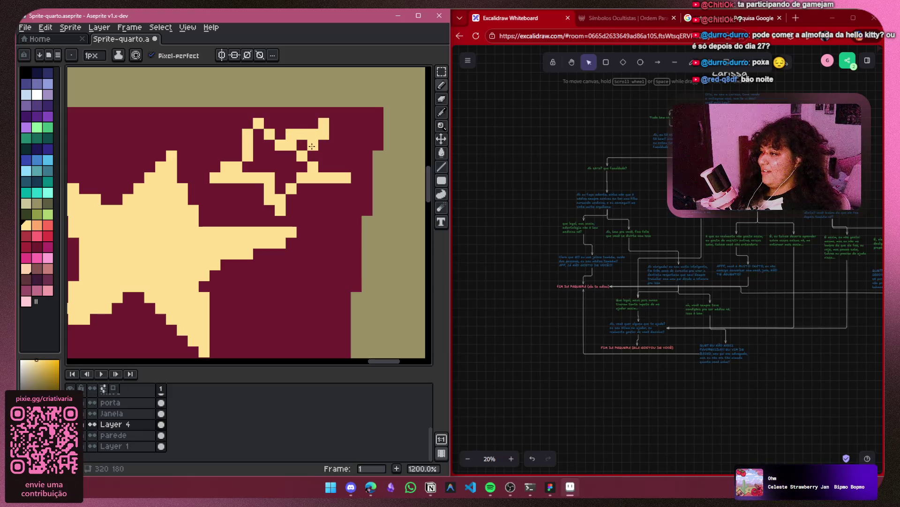
pyautogui.moveTo(291, 177); pyautogui.dragTo(280, 189)
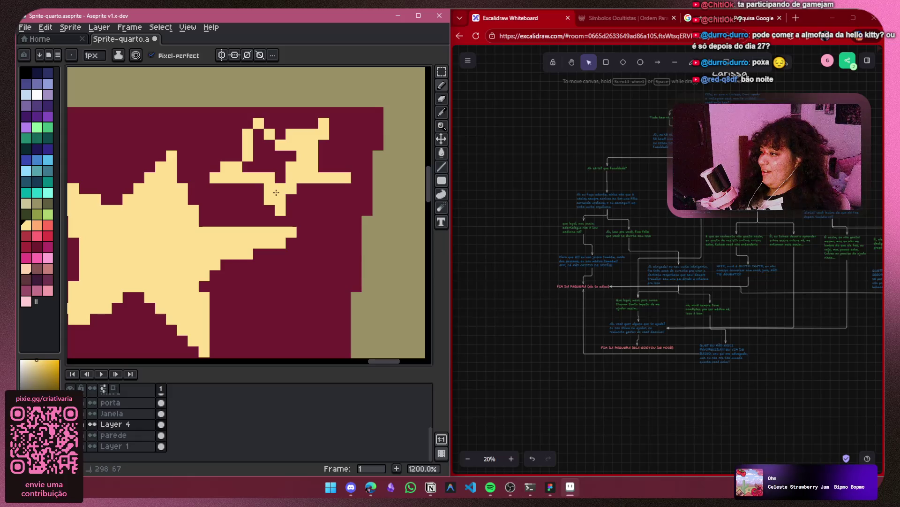
pyautogui.click(262, 138)
pyautogui.moveTo(262, 138)
pyautogui.mouseDown()
pyautogui.moveTo(288, 152)
pyautogui.moveTo(344, 128)
pyautogui.mouseUp()
# Try trimming the star's top edge in dark crimson, undo it, and reselect light yellow
pyautogui.scroll(-5, 255, 154)
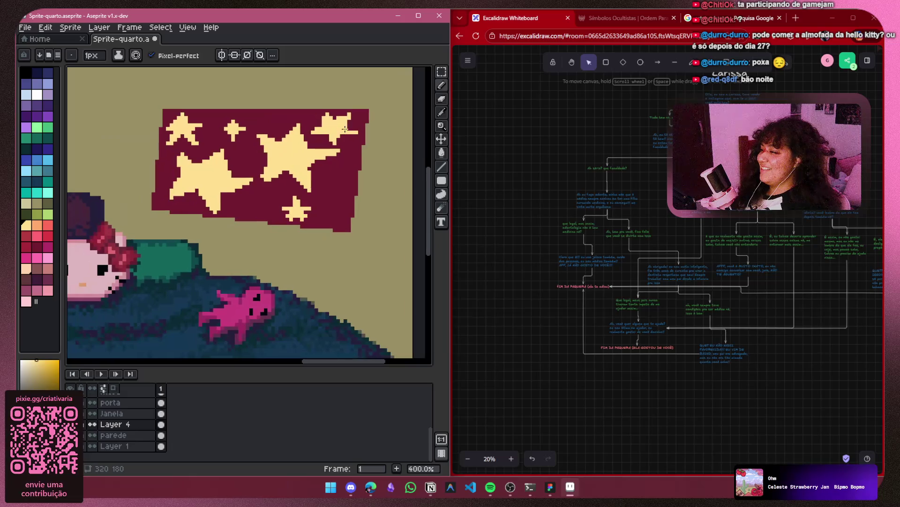
pyautogui.scroll(3, 333, 140)
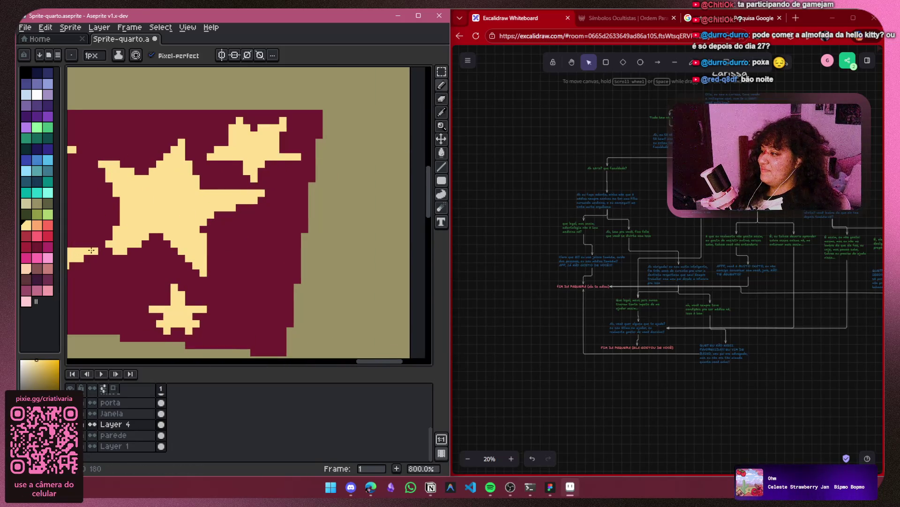
pyautogui.click(34, 245)
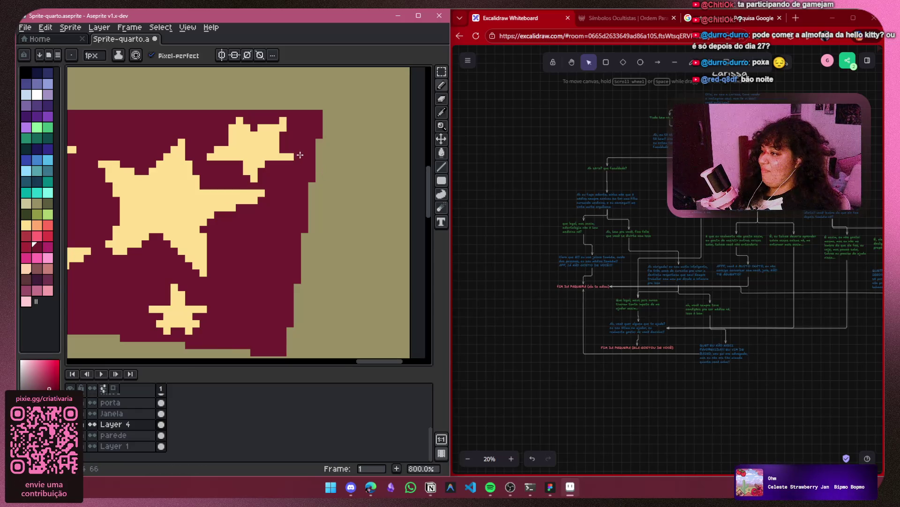
pyautogui.click(261, 127)
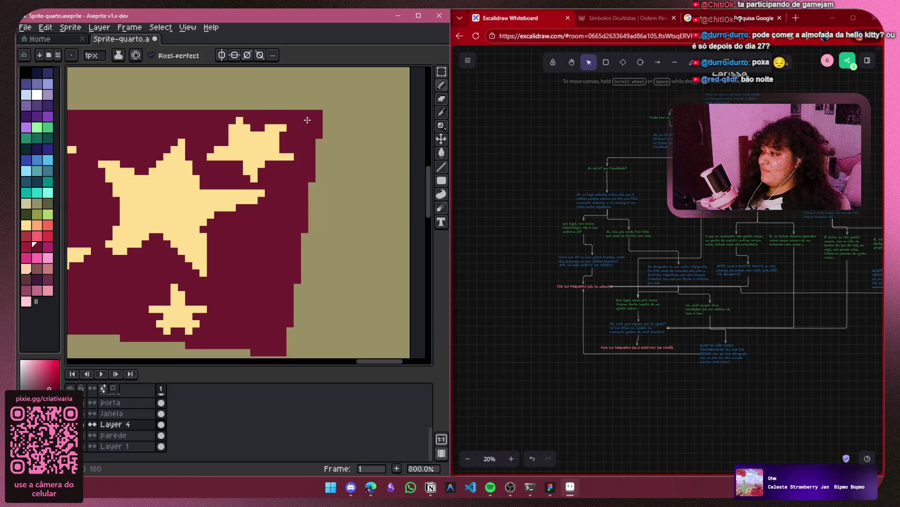
pyautogui.scroll(-6, 310, 123)
pyautogui.scroll(5, 182, 171)
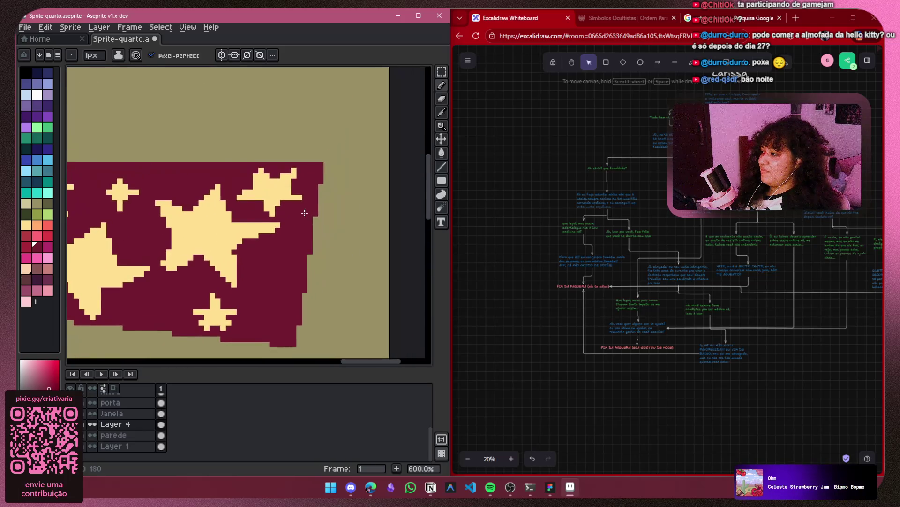
pyautogui.scroll(3, 304, 213)
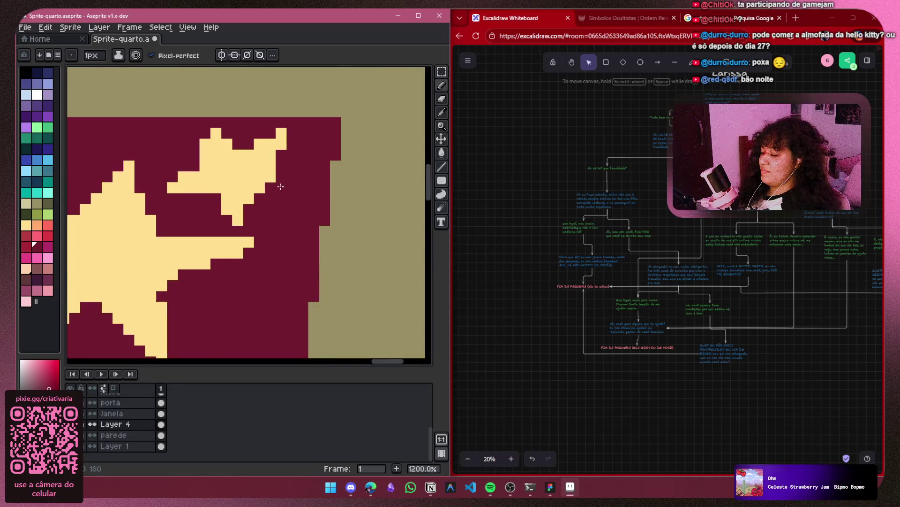
pyautogui.scroll(-3, 280, 187)
pyautogui.hotkey('ctrl', 'z')
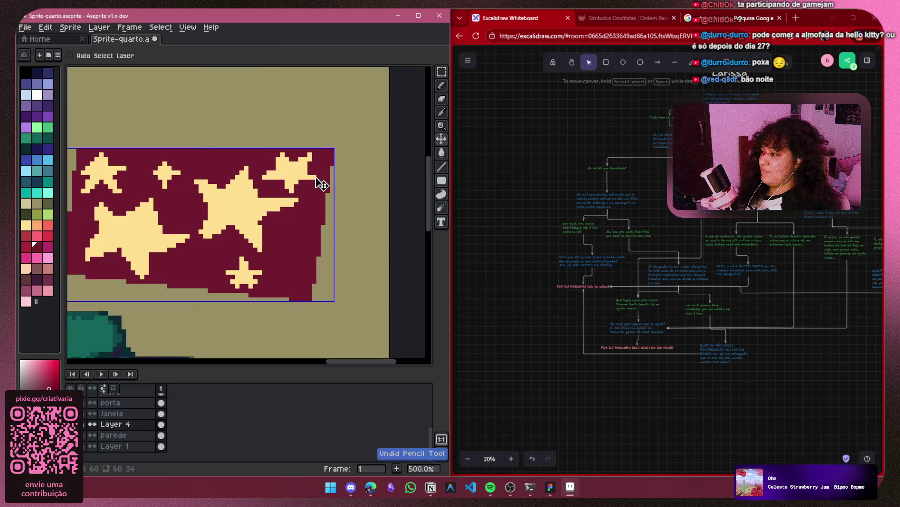
pyautogui.click(26, 225)
pyautogui.scroll(3, 358, 179)
pyautogui.hscroll(3, 337, 159)
pyautogui.scroll(1, 324, 140)
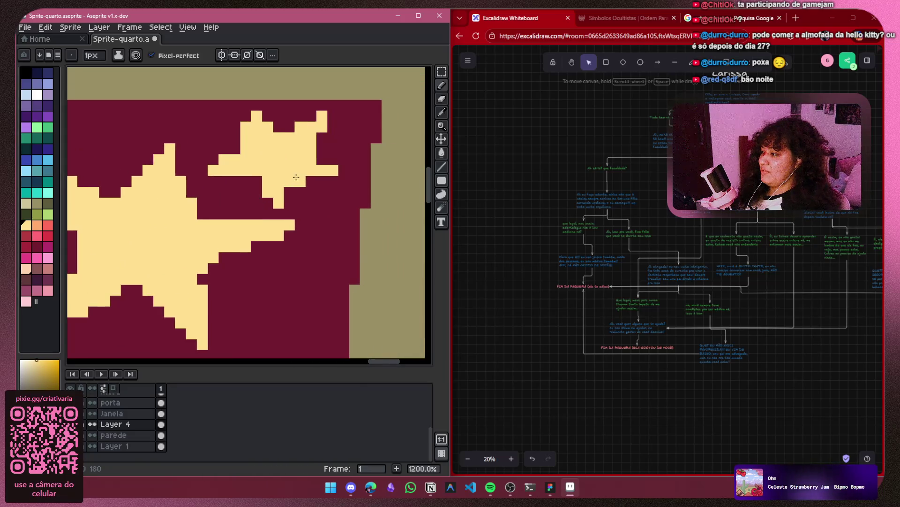
pyautogui.scroll(-8, 318, 136)
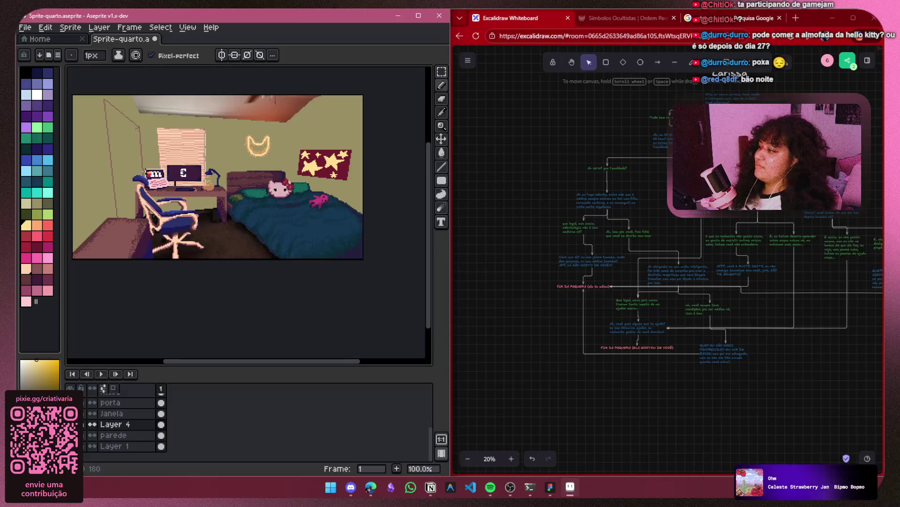
# Toggle the photo reference layer on and off to compare it with the pixel art
pyautogui.scroll(1, 210, 259)
pyautogui.hscroll(5, 217, 167)
pyautogui.hscroll(-2, 234, 192)
pyautogui.scroll(-2, 235, 192)
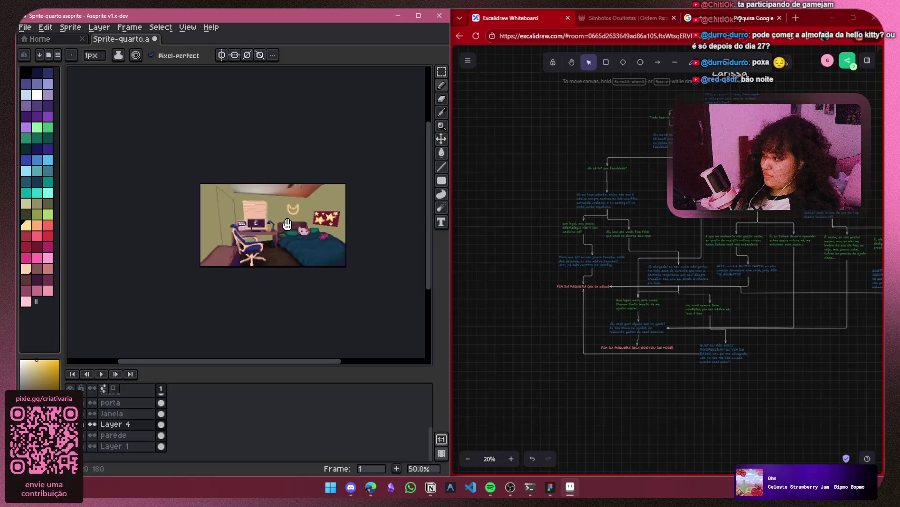
pyautogui.scroll(1, 210, 234)
pyautogui.moveTo(244, 224); pyautogui.dragTo(238, 225)
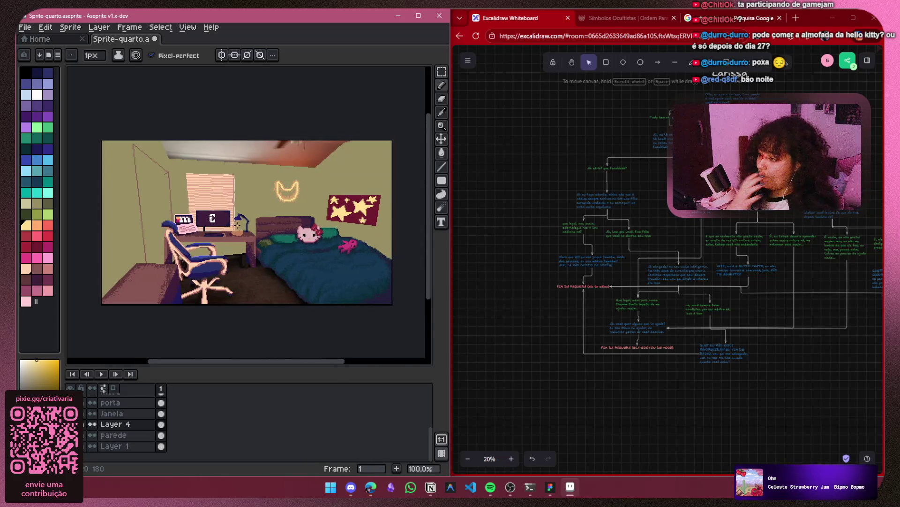
pyautogui.scroll(1, 139, 421)
pyautogui.scroll(-2, 139, 421)
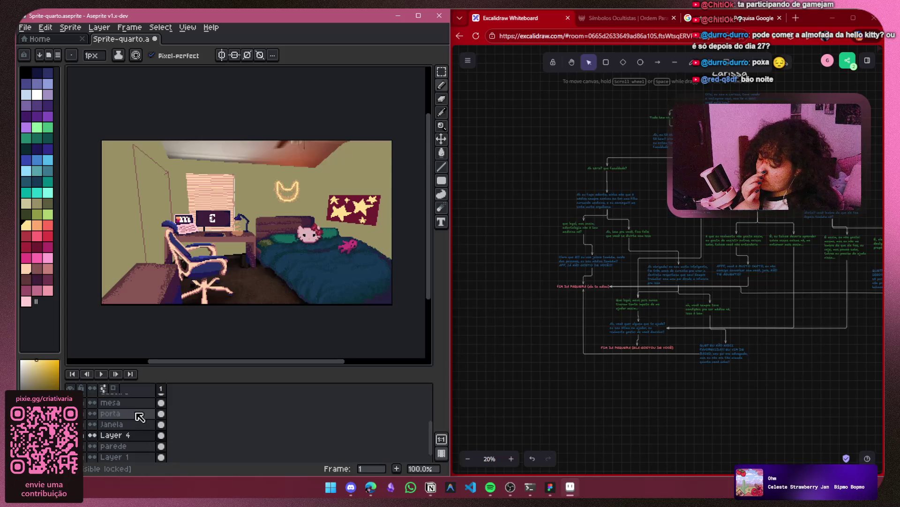
pyautogui.click(92, 444)
pyautogui.click(92, 445)
pyautogui.click(92, 445)
pyautogui.click(92, 445)
pyautogui.click(92, 445)
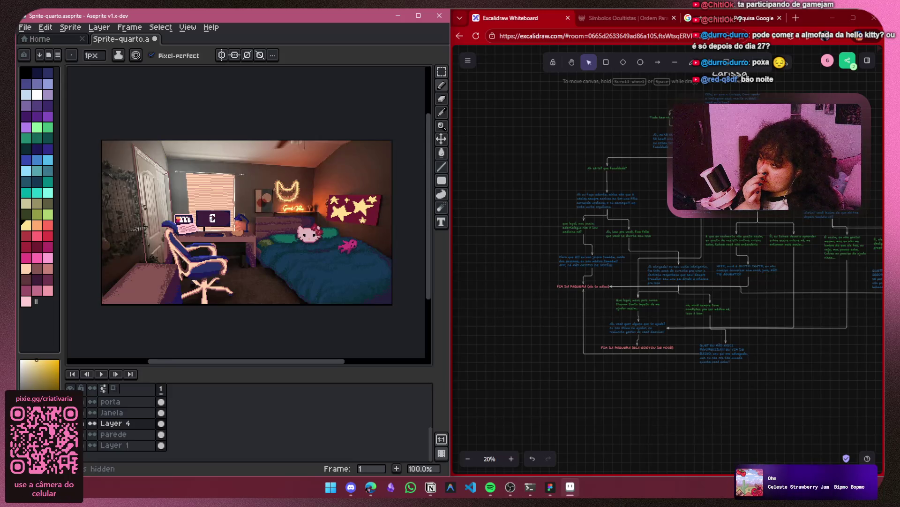
pyautogui.click(92, 445)
# Rename the layer to 'quadro' and toggle the wall layer to compare with the photo
pyautogui.doubleClick(120, 423)
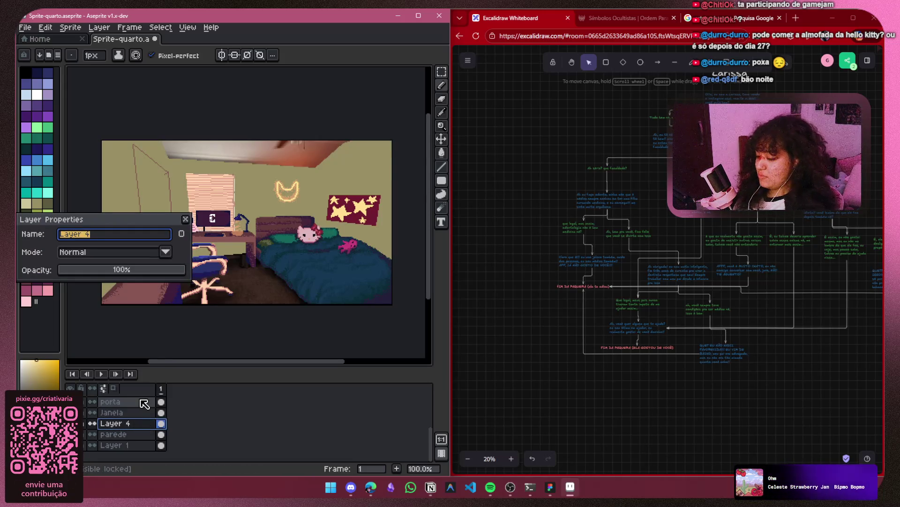
pyautogui.write('ro')
pyautogui.press('Return')
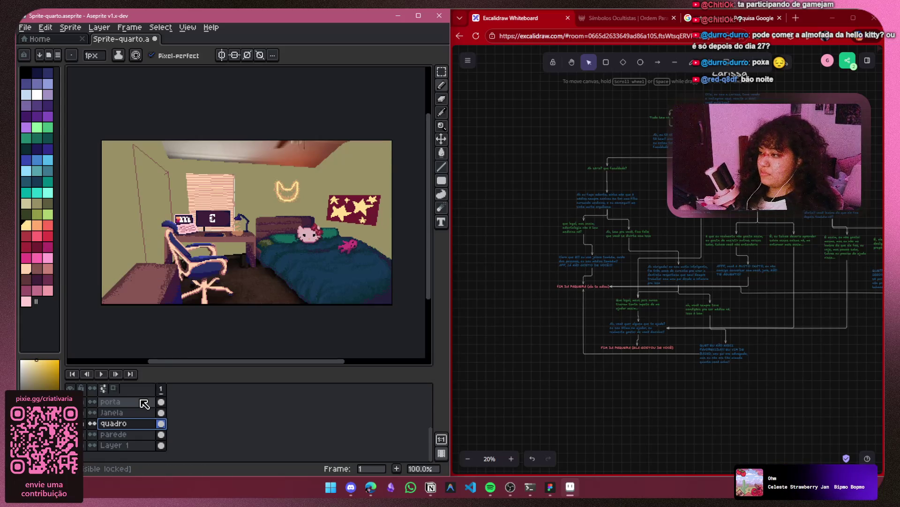
pyautogui.click(446, 182)
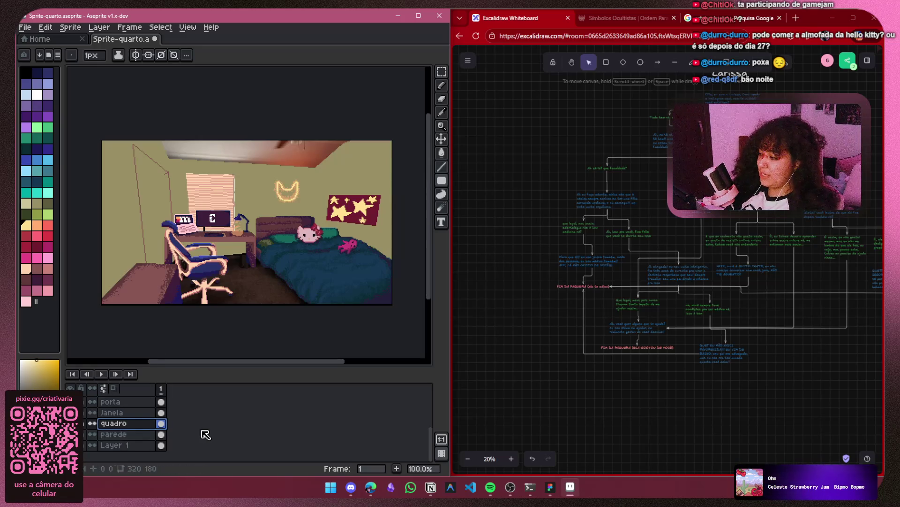
pyautogui.click(92, 434)
pyautogui.click(92, 434)
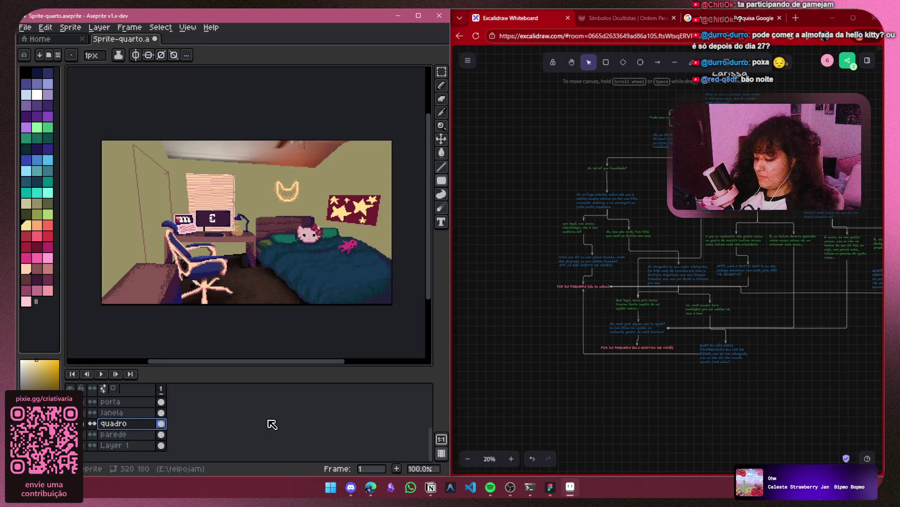
# Add a new Layer 4, restore wall and quadro visibility, and move it below quadro
pyautogui.hotkey('shift', 'n')
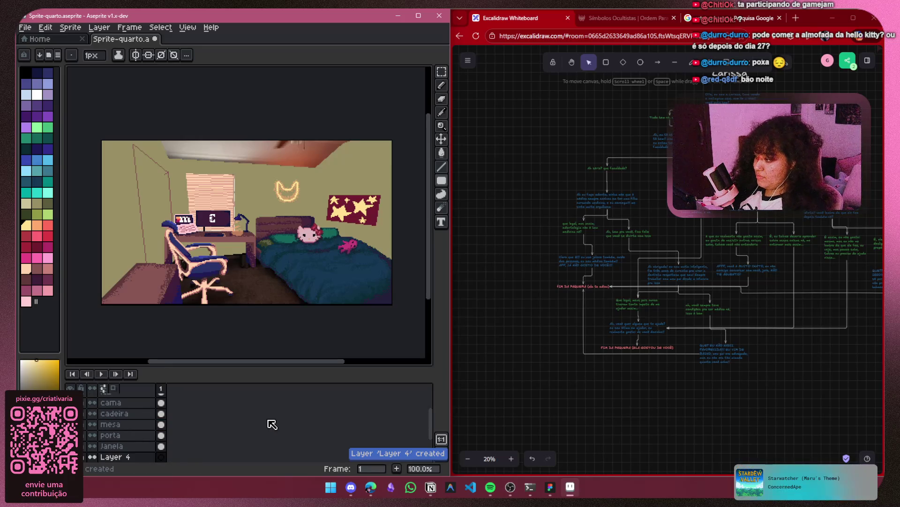
pyautogui.click(92, 434)
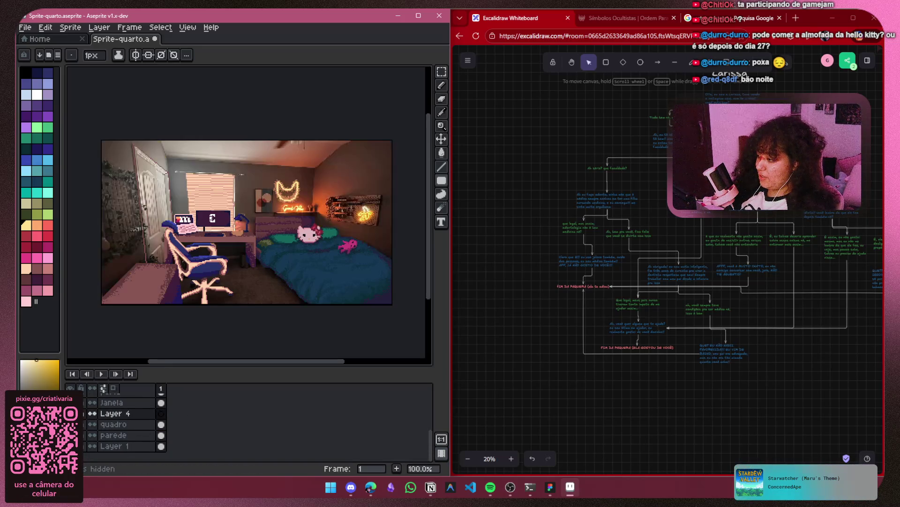
pyautogui.moveTo(92, 424); pyautogui.dragTo(92, 435)
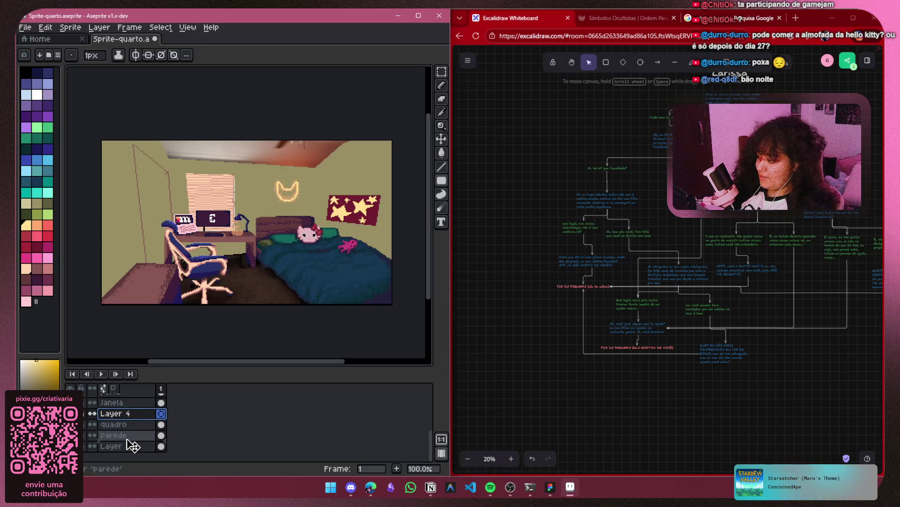
pyautogui.moveTo(133, 437); pyautogui.dragTo(133, 430)
# Pick a yellow-green colour and undo the stray grey filled rectangle
pyautogui.scroll(1, 298, 227)
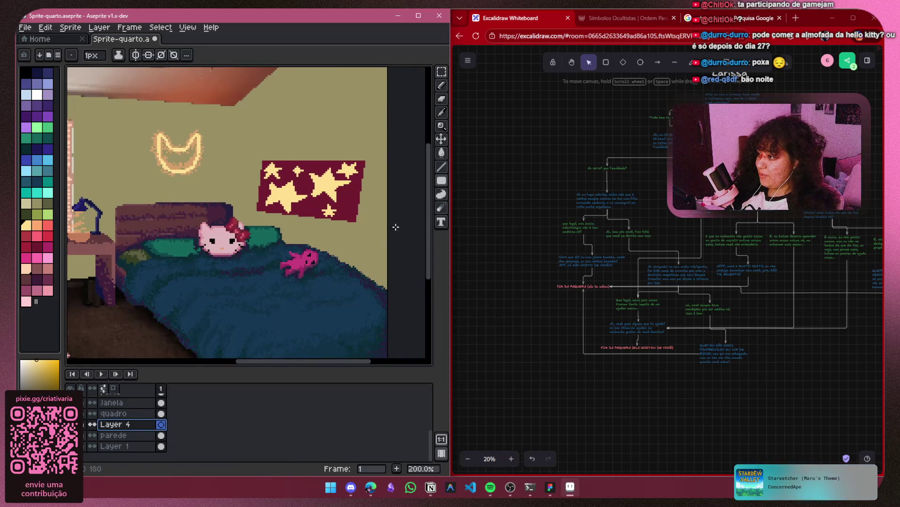
pyautogui.scroll(-2, 255, 251)
pyautogui.moveTo(235, 235); pyautogui.dragTo(304, 226)
pyautogui.click(48, 203)
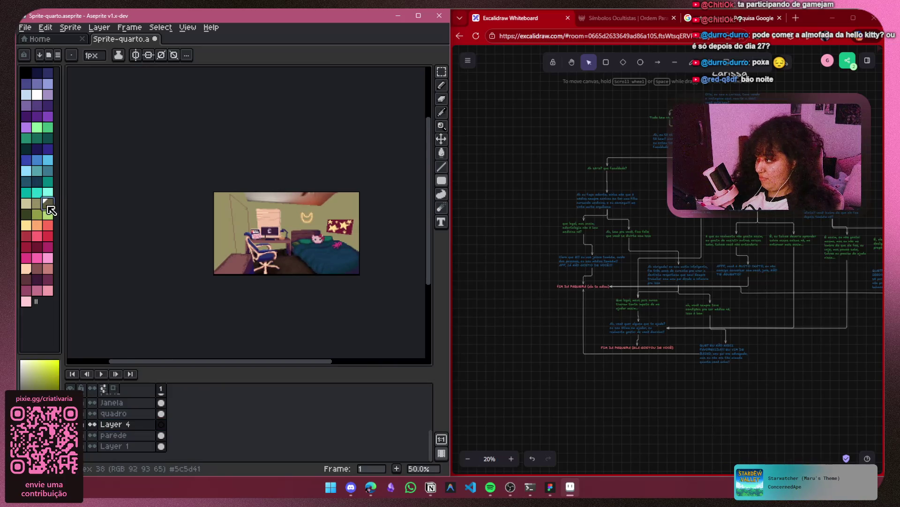
pyautogui.scroll(3, 338, 233)
pyautogui.hotkey('ctrl', 'z')
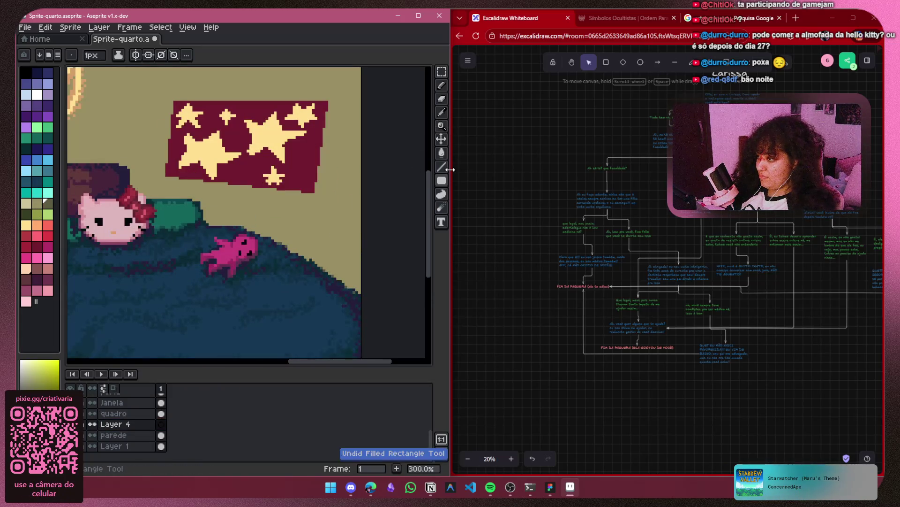
# Spray dark green shading along the bed's left edge with the Spray tool
pyautogui.click(441, 85)
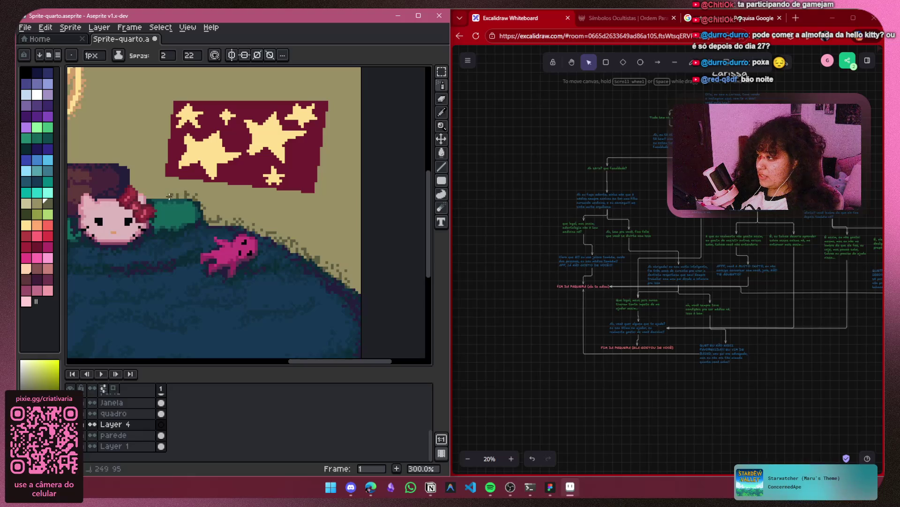
pyautogui.scroll(-3, 117, 165)
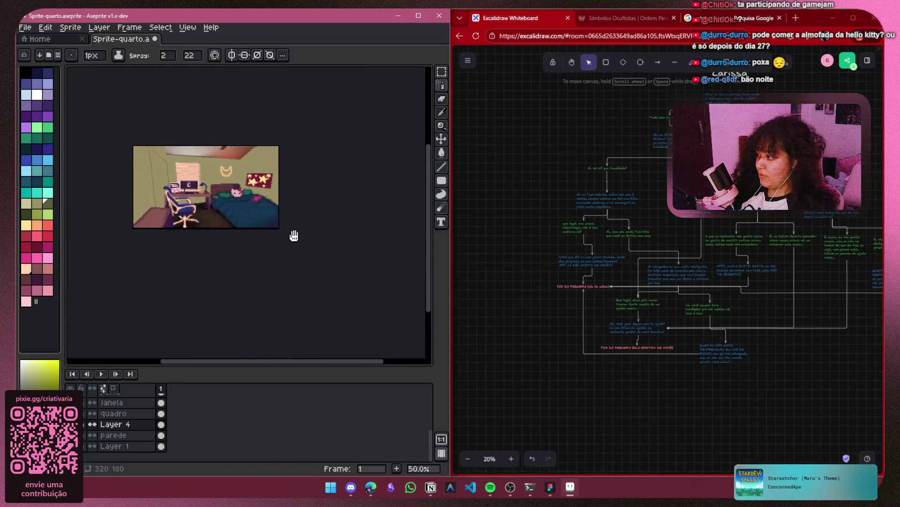
pyautogui.scroll(2, 249, 212)
pyautogui.scroll(1, 291, 215)
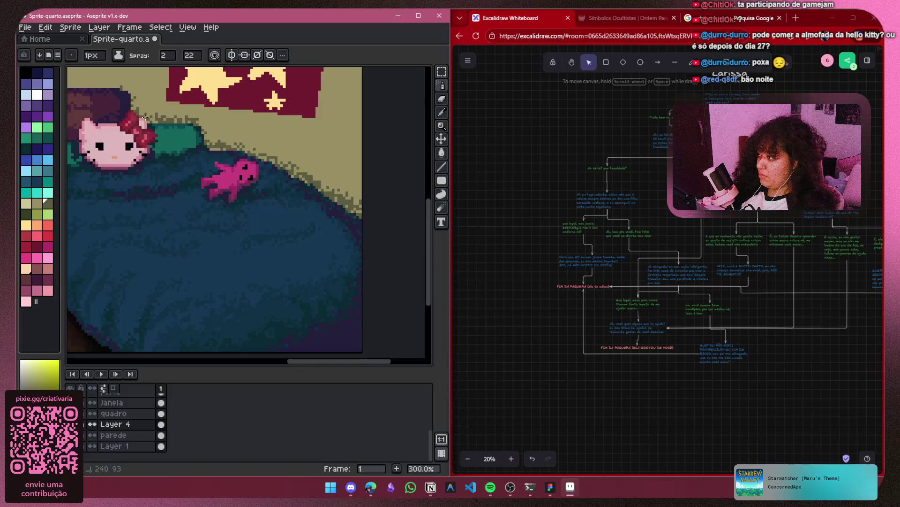
pyautogui.scroll(-2, 96, 89)
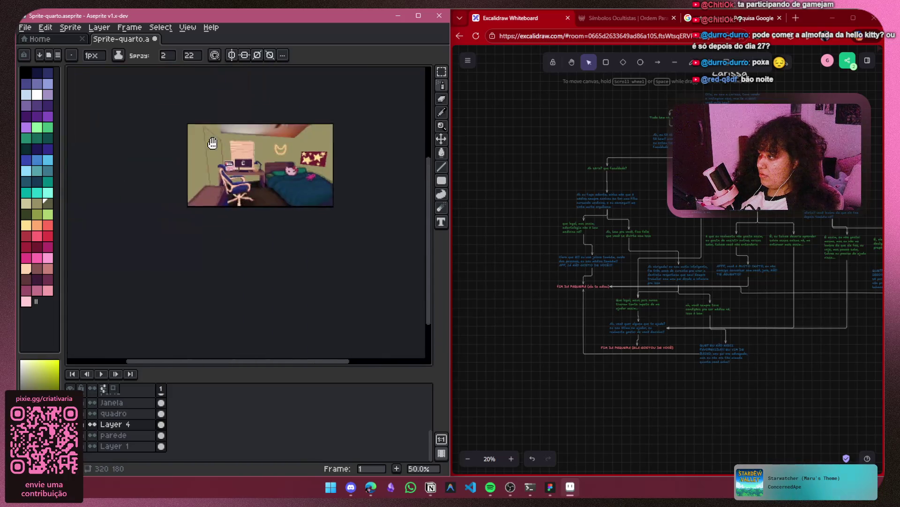
pyautogui.scroll(1, 241, 210)
pyautogui.scroll(2, 173, 214)
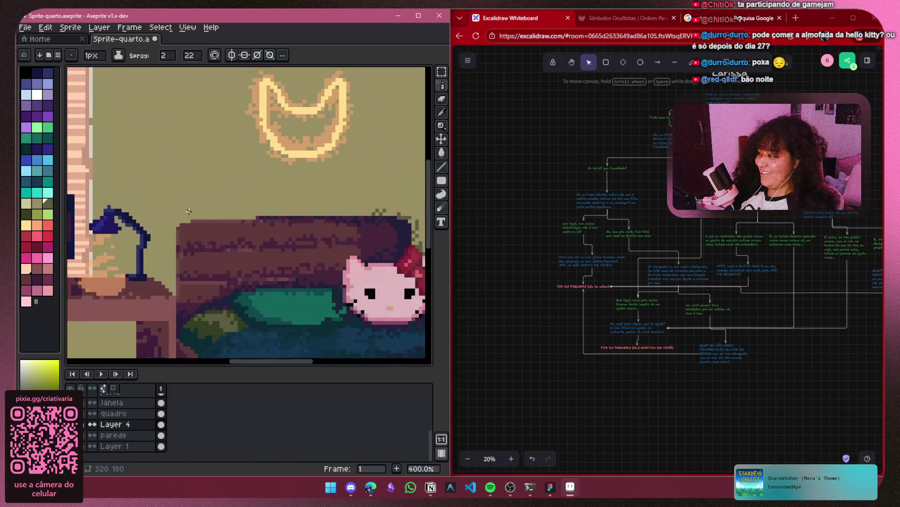
pyautogui.moveTo(168, 251); pyautogui.dragTo(174, 263)
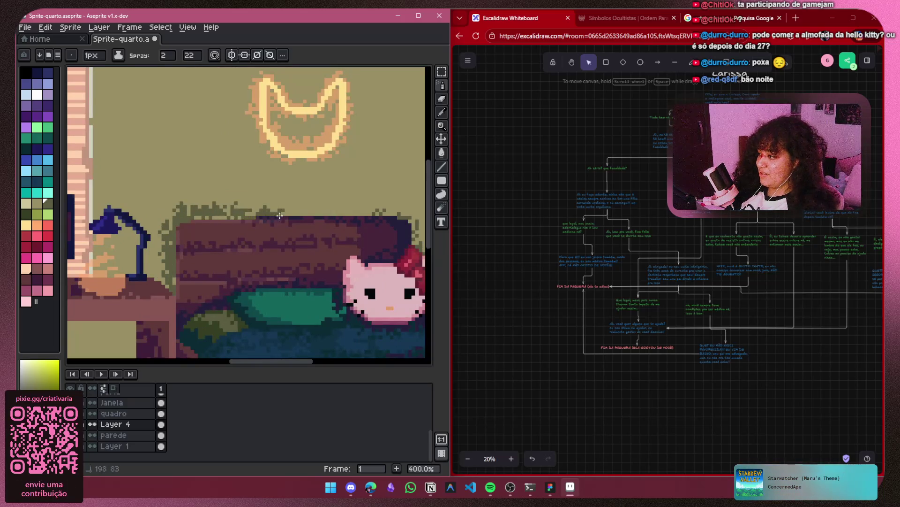
pyautogui.scroll(-2, 207, 196)
pyautogui.scroll(1, 174, 195)
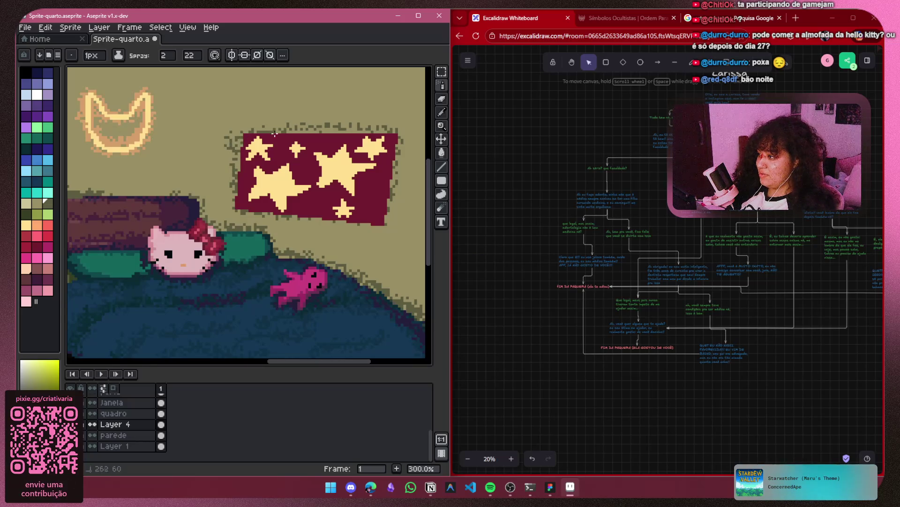
# Spray dark purple shading along the headboard's top edge
pyautogui.scroll(-4, 402, 195)
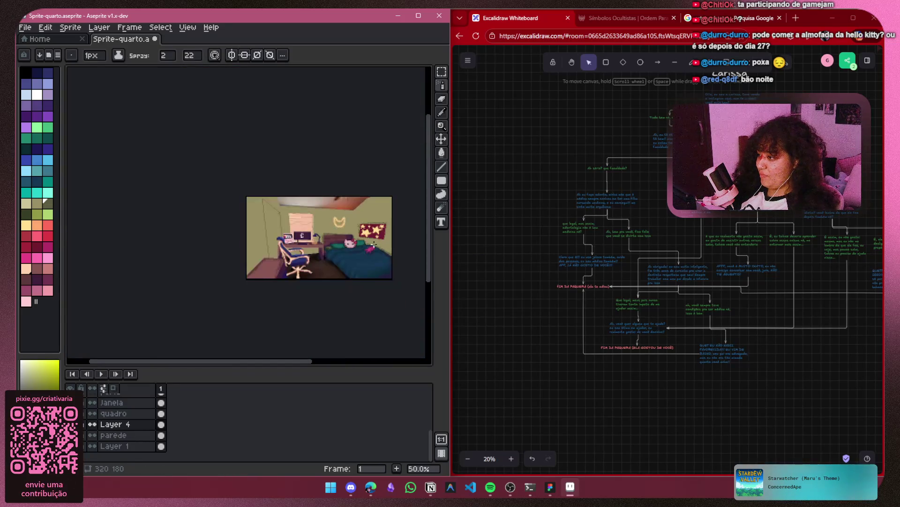
pyautogui.moveTo(255, 236); pyautogui.dragTo(228, 231)
pyautogui.moveTo(342, 242)
pyautogui.mouseDown()
pyautogui.moveTo(199, 220)
pyautogui.moveTo(313, 254)
pyautogui.mouseUp()
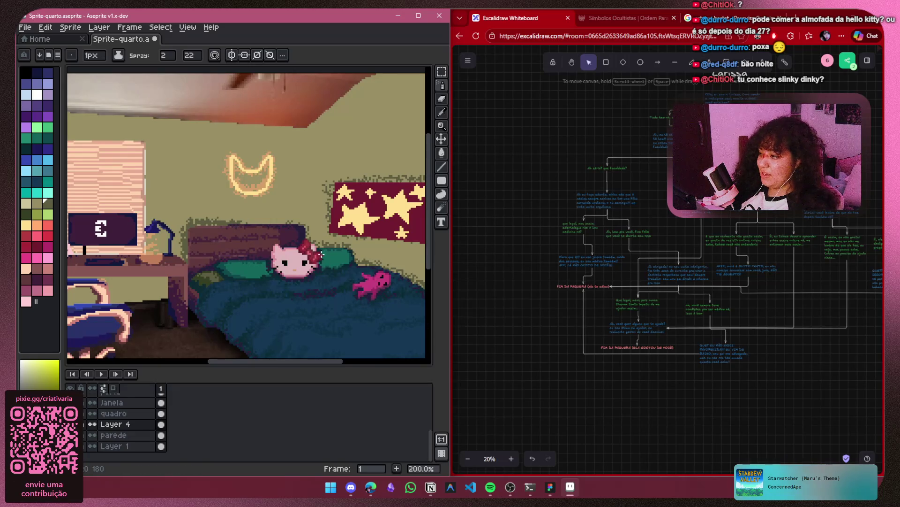
pyautogui.scroll(1, 262, 261)
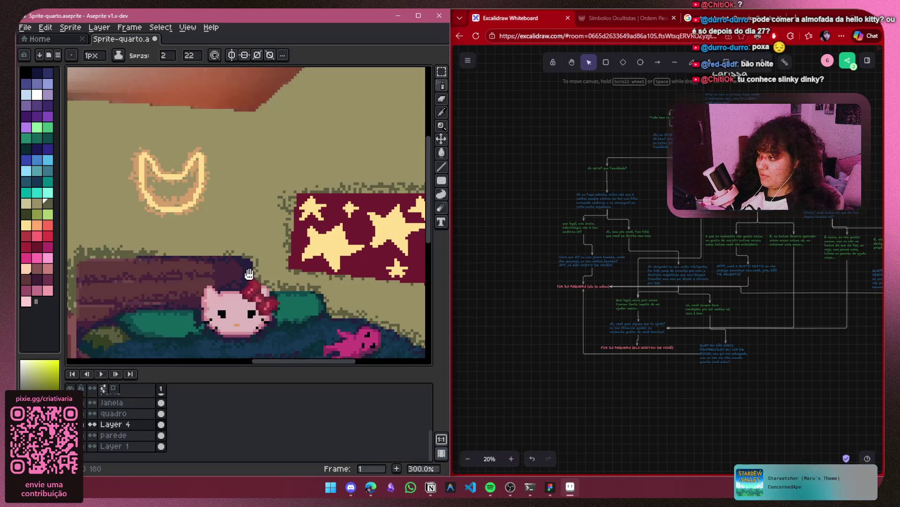
pyautogui.moveTo(255, 244); pyautogui.dragTo(234, 241)
pyautogui.scroll(-1, 229, 251)
pyautogui.scroll(2, 296, 241)
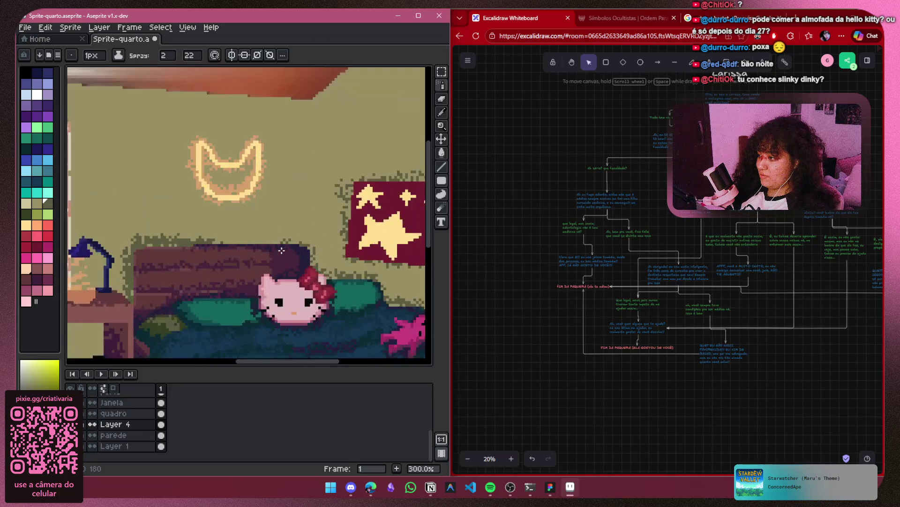
pyautogui.moveTo(194, 239); pyautogui.dragTo(273, 239)
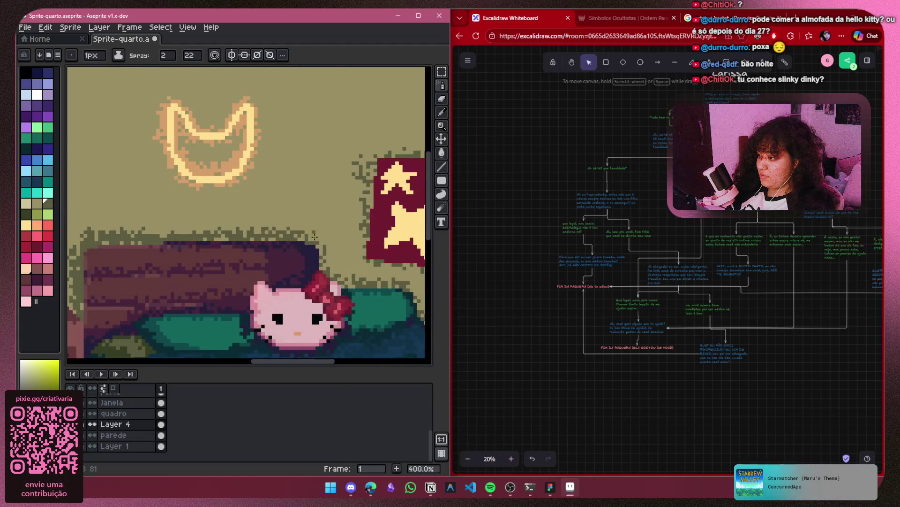
pyautogui.scroll(-2, 325, 278)
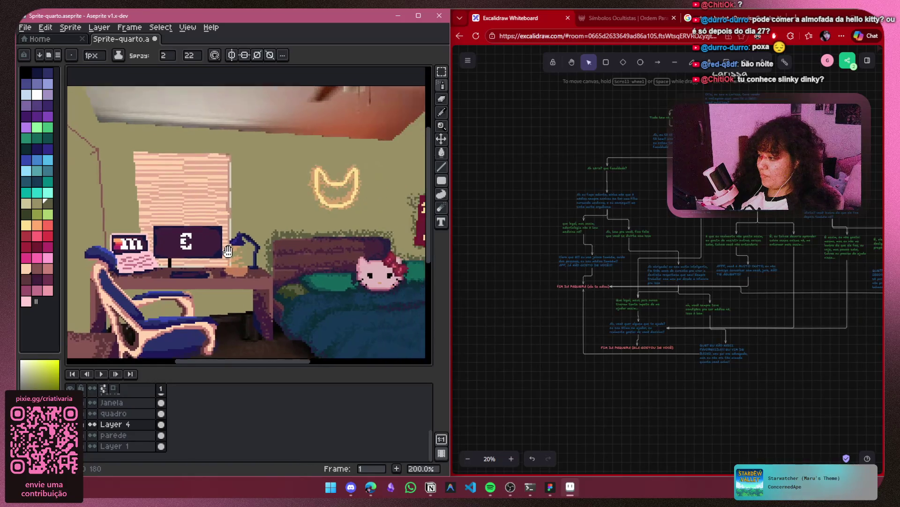
# Spray a dark green shadow down the wall corner and widen it beneath the ceiling
pyautogui.click(92, 434)
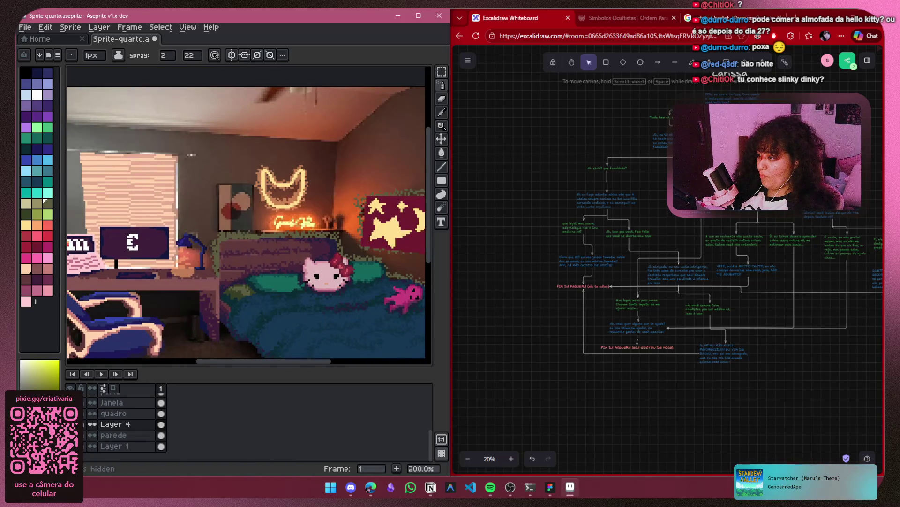
pyautogui.click(92, 435)
pyautogui.click(92, 434)
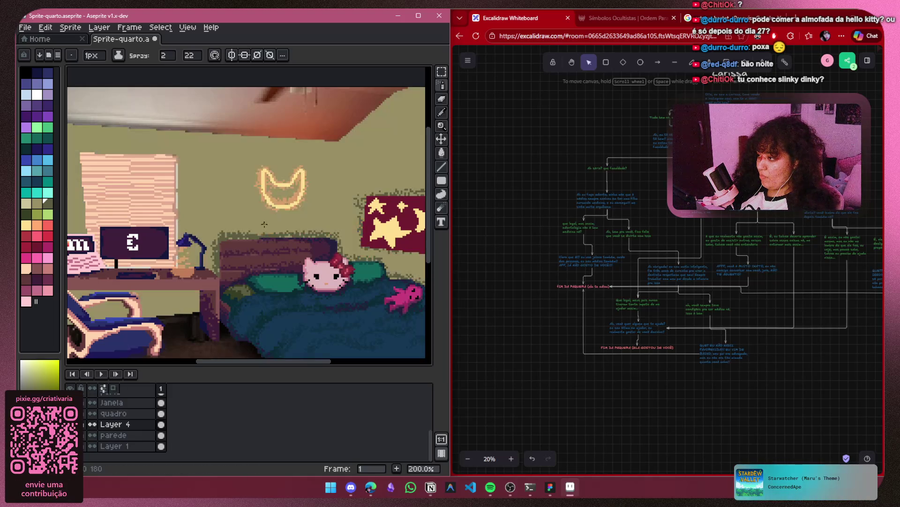
pyautogui.scroll(3, 299, 184)
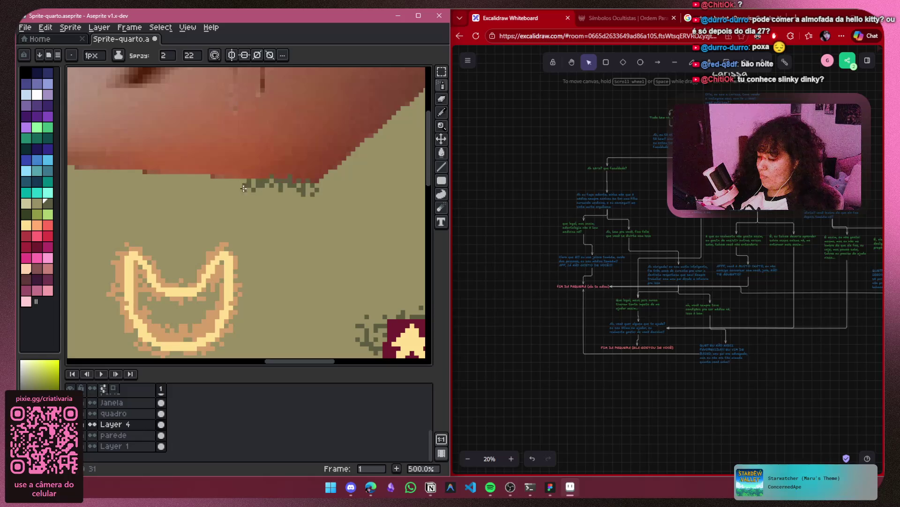
pyautogui.moveTo(313, 193); pyautogui.dragTo(308, 287)
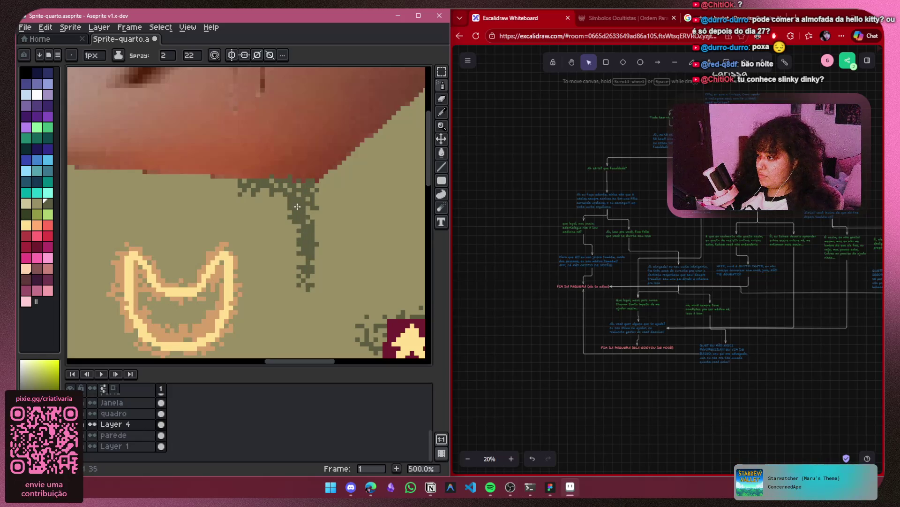
pyautogui.moveTo(263, 200); pyautogui.dragTo(227, 182)
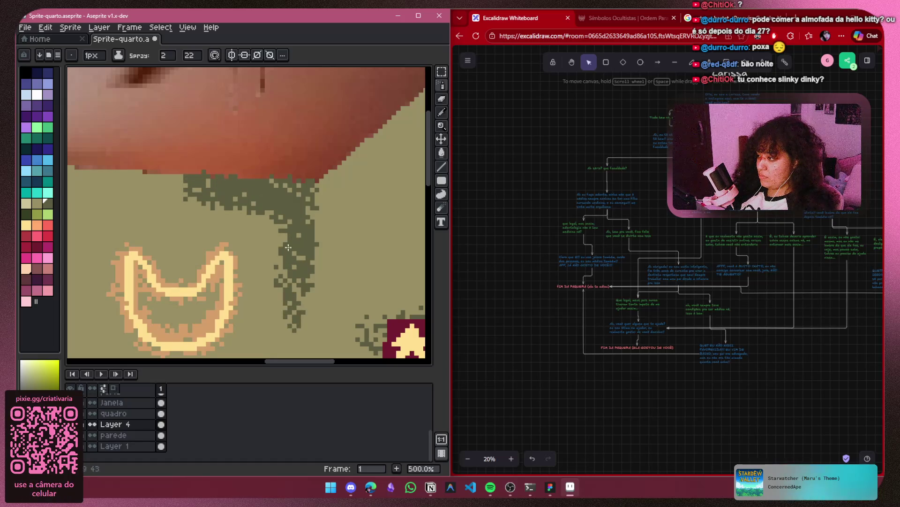
pyautogui.scroll(-2, 298, 214)
pyautogui.scroll(1, 300, 222)
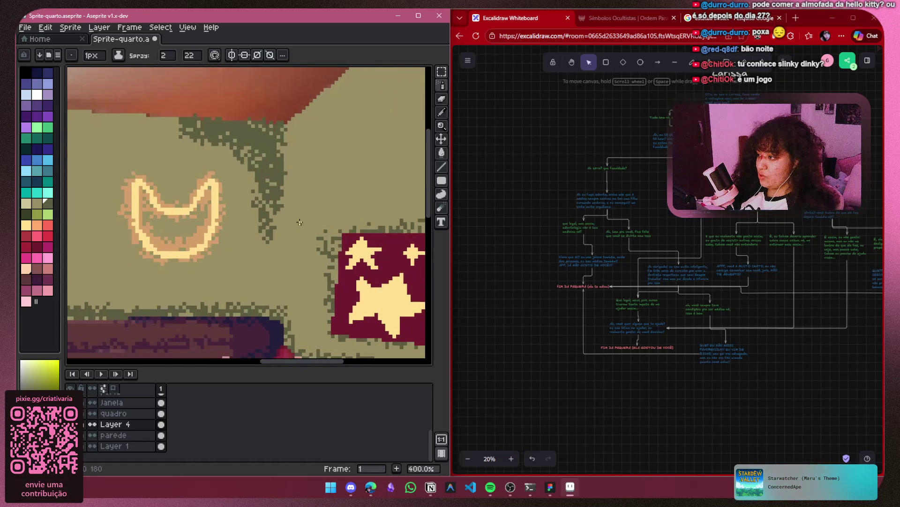
pyautogui.scroll(-3, 276, 211)
pyautogui.scroll(1, 293, 177)
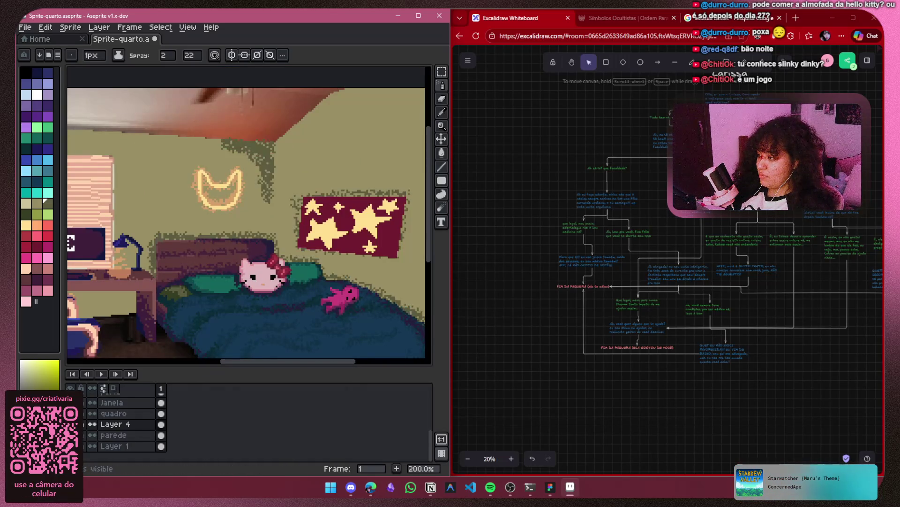
# Hide and reshow the wall and green shading layers to compare with the reference
pyautogui.click(92, 434)
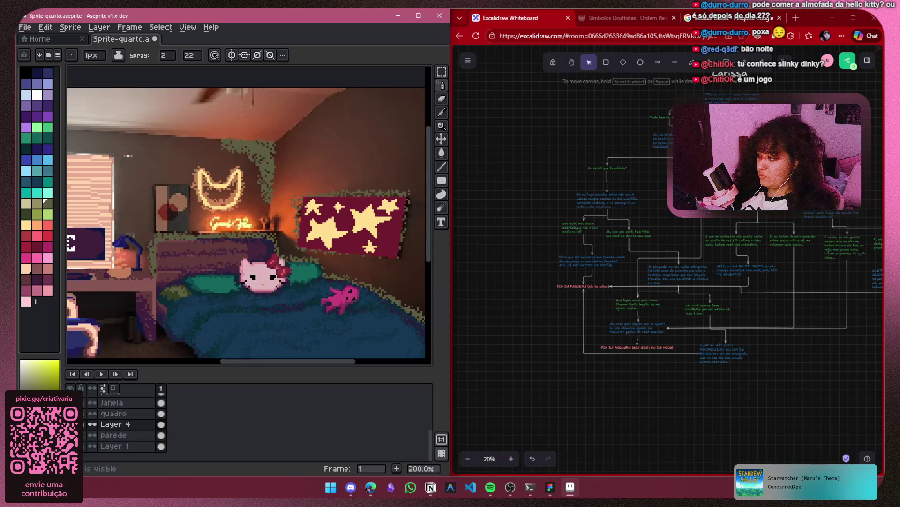
pyautogui.click(92, 424)
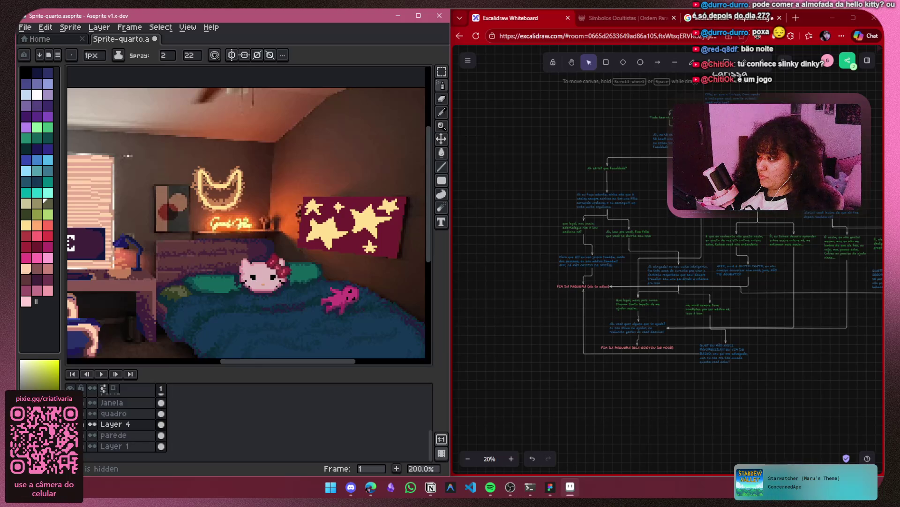
pyautogui.click(92, 424)
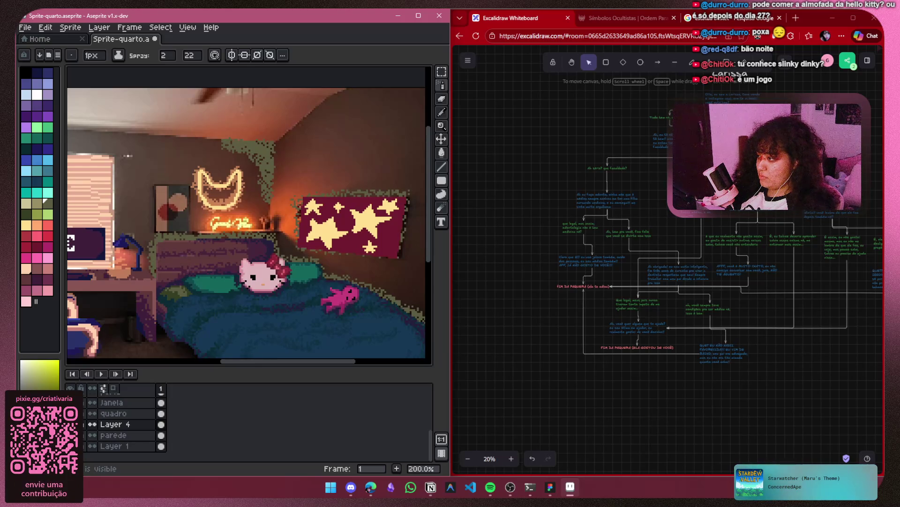
pyautogui.click(92, 434)
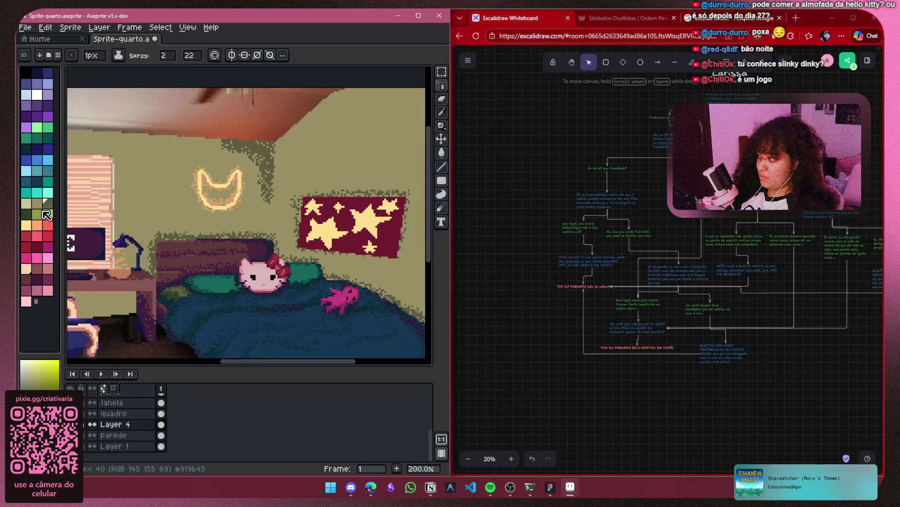
# Pick orange, zoom in on the neon sign, and add a new layer for the glow
pyautogui.click(37, 225)
pyautogui.press('+')
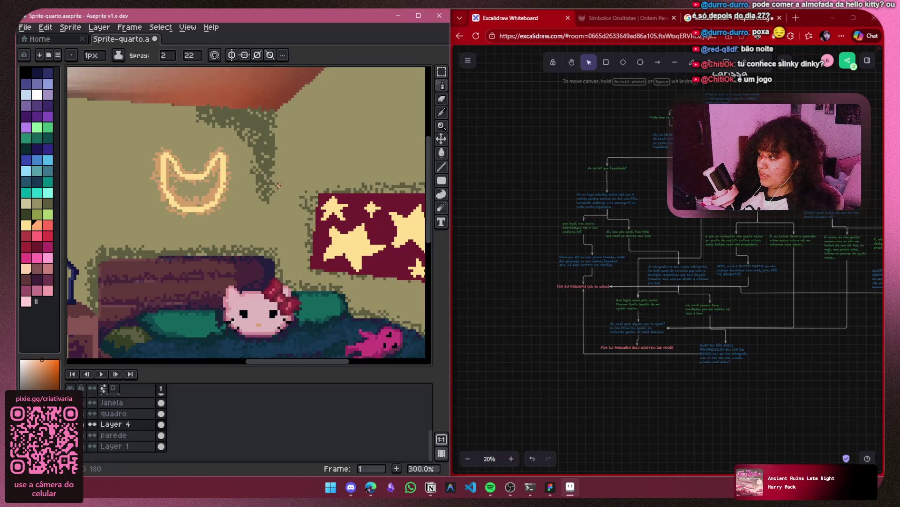
pyautogui.hotkey('ctrl', 'z')
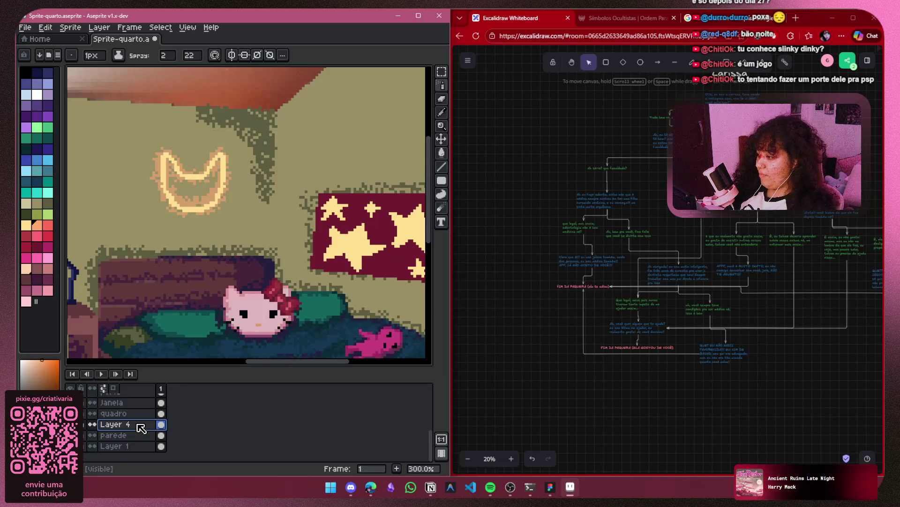
pyautogui.hotkey('shift', 'n')
pyautogui.scroll(-2, 207, 429)
# Spray orange glow dots beside the neon sign, then hide the wall to check against the reference
pyautogui.moveTo(252, 209)
pyautogui.mouseDown()
pyautogui.moveTo(270, 220)
pyautogui.moveTo(292, 214)
pyautogui.moveTo(273, 190)
pyautogui.moveTo(244, 204)
pyautogui.moveTo(228, 199)
pyautogui.moveTo(292, 147)
pyautogui.mouseUp()
pyautogui.hotkey('ctrl', 'z')
pyautogui.hotkey('ctrl', 'z')
pyautogui.hotkey('ctrl', 'z')
pyautogui.moveTo(247, 203); pyautogui.dragTo(231, 173)
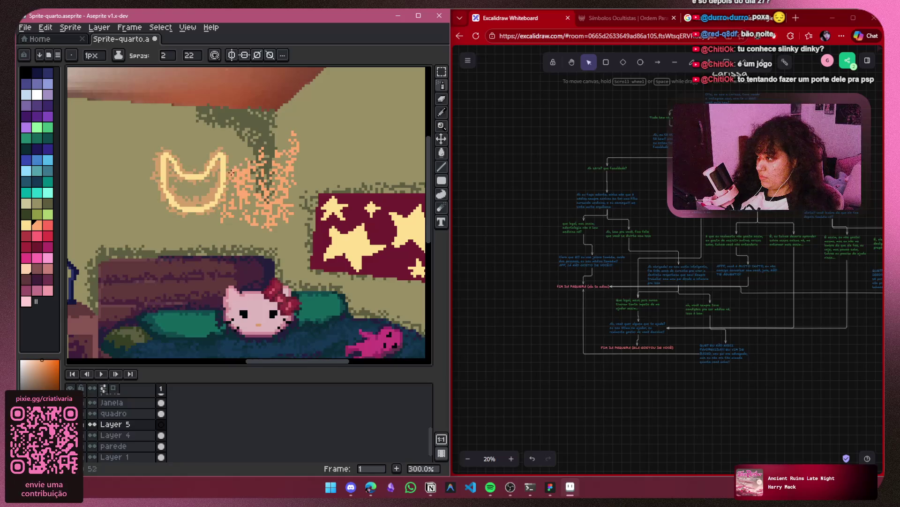
pyautogui.scroll(-2, 294, 215)
pyautogui.scroll(2, 257, 215)
pyautogui.moveTo(271, 209); pyautogui.dragTo(154, 254)
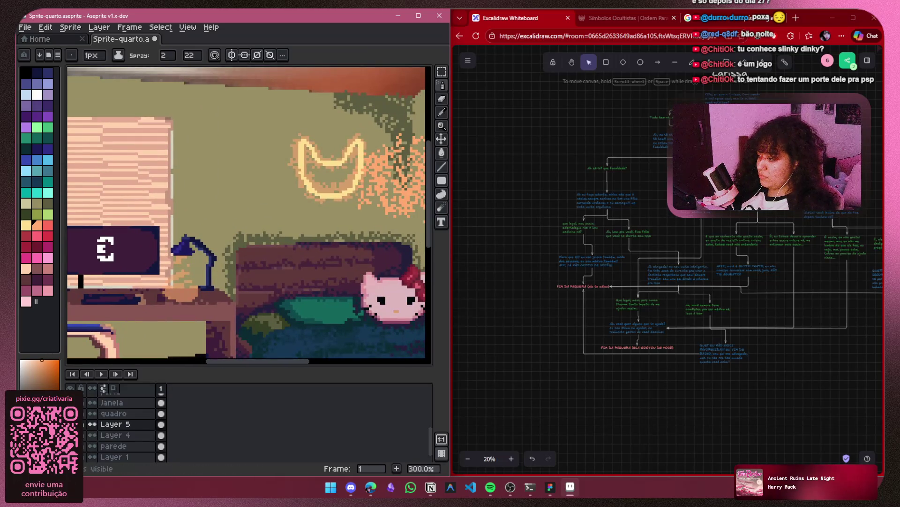
pyautogui.scroll(-1, 122, 429)
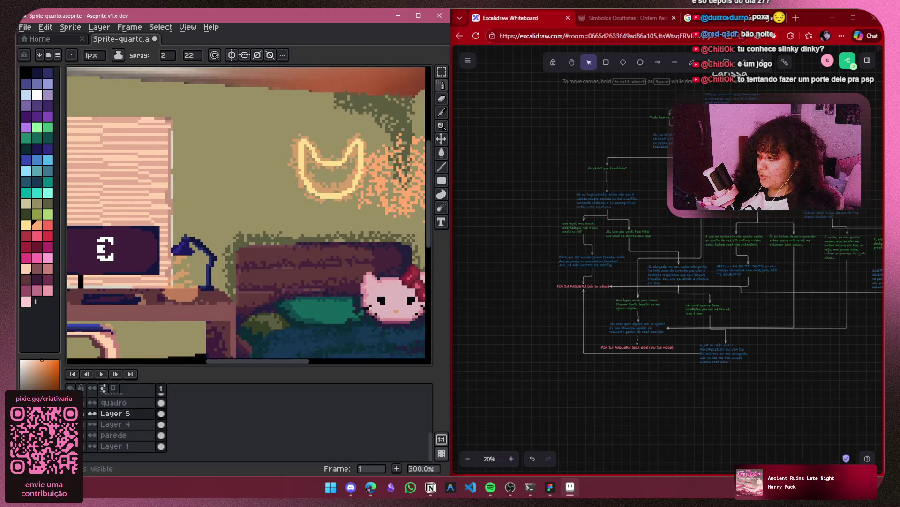
pyautogui.click(70, 434)
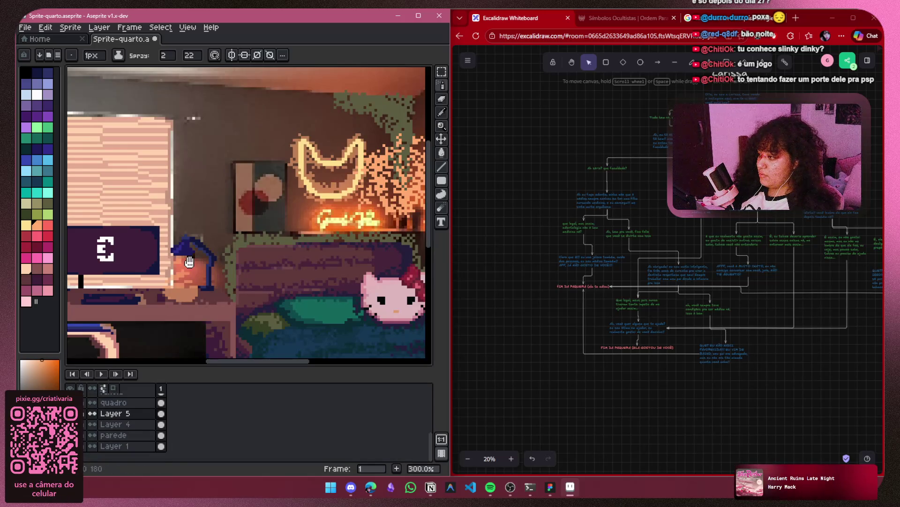
# Show the wall again and spray orange glow along the left wall, then undo those strokes
pyautogui.moveTo(189, 262); pyautogui.dragTo(305, 266)
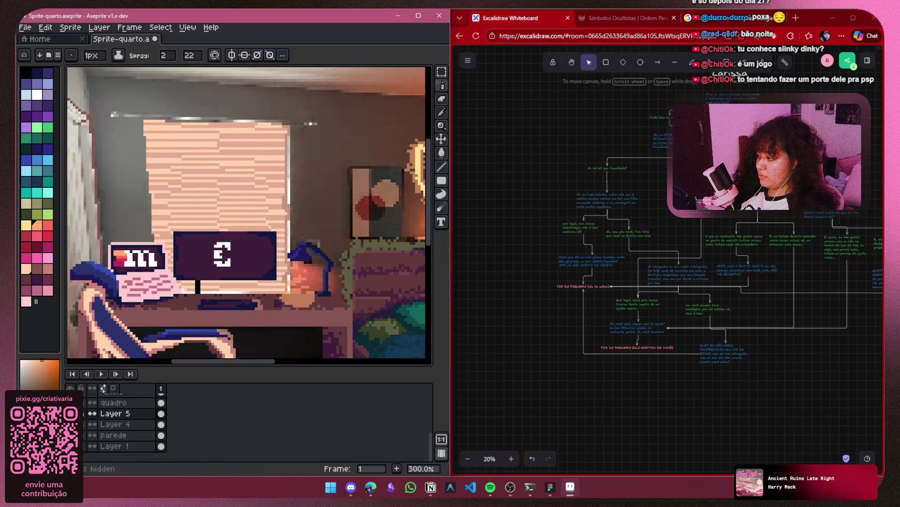
pyautogui.click(70, 435)
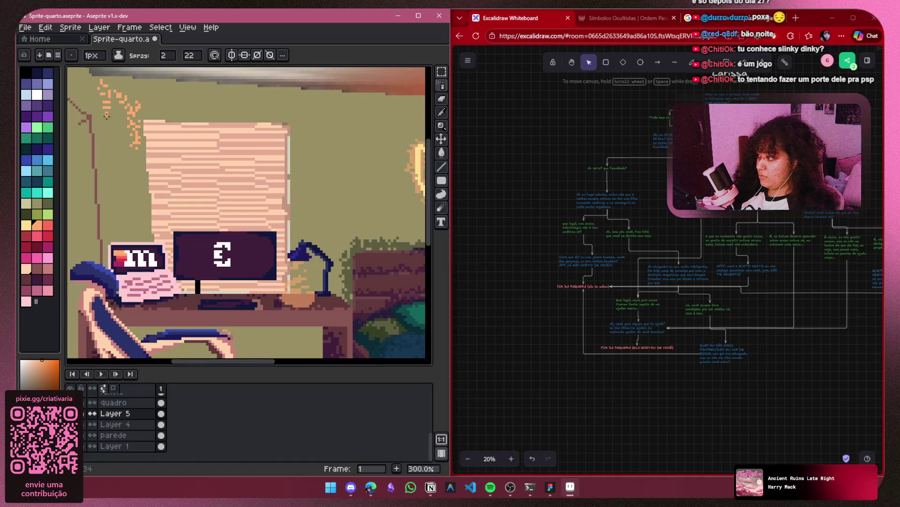
pyautogui.moveTo(134, 165); pyautogui.dragTo(131, 185)
pyautogui.moveTo(131, 100); pyautogui.dragTo(120, 145)
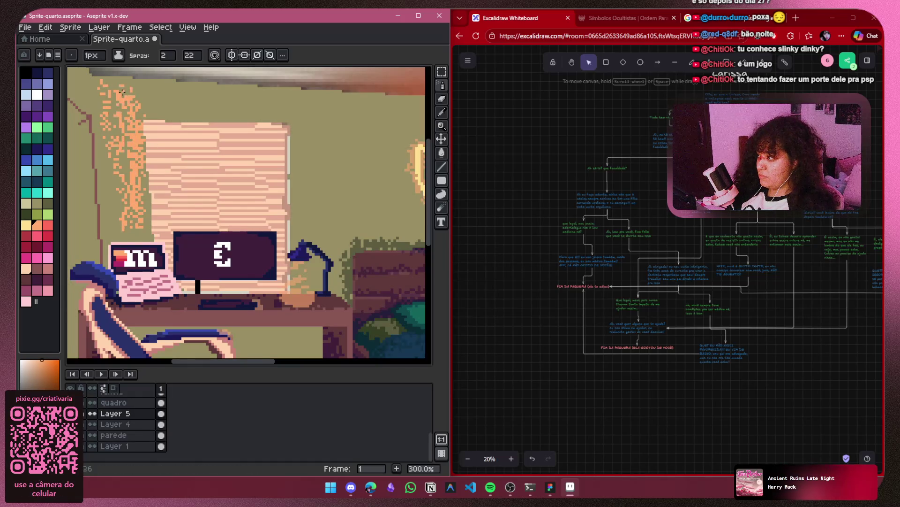
pyautogui.moveTo(211, 90)
pyautogui.mouseDown()
pyautogui.moveTo(186, 101)
pyautogui.moveTo(214, 120)
pyautogui.mouseUp()
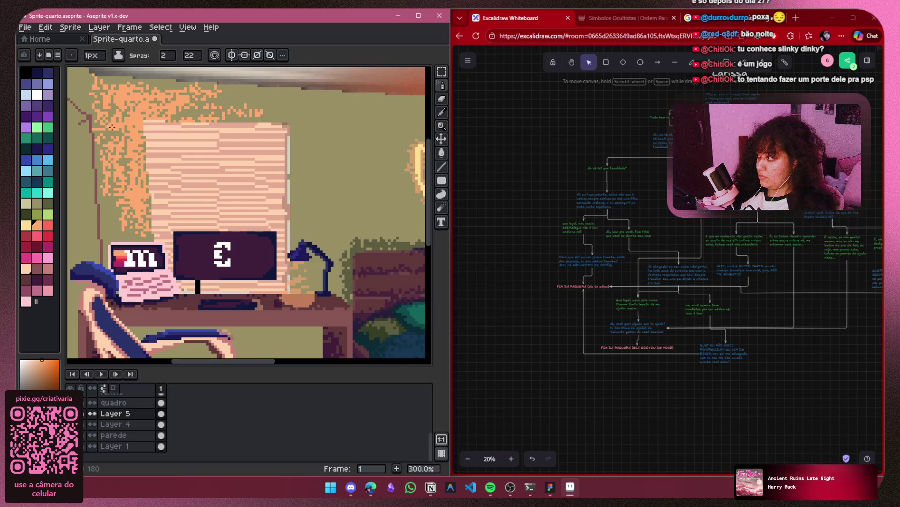
pyautogui.hotkey('ctrl', 'z')
pyautogui.hotkey('ctrl', 'z')
pyautogui.hotkey('ctrl', 'z')
# Respray orange glow down the wall's left edge and on the wall left of the window
pyautogui.moveTo(97, 80); pyautogui.dragTo(108, 194)
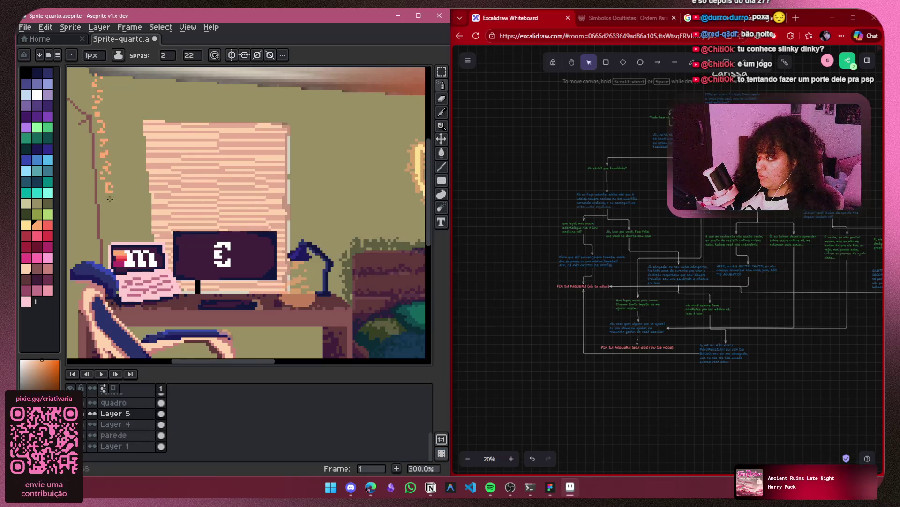
pyautogui.moveTo(144, 115); pyautogui.dragTo(210, 117)
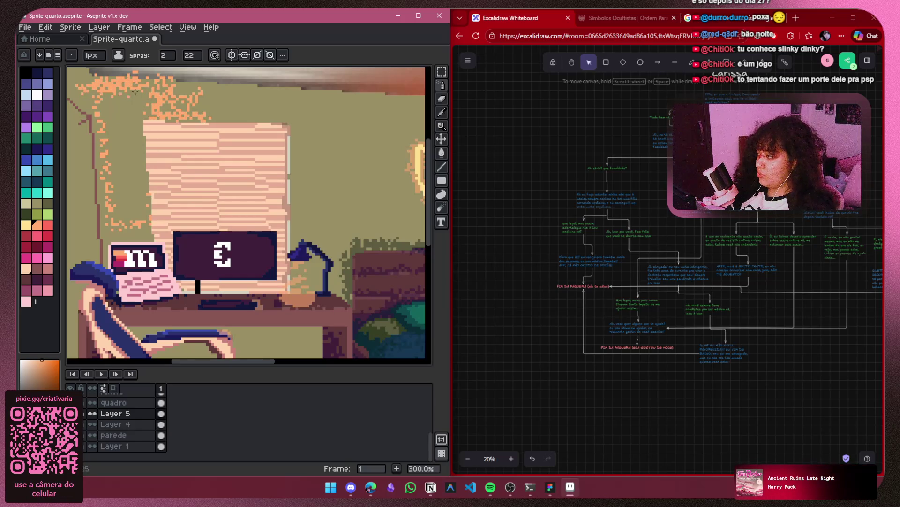
pyautogui.hotkey('ctrl', 'z')
pyautogui.hotkey('ctrl', 'z')
pyautogui.hotkey('ctrl', 'z')
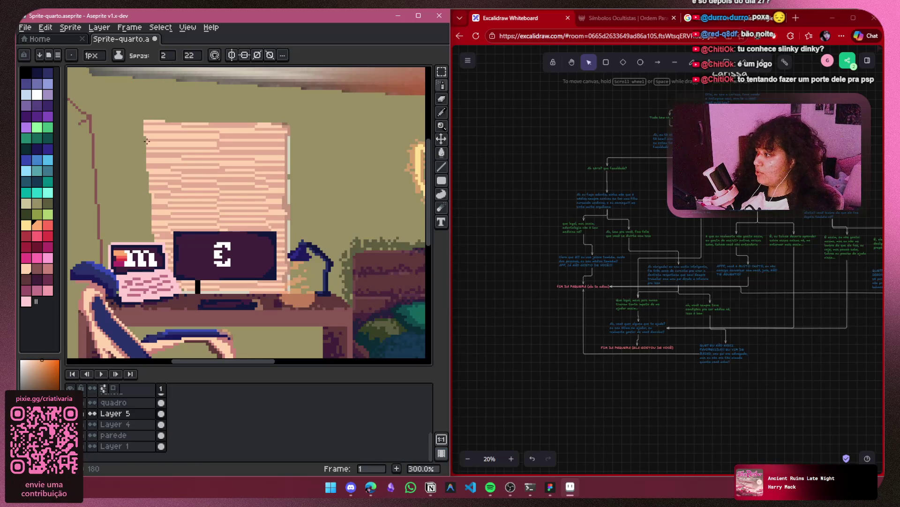
pyautogui.moveTo(135, 86); pyautogui.dragTo(140, 123)
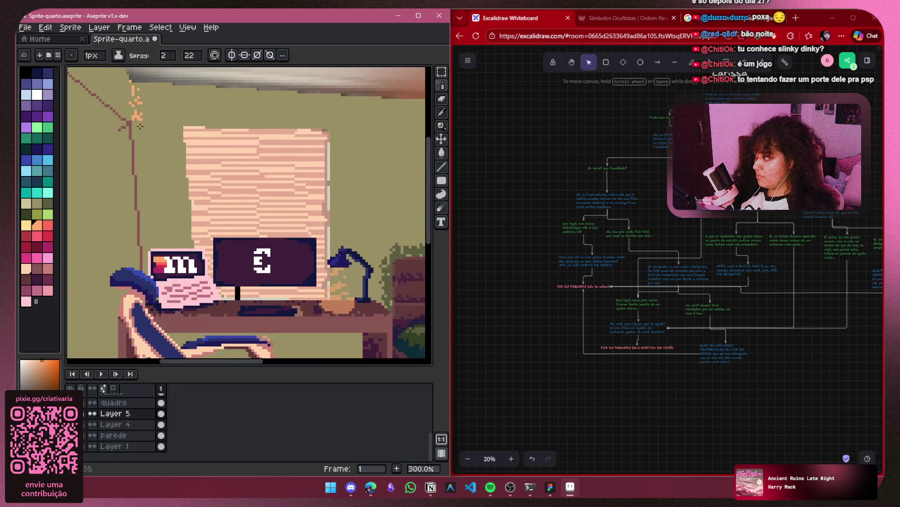
pyautogui.moveTo(150, 218)
pyautogui.mouseDown()
pyautogui.moveTo(174, 192)
pyautogui.moveTo(182, 165)
pyautogui.moveTo(171, 206)
pyautogui.mouseUp()
# Spray dense orange glow above the window at width 8, then sparse specks at width 3
pyautogui.click(175, 55)
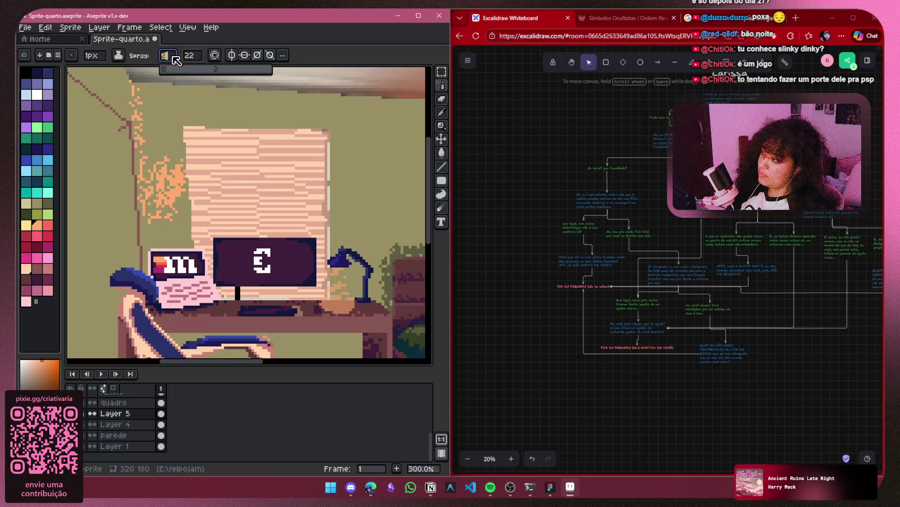
pyautogui.moveTo(181, 69); pyautogui.dragTo(191, 70)
pyautogui.moveTo(155, 141)
pyautogui.mouseDown()
pyautogui.moveTo(169, 108)
pyautogui.moveTo(205, 110)
pyautogui.moveTo(173, 125)
pyautogui.moveTo(171, 169)
pyautogui.mouseUp()
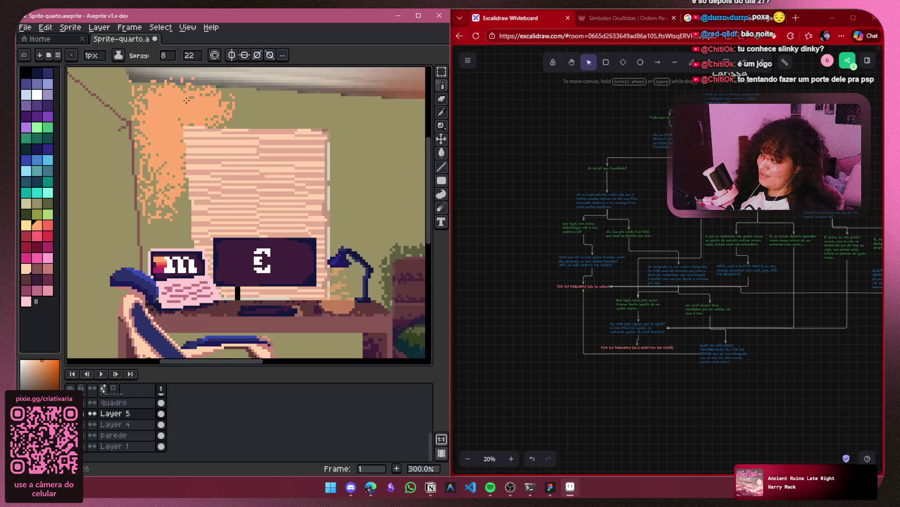
pyautogui.click(167, 56)
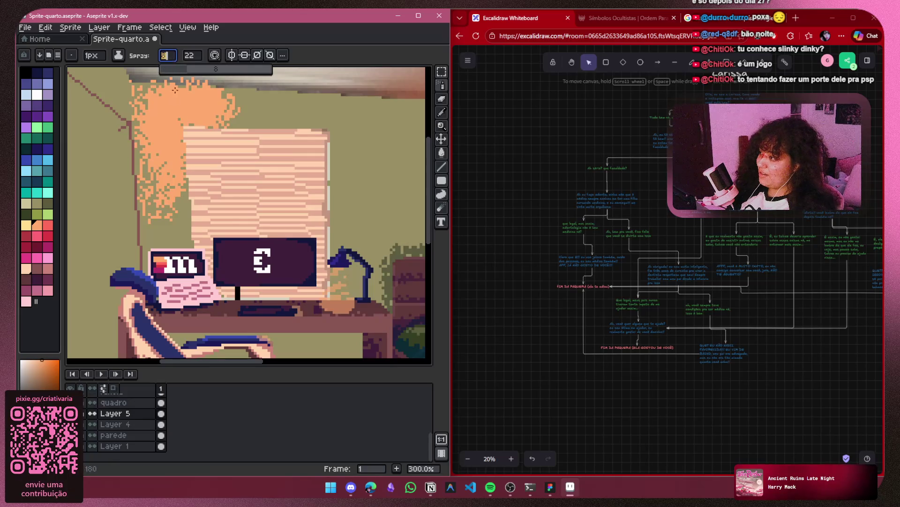
pyautogui.moveTo(190, 69); pyautogui.dragTo(166, 74)
pyautogui.moveTo(249, 94)
pyautogui.mouseDown()
pyautogui.moveTo(217, 102)
pyautogui.moveTo(267, 112)
pyautogui.moveTo(237, 120)
pyautogui.mouseUp()
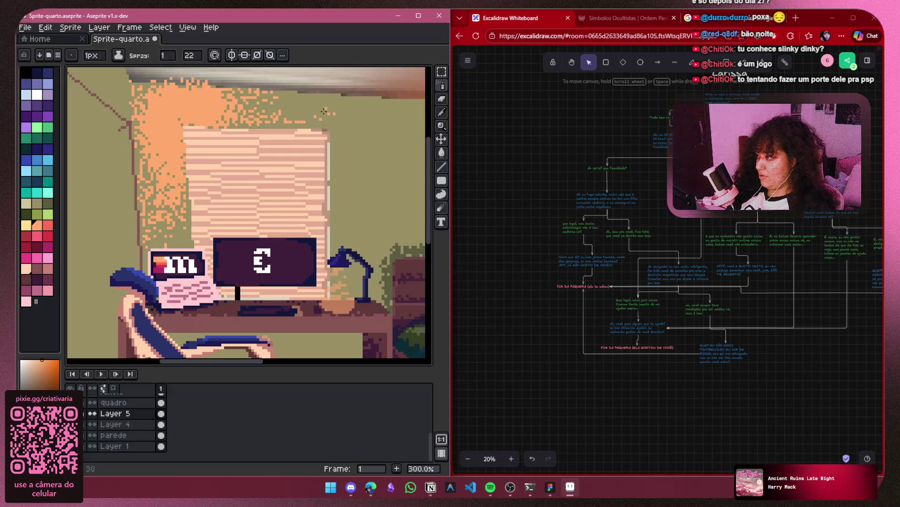
# Spray orange glow beside the neon moon down to the bed
pyautogui.scroll(-4, 227, 88)
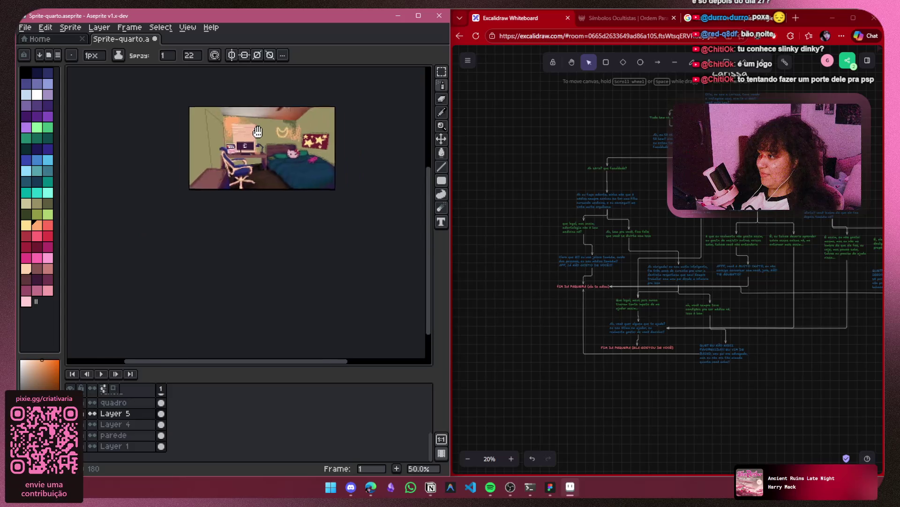
pyautogui.scroll(3, 266, 173)
pyautogui.moveTo(265, 173); pyautogui.dragTo(132, 217)
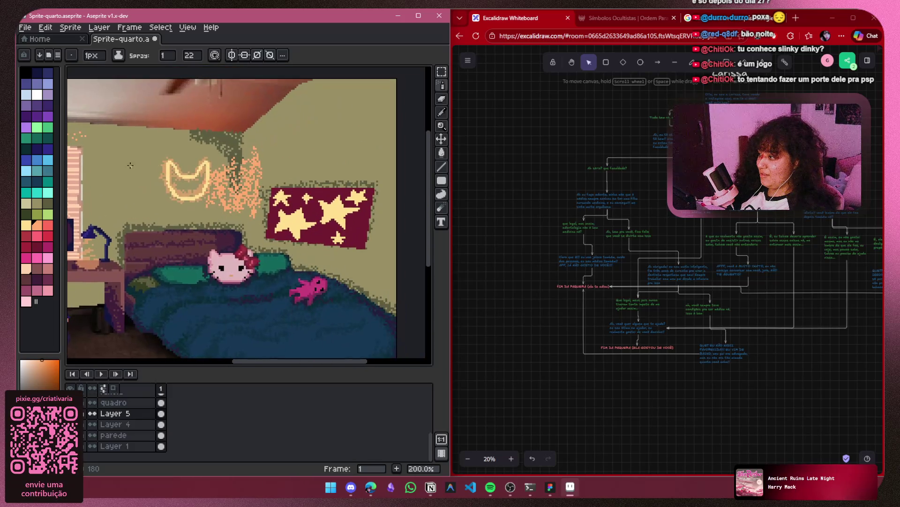
pyautogui.click(165, 57)
pyautogui.scroll(2, 193, 168)
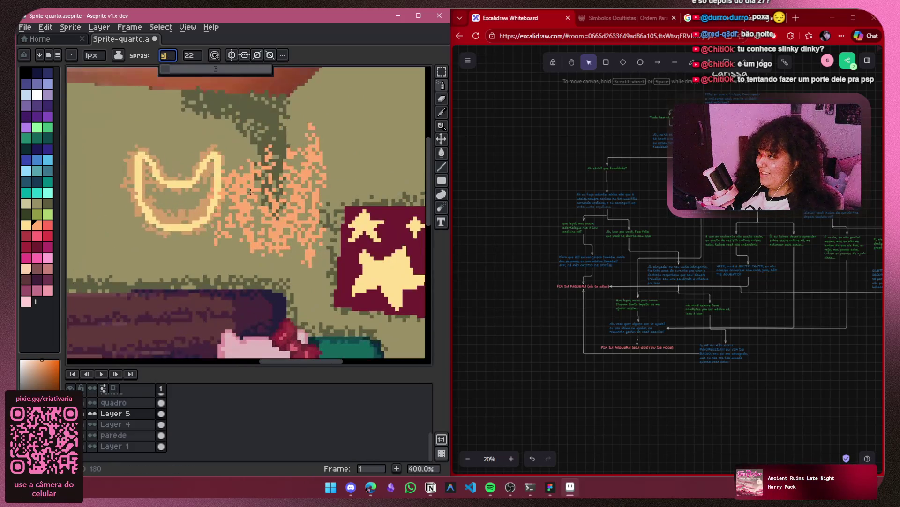
pyautogui.moveTo(247, 196)
pyautogui.mouseDown()
pyautogui.moveTo(285, 207)
pyautogui.moveTo(305, 140)
pyautogui.moveTo(328, 272)
pyautogui.moveTo(290, 259)
pyautogui.mouseUp()
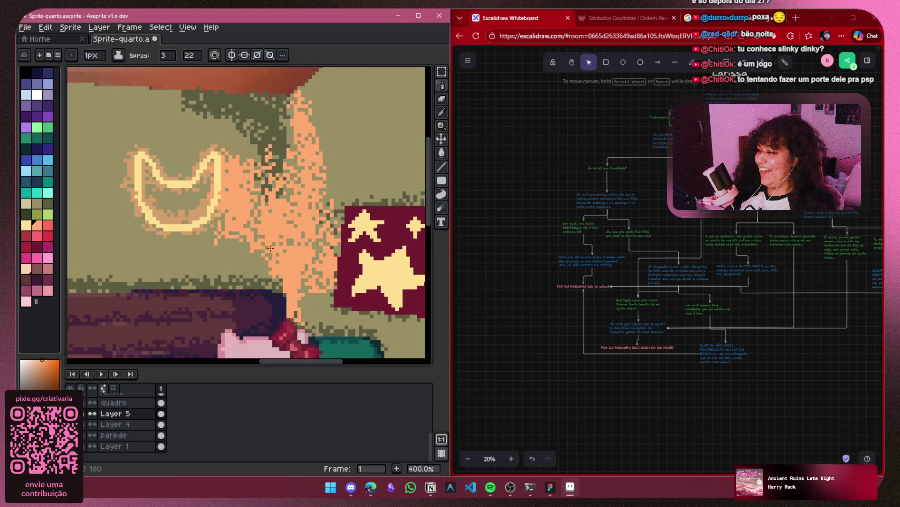
pyautogui.scroll(-2, 222, 191)
# Pan across the room to review the desk, window, neon moon, kitty and star poster
pyautogui.moveTo(222, 191); pyautogui.dragTo(357, 203)
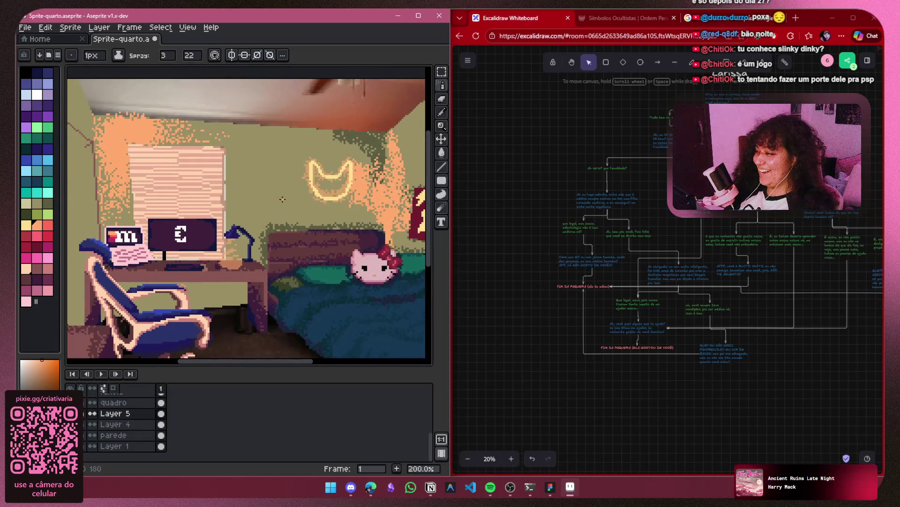
pyautogui.scroll(1, 282, 199)
pyautogui.moveTo(329, 229); pyautogui.dragTo(195, 233)
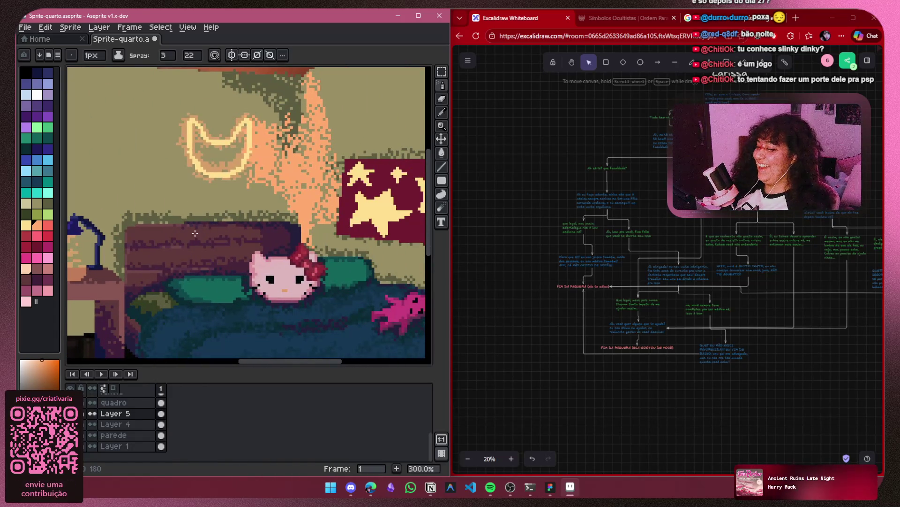
pyautogui.scroll(-2, 213, 188)
pyautogui.scroll(2, 213, 188)
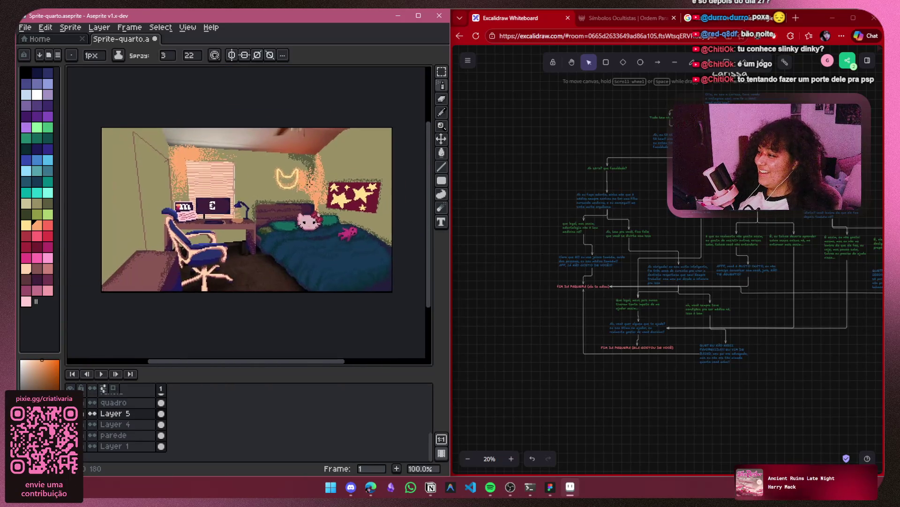
pyautogui.moveTo(305, 202); pyautogui.dragTo(188, 202)
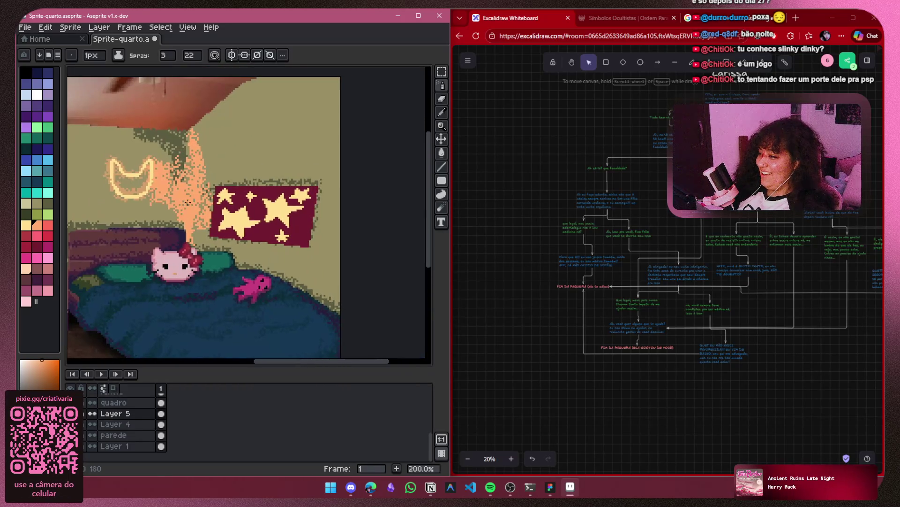
# Move Layer 4 above Layer 5 in the layer stack
pyautogui.click(92, 413)
pyautogui.click(92, 413)
pyautogui.click(101, 424)
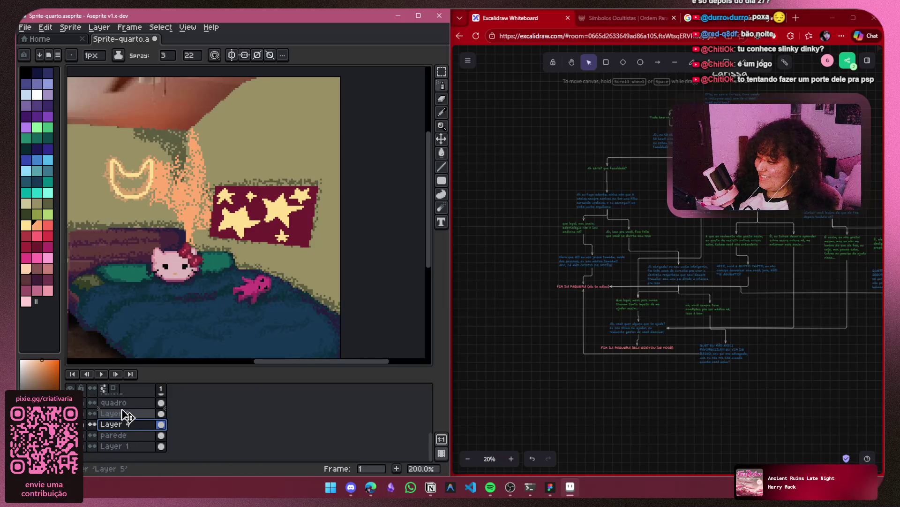
pyautogui.moveTo(125, 416); pyautogui.dragTo(126, 414)
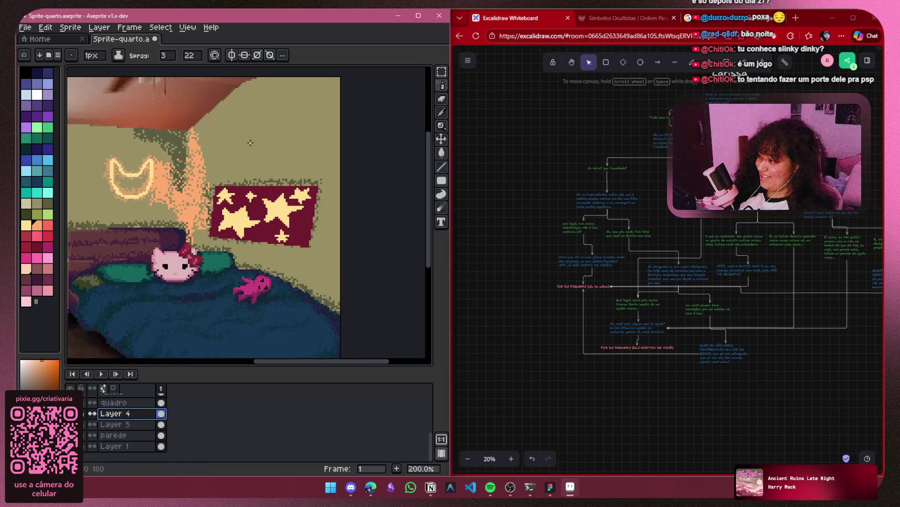
pyautogui.scroll(-1, 250, 143)
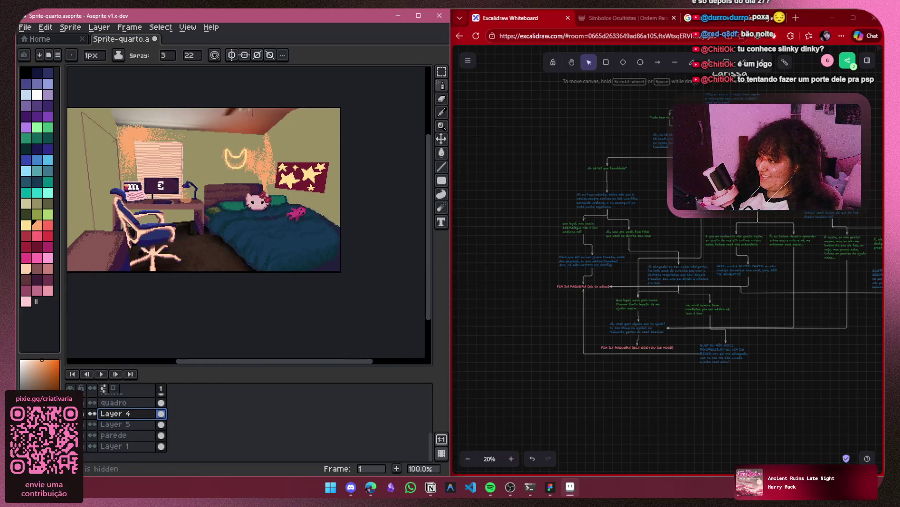
# Lower Layer 5's orange glow opacity to about 45% in its layer properties
pyautogui.click(118, 424)
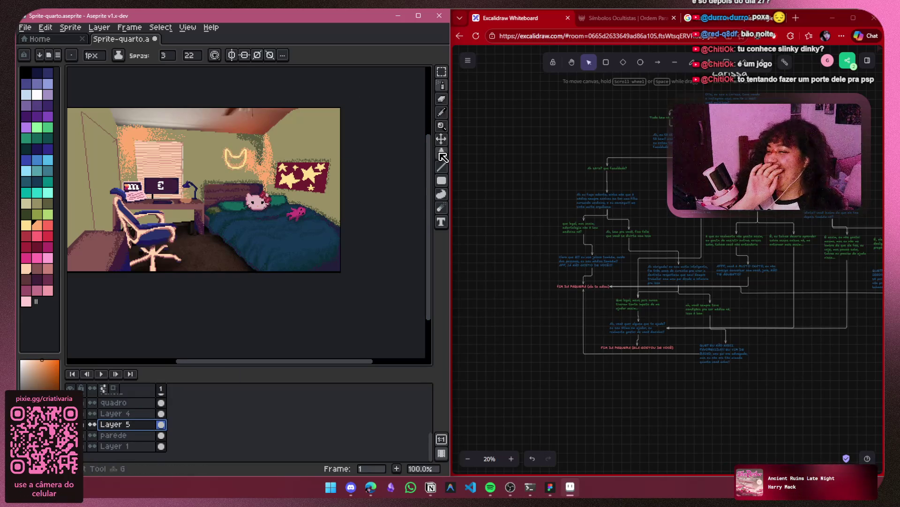
pyautogui.rightClick(133, 424)
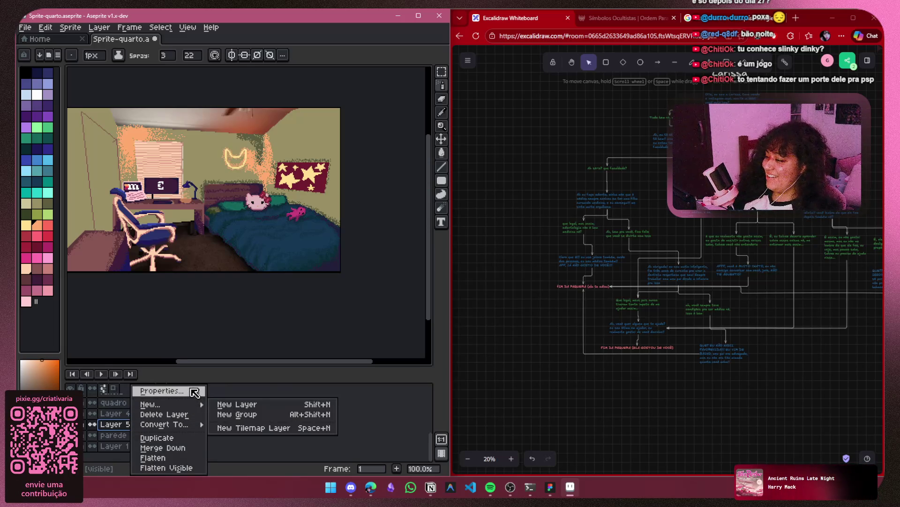
pyautogui.click(194, 392)
pyautogui.moveTo(131, 269)
pyautogui.mouseDown()
pyautogui.moveTo(138, 276)
pyautogui.moveTo(117, 265)
pyautogui.moveTo(107, 275)
pyautogui.mouseUp()
pyautogui.click(187, 219)
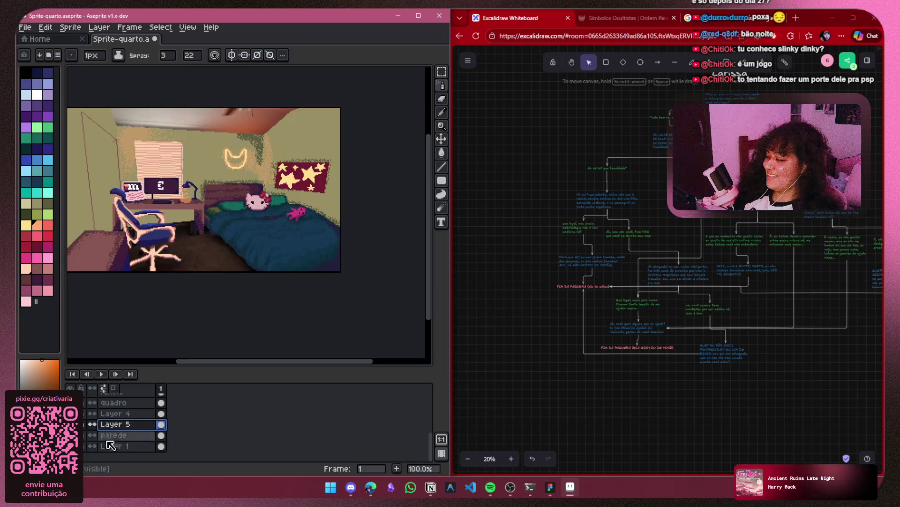
# Check the reference under the parede layer, reselect Layer 4 and pick a pale yellow-green colour
pyautogui.click(80, 437)
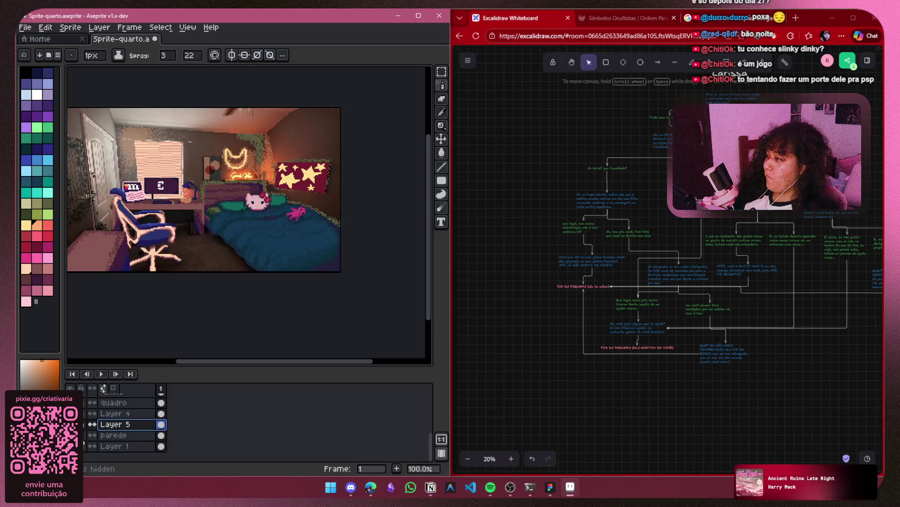
pyautogui.click(83, 434)
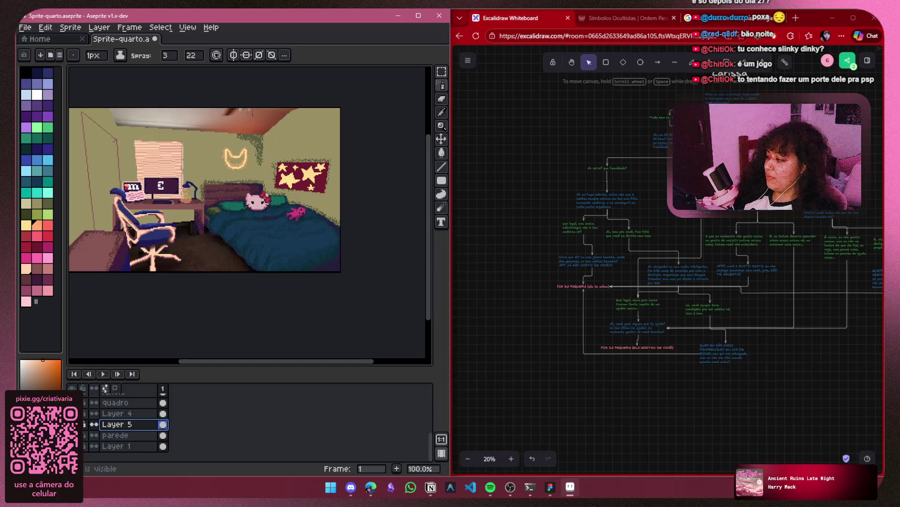
pyautogui.scroll(1, 301, 193)
pyautogui.click(118, 414)
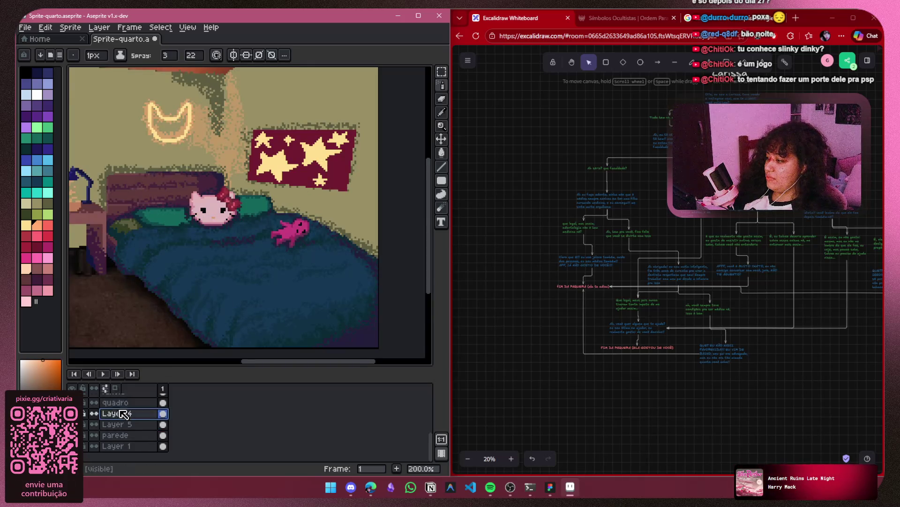
pyautogui.moveTo(445, 86)
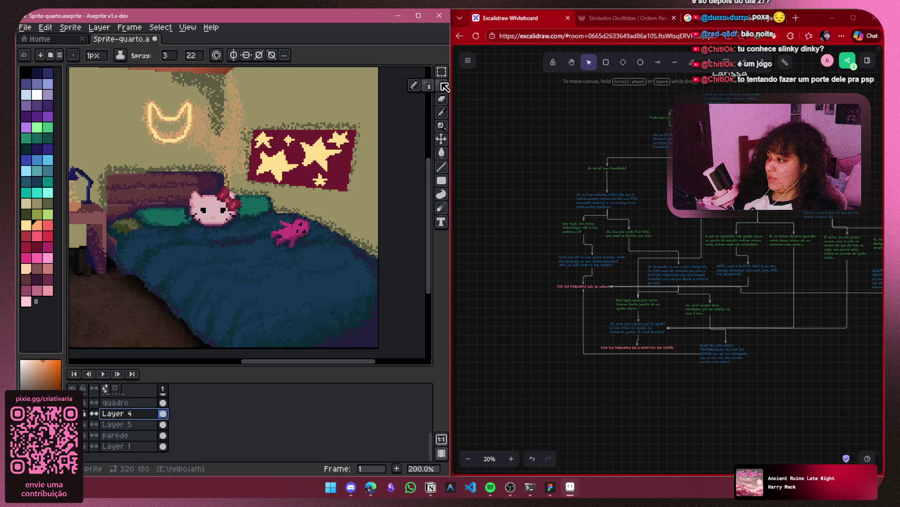
pyautogui.click(45, 203)
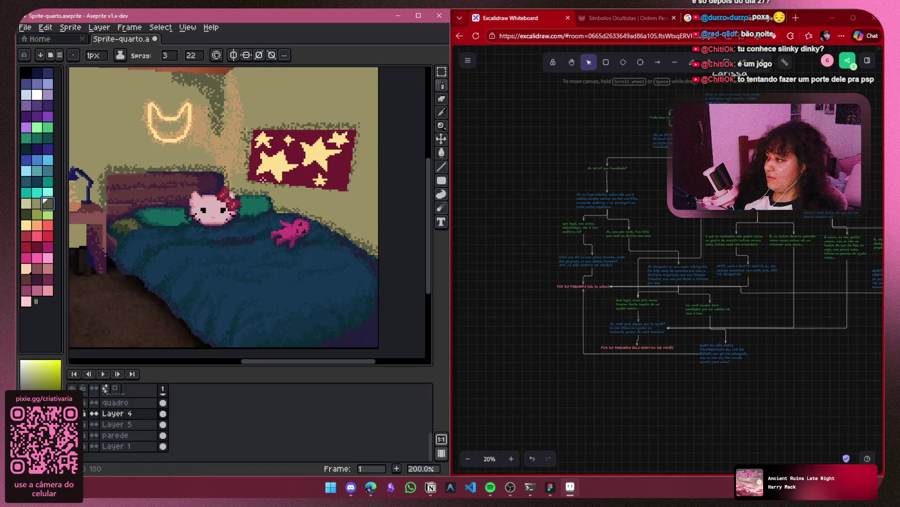
# Try spray strokes along the room's right edge and undo them
pyautogui.scroll(1, 214, 205)
pyautogui.moveTo(333, 277); pyautogui.dragTo(357, 211)
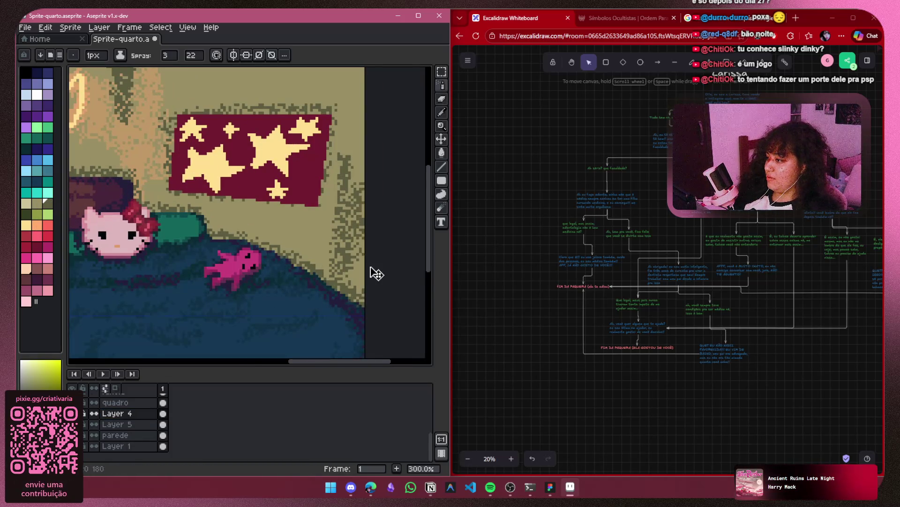
pyautogui.hotkey('ctrl', 'z')
pyautogui.moveTo(355, 286); pyautogui.dragTo(359, 285)
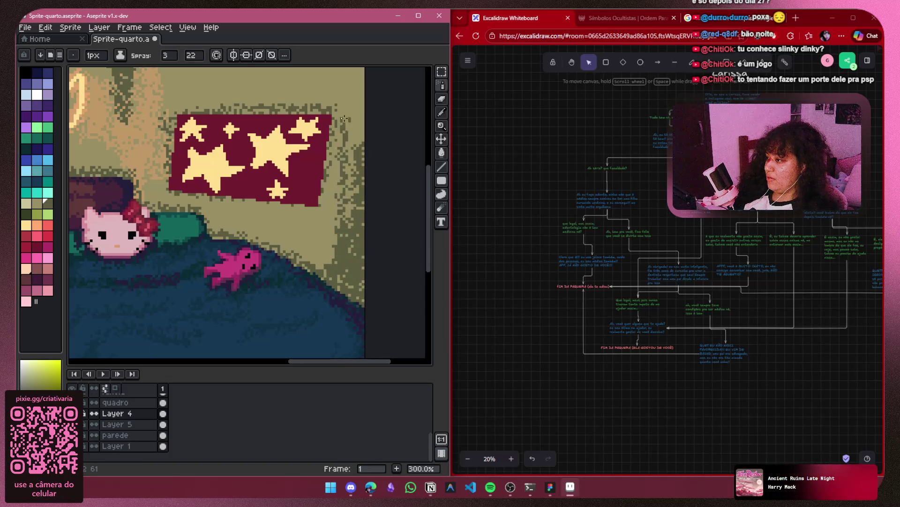
pyautogui.hotkey('ctrl', 'z')
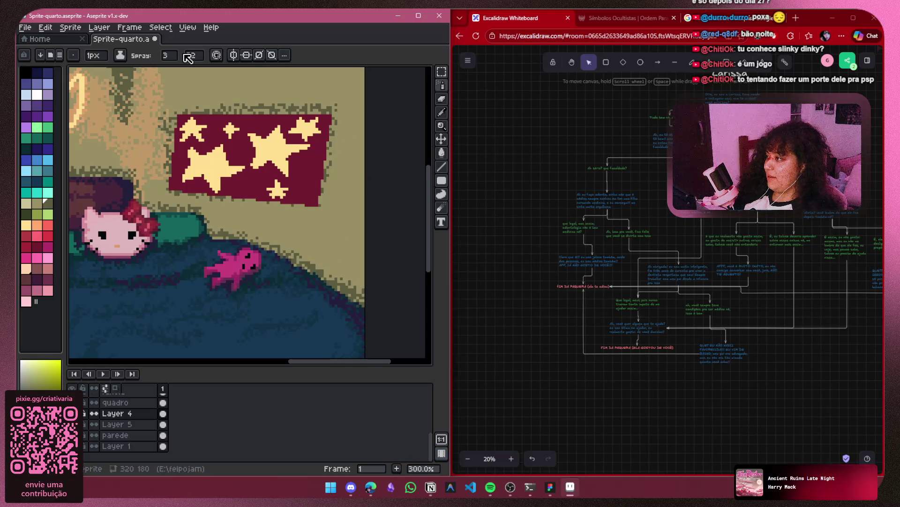
# Set the spray amount to 8 and spray speckles down the right wall edge
pyautogui.click(169, 56)
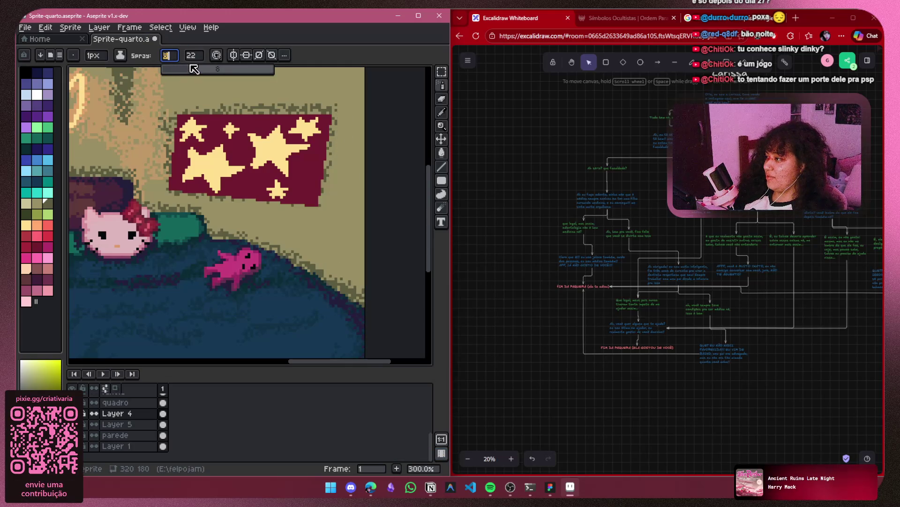
pyautogui.moveTo(367, 285)
pyautogui.mouseDown()
pyautogui.moveTo(364, 157)
pyautogui.moveTo(372, 295)
pyautogui.mouseUp()
pyautogui.hotkey('ctrl', 'z')
pyautogui.moveTo(372, 176)
pyautogui.mouseDown()
pyautogui.moveTo(372, 120)
pyautogui.moveTo(372, 243)
pyautogui.moveTo(356, 271)
pyautogui.moveTo(328, 263)
pyautogui.moveTo(314, 243)
pyautogui.moveTo(338, 225)
pyautogui.moveTo(362, 243)
pyautogui.mouseUp()
pyautogui.scroll(-2, 362, 242)
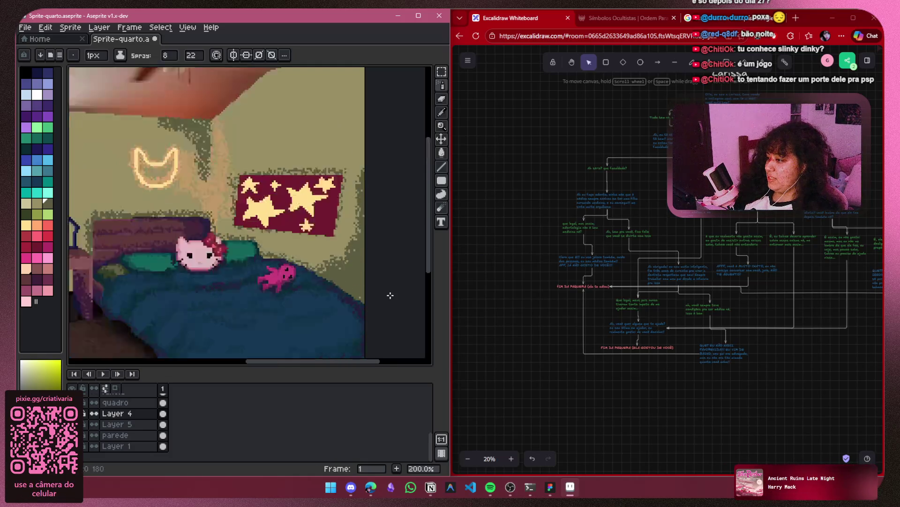
# Spray dark olive speckles along the ceiling line above the star poster and neon sign
pyautogui.scroll(1, 354, 213)
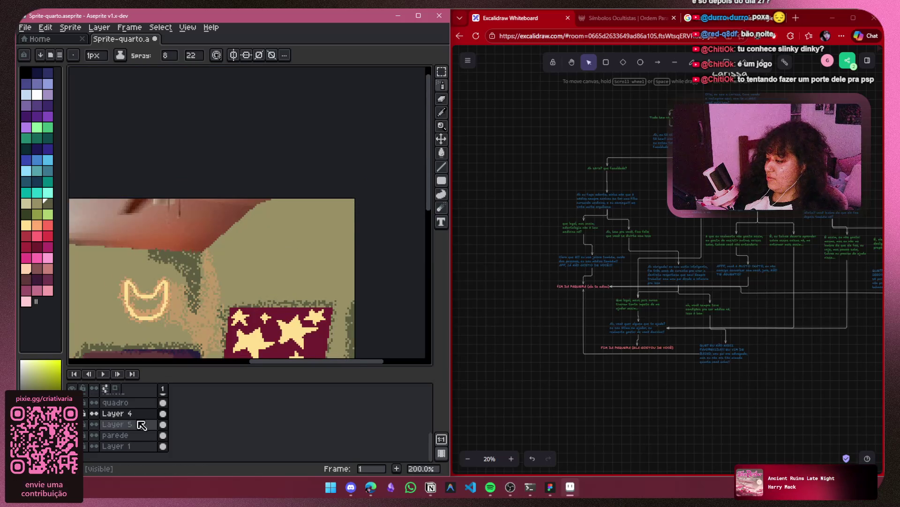
pyautogui.click(72, 435)
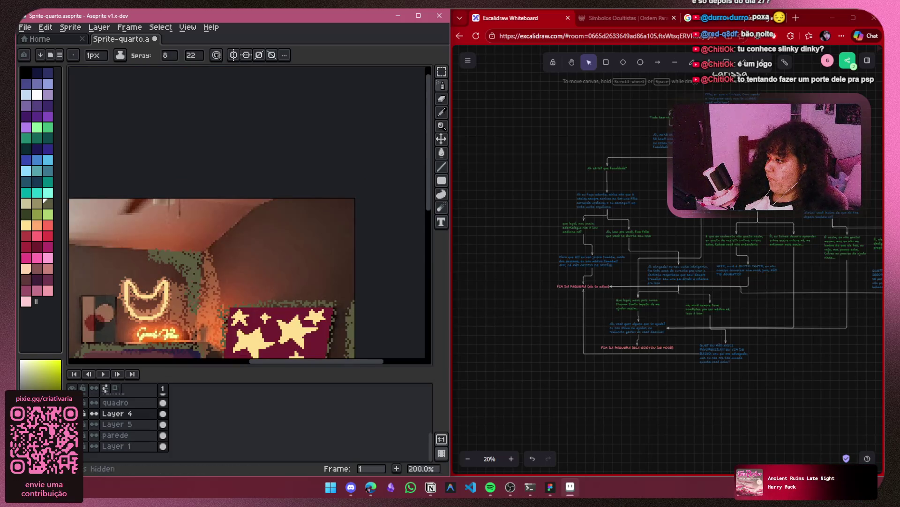
pyautogui.click(75, 434)
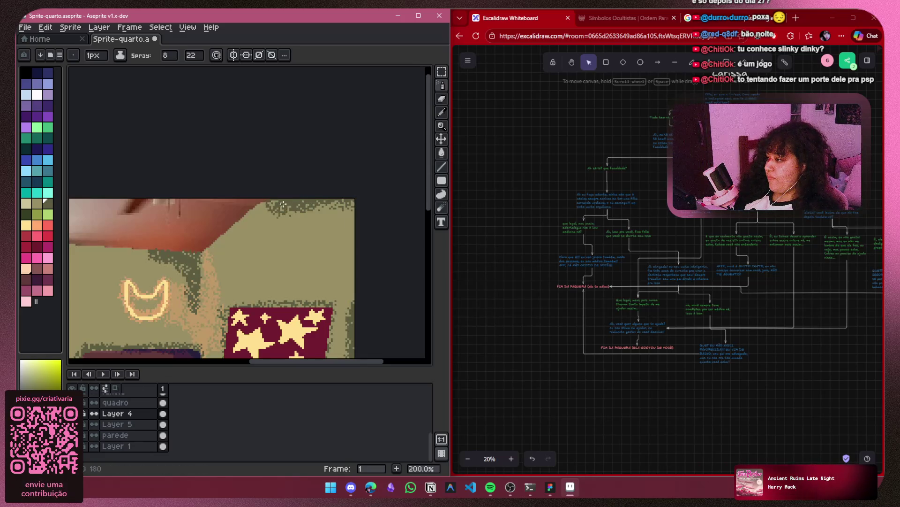
pyautogui.moveTo(317, 227); pyautogui.dragTo(305, 181)
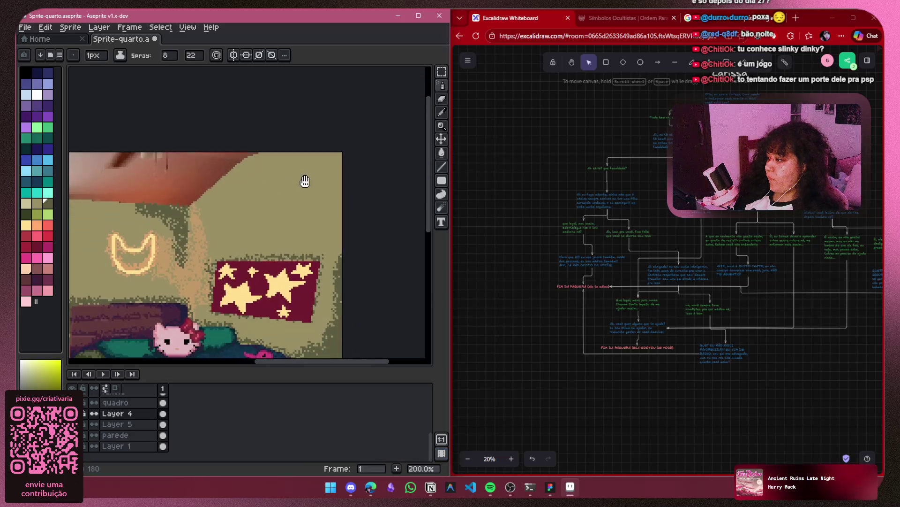
pyautogui.moveTo(341, 149); pyautogui.dragTo(188, 221)
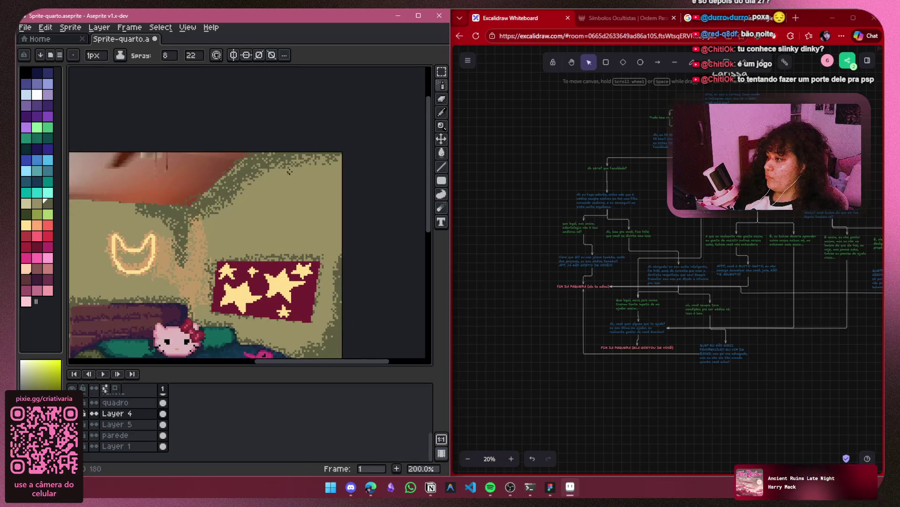
pyautogui.scroll(-2, 283, 146)
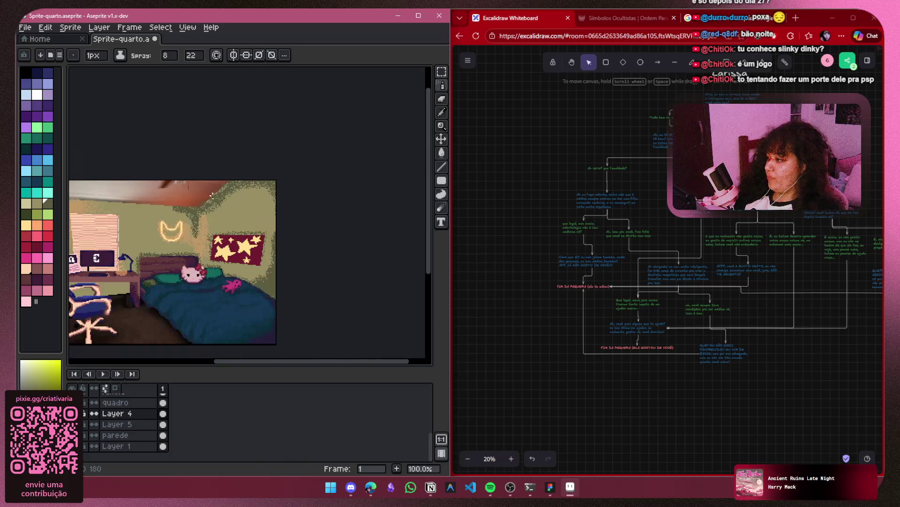
# Spray green speckles along the wall edge behind the desk and chair
pyautogui.scroll(2, 300, 230)
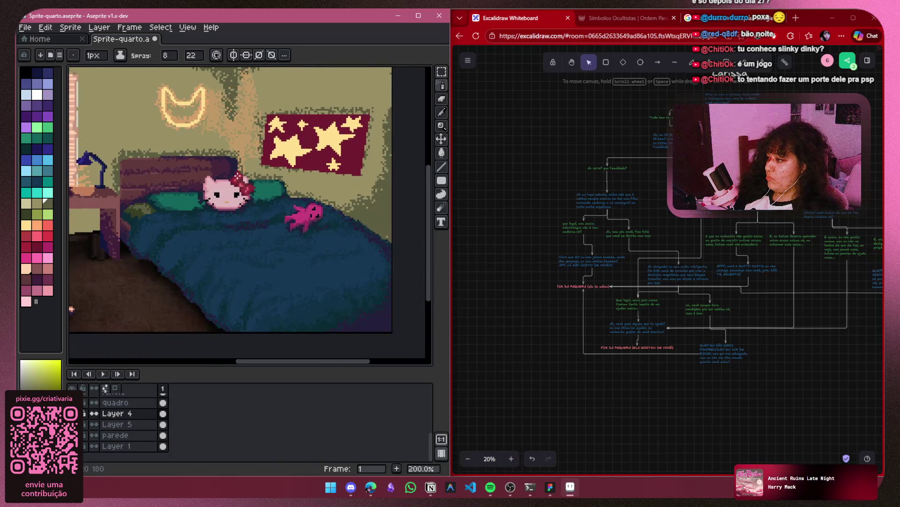
pyautogui.scroll(-4, 280, 235)
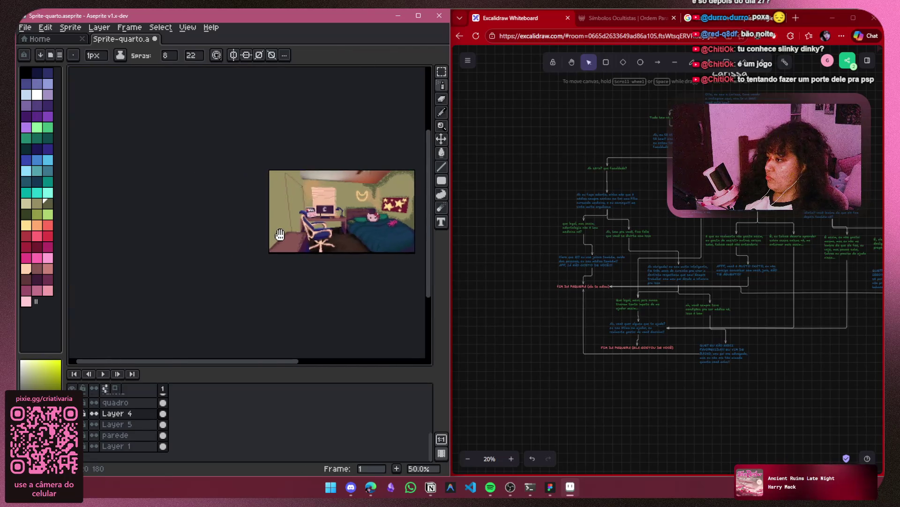
pyautogui.scroll(4, 277, 230)
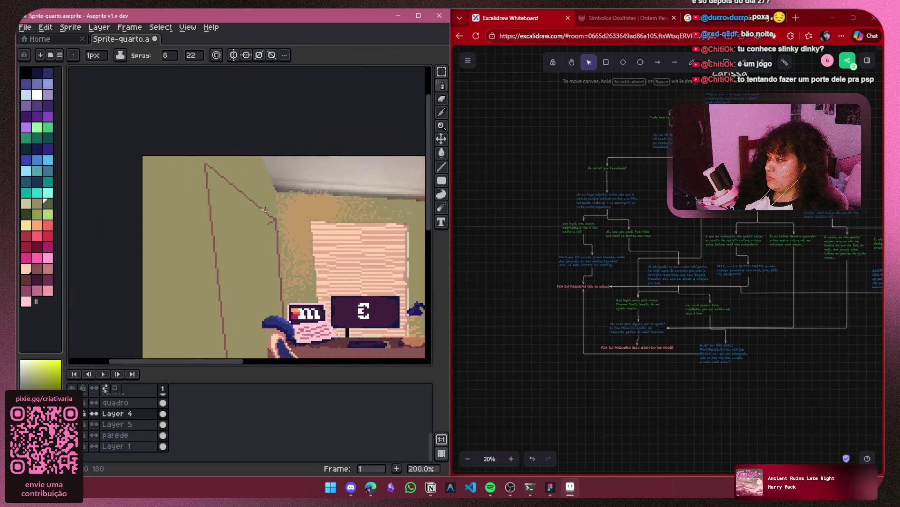
pyautogui.scroll(-4, 268, 213)
pyautogui.moveTo(245, 224)
pyautogui.mouseDown()
pyautogui.moveTo(201, 257)
pyautogui.moveTo(149, 320)
pyautogui.mouseUp()
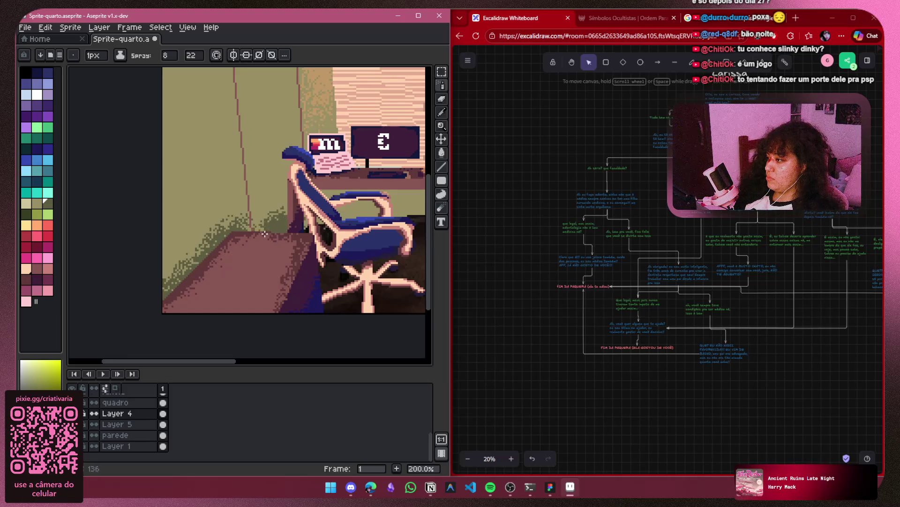
# Spray green speckles up the left wall near the window, then undo the extra strokes
pyautogui.hscroll(3, 296, 208)
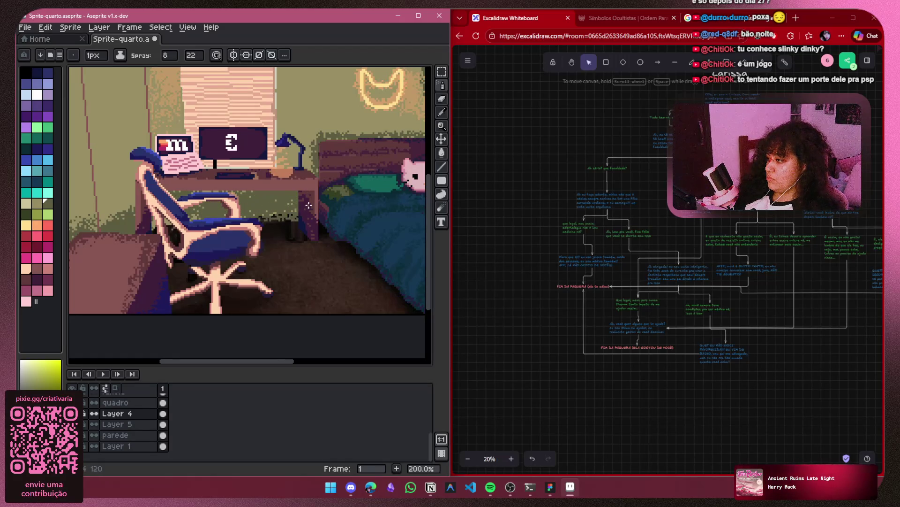
pyautogui.scroll(-2, 317, 170)
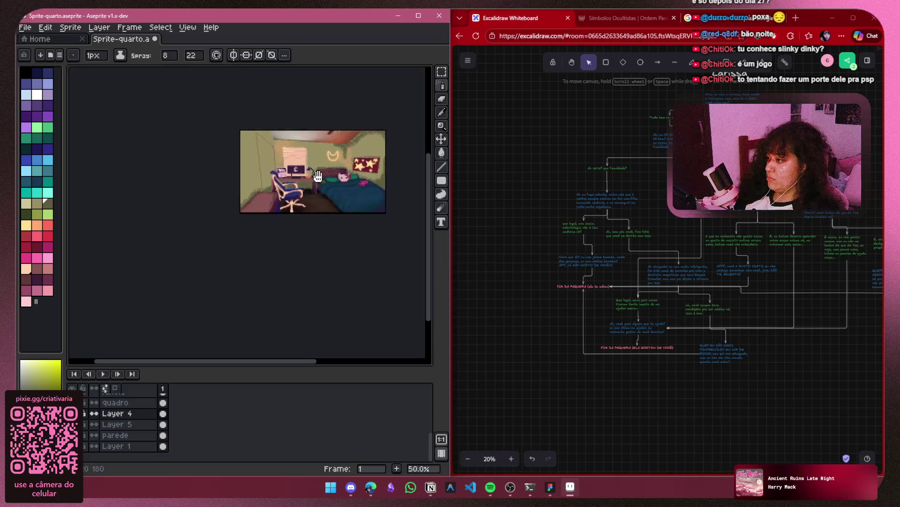
pyautogui.scroll(1, 317, 170)
pyautogui.moveTo(208, 206)
pyautogui.mouseDown()
pyautogui.moveTo(68, 206)
pyautogui.moveTo(161, 207)
pyautogui.mouseUp()
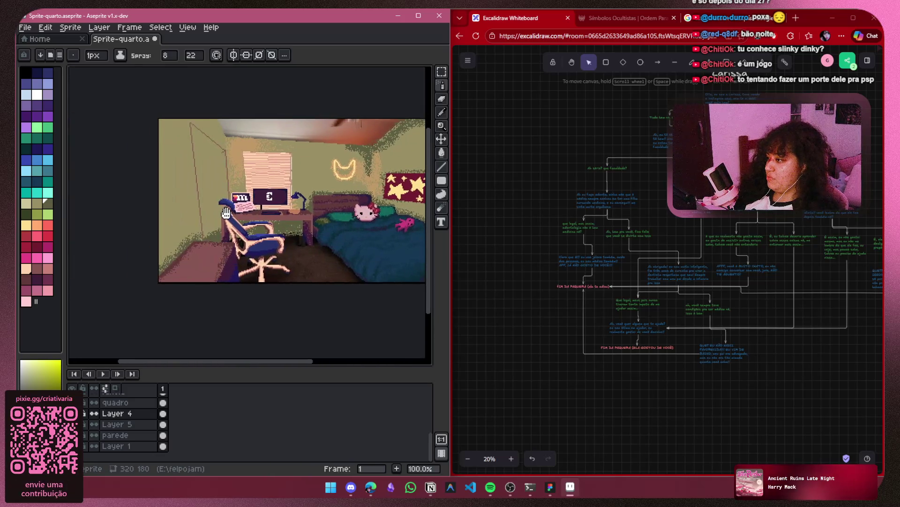
pyautogui.scroll(1, 196, 167)
pyautogui.moveTo(197, 167); pyautogui.dragTo(132, 160)
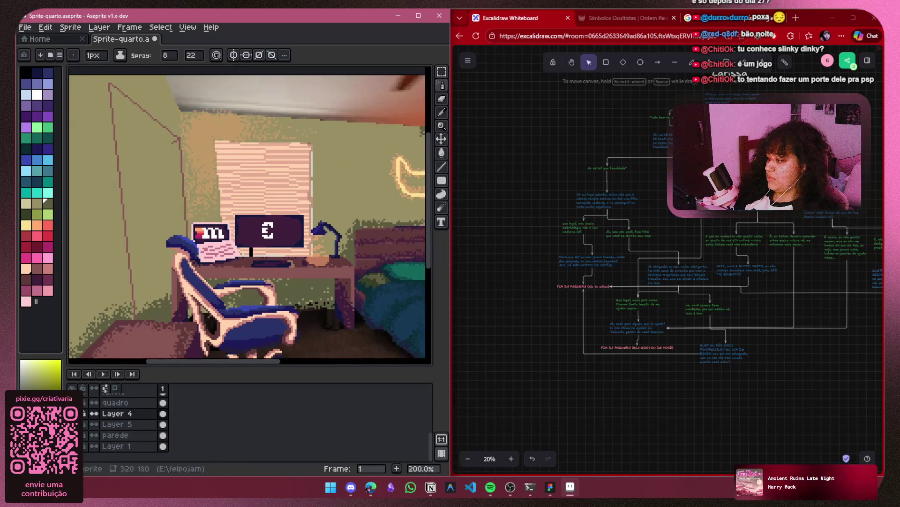
pyautogui.click(84, 392)
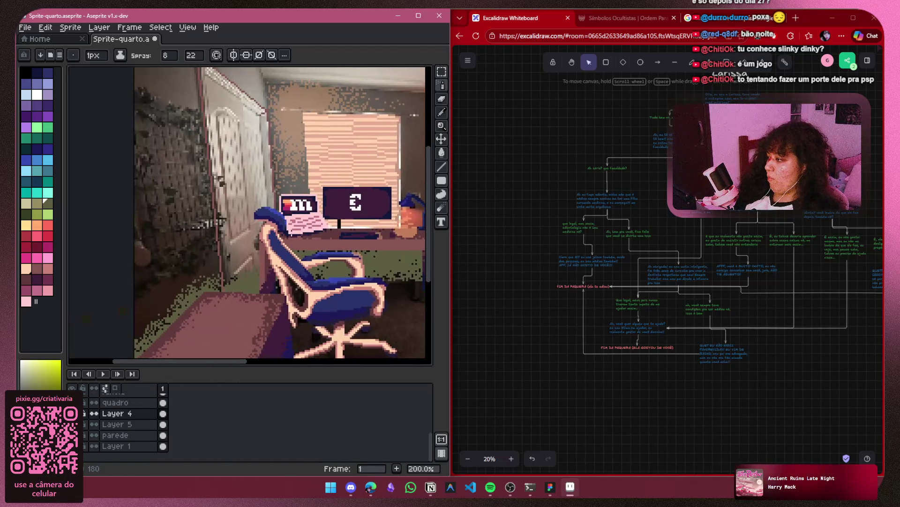
pyautogui.moveTo(87, 294)
pyautogui.mouseDown()
pyautogui.moveTo(176, 265)
pyautogui.moveTo(149, 326)
pyautogui.mouseUp()
pyautogui.moveTo(143, 294); pyautogui.dragTo(149, 187)
pyautogui.scroll(-1, 150, 197)
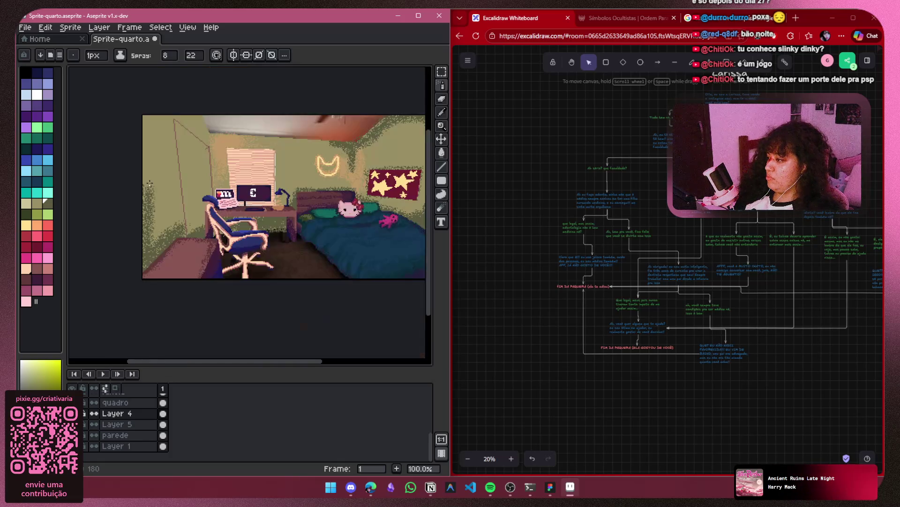
pyautogui.hotkey('ctrl', 'z')
pyautogui.hotkey('ctrl', 'z')
pyautogui.hotkey('ctrl', 'z')
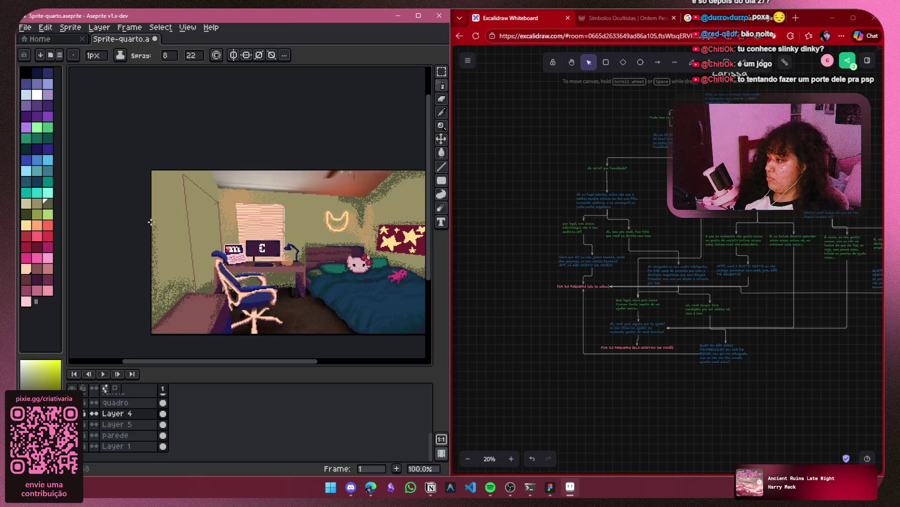
pyautogui.moveTo(212, 286); pyautogui.dragTo(169, 265)
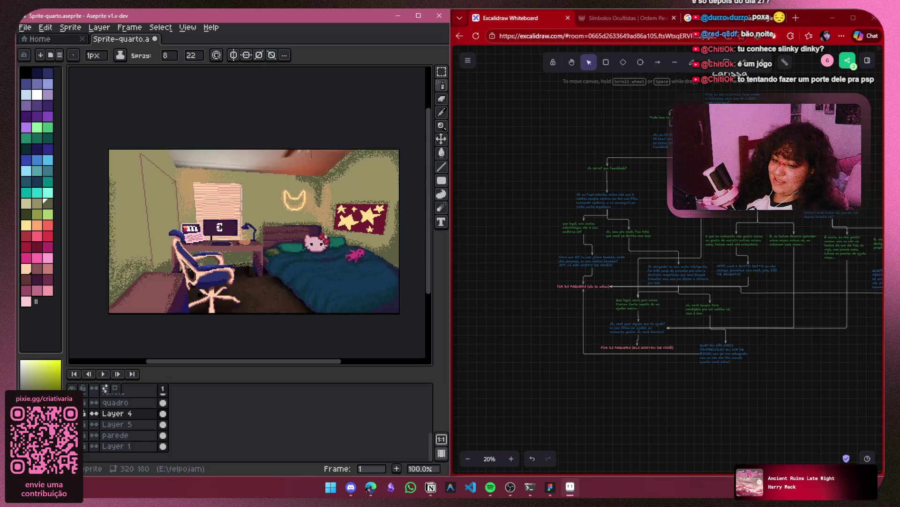
# Minimize the Notion notes, maximize Aseprite, zoom into the bedroom and open Layer 4's context menu
pyautogui.hotkey('alt', 'Tab')
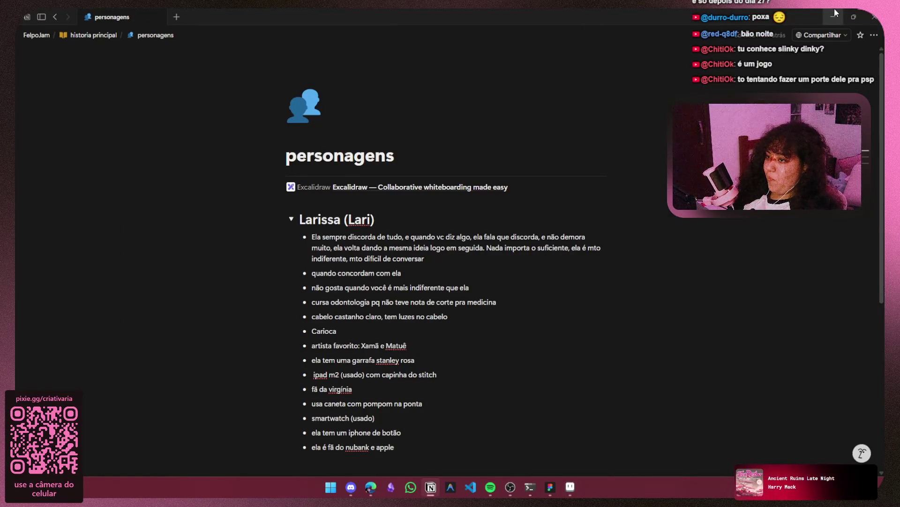
pyautogui.click(834, 16)
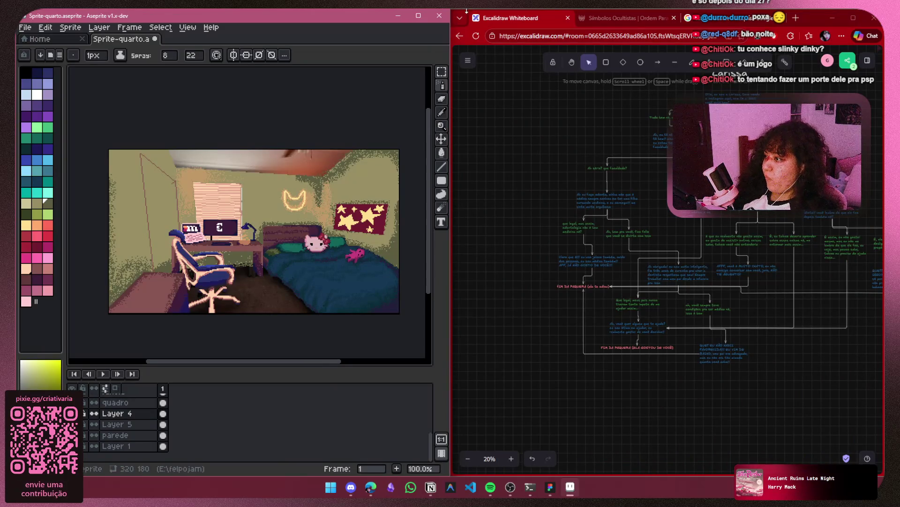
pyautogui.click(417, 17)
pyautogui.scroll(2, 551, 245)
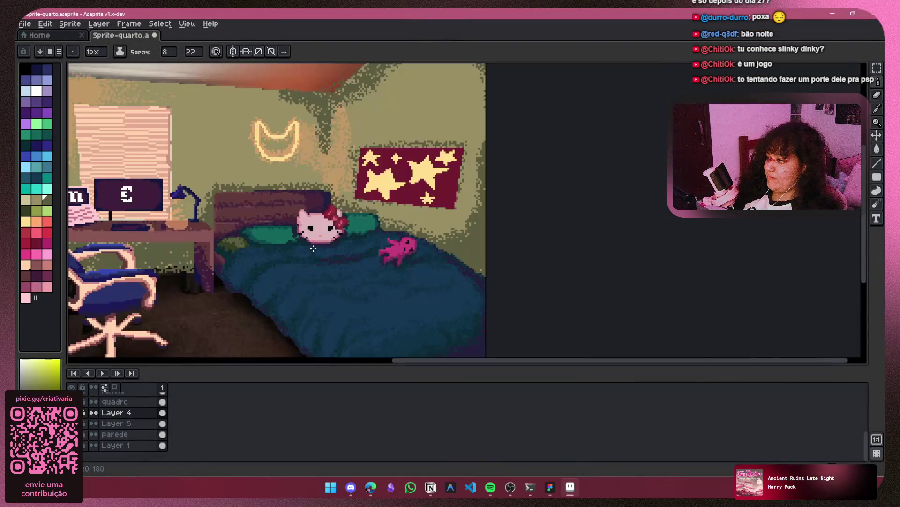
pyautogui.moveTo(551, 244); pyautogui.dragTo(581, 271)
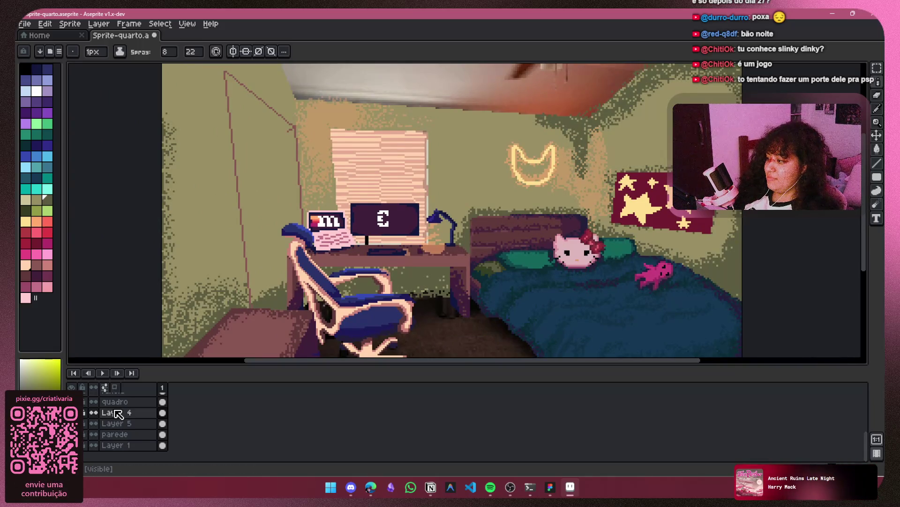
pyautogui.rightClick(116, 412)
pyautogui.moveTo(120, 405)
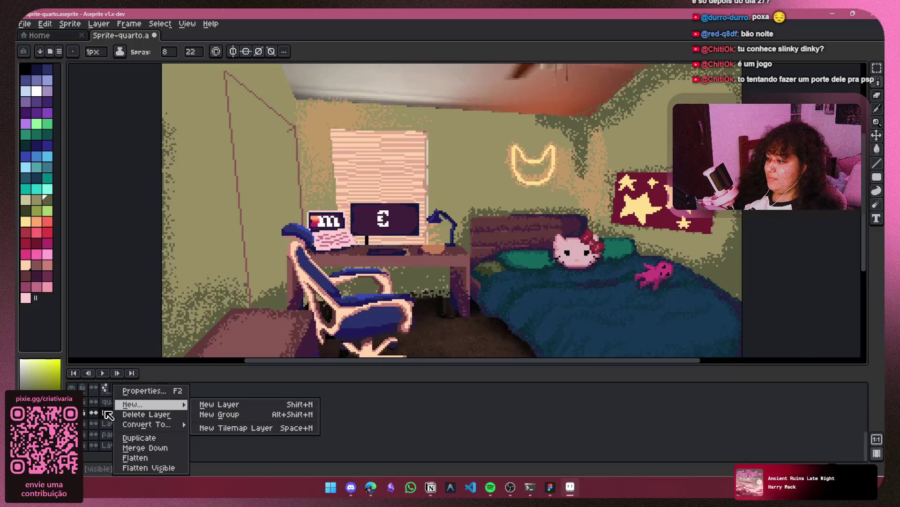
# Set Layer 4's opacity to 51% and undo the warm orange glow patches on the walls
pyautogui.click(143, 390)
pyautogui.moveTo(176, 270); pyautogui.dragTo(132, 271)
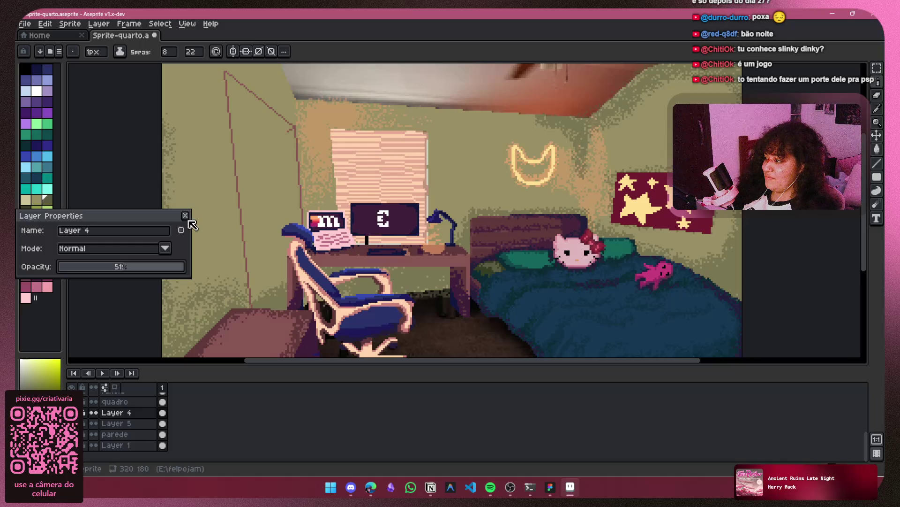
pyautogui.click(184, 215)
pyautogui.hotkey('ctrl', 'z')
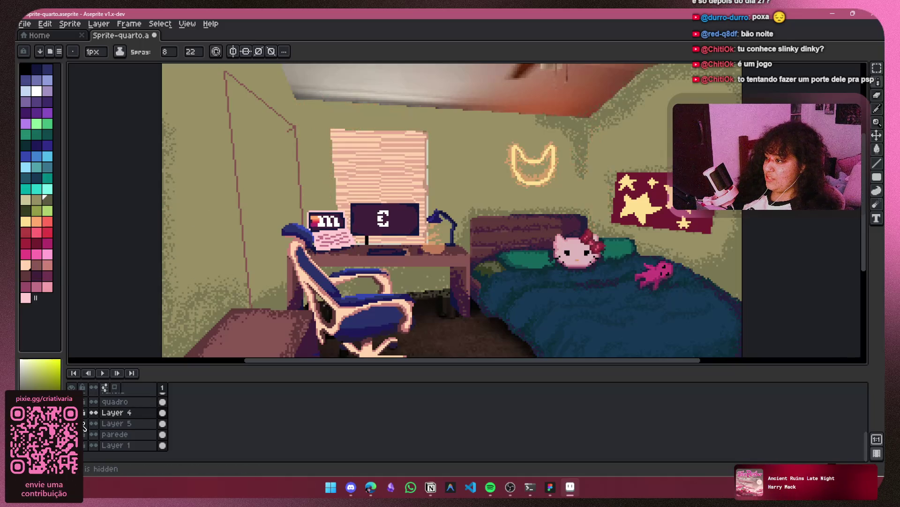
pyautogui.rightClick(120, 413)
pyautogui.press('Escape')
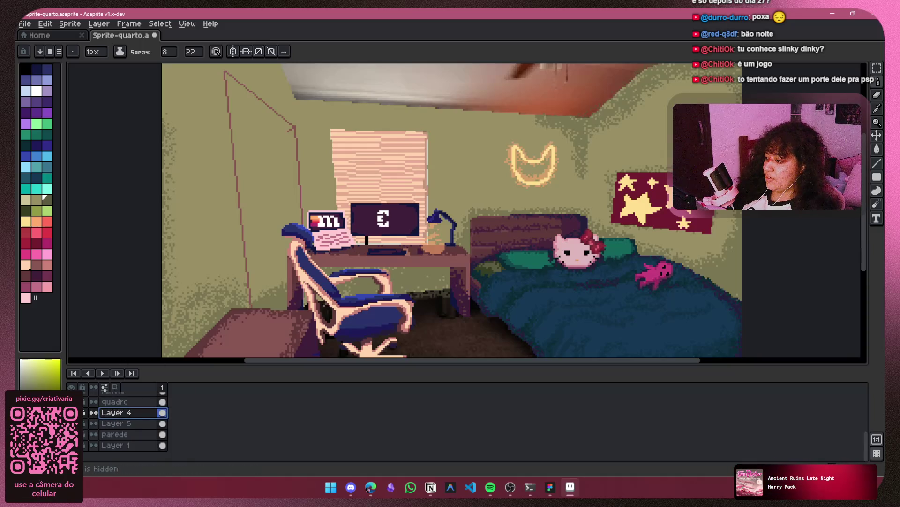
pyautogui.scroll(-1, 283, 275)
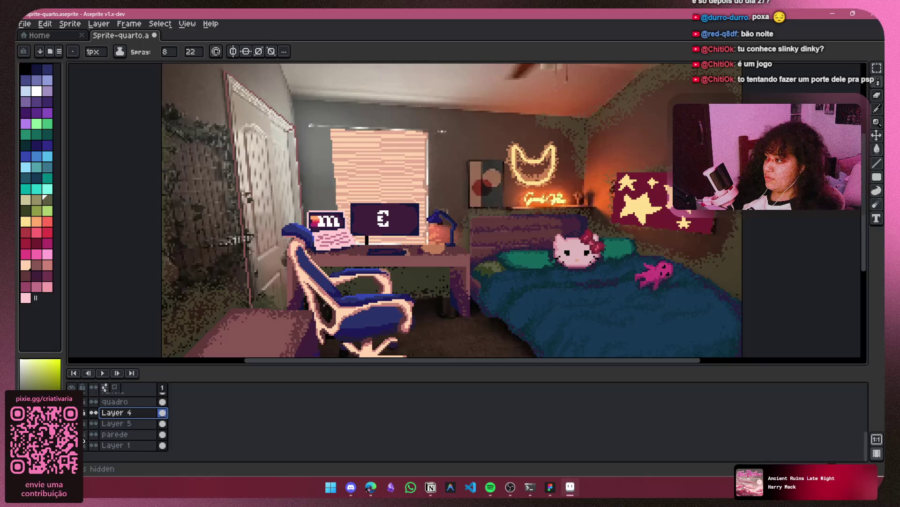
# Change the spray amount from 8 to 1
pyautogui.scroll(1, 244, 176)
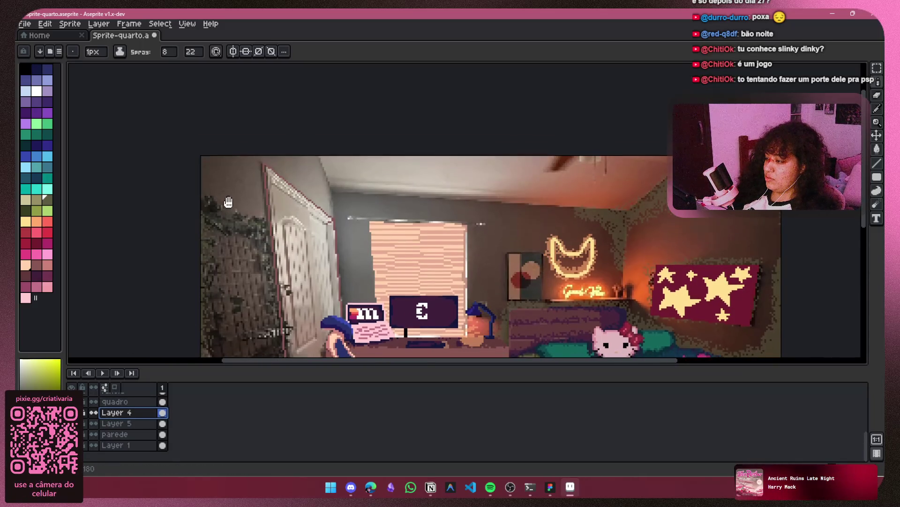
pyautogui.scroll(-2, 214, 150)
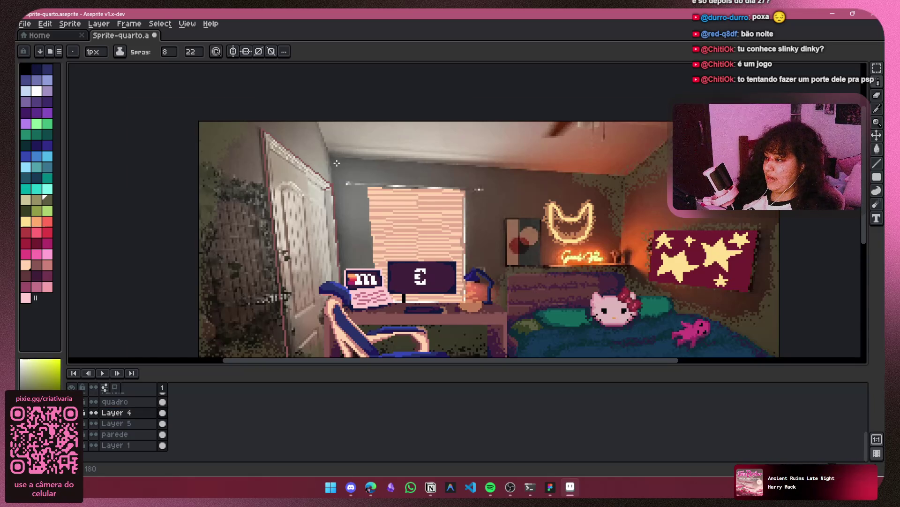
pyautogui.scroll(1, 336, 163)
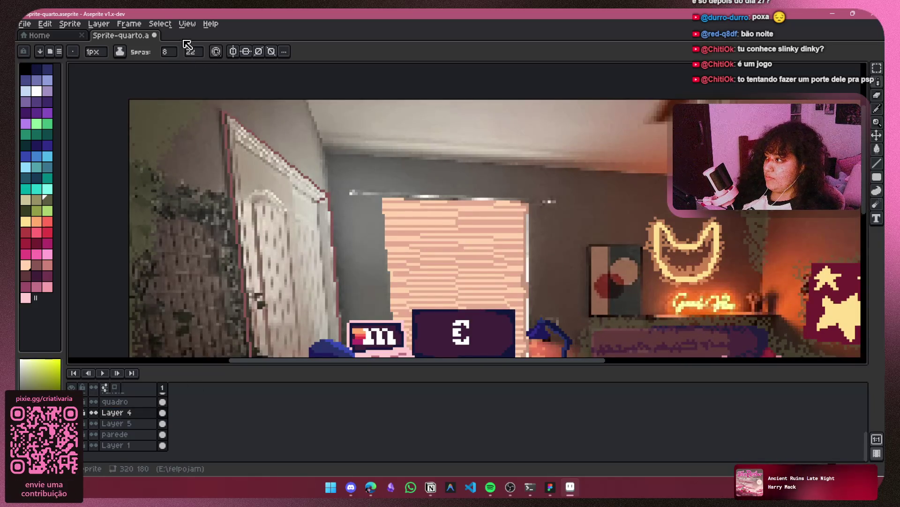
pyautogui.click(168, 51)
pyautogui.write('1')
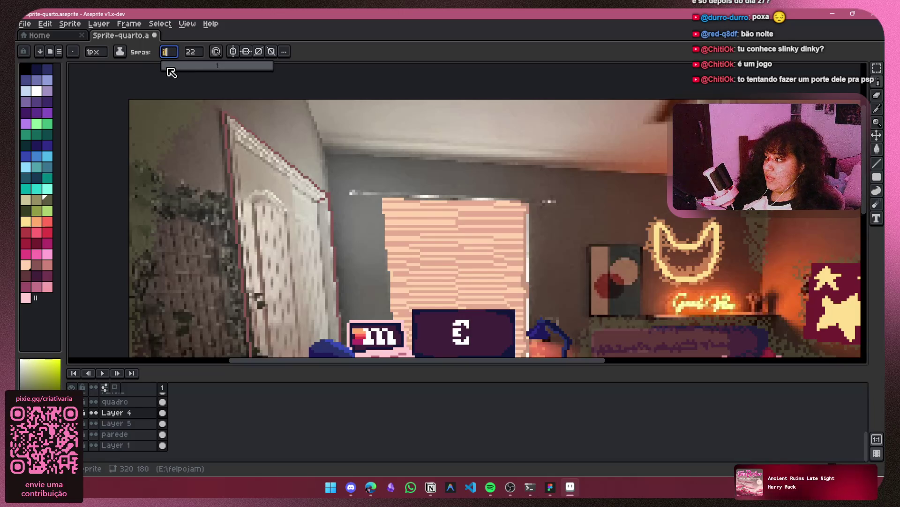
# Pan around to review the cat neon, poster, desk and chair, then hide the dithered reference layer
pyautogui.moveTo(329, 164); pyautogui.dragTo(271, 194)
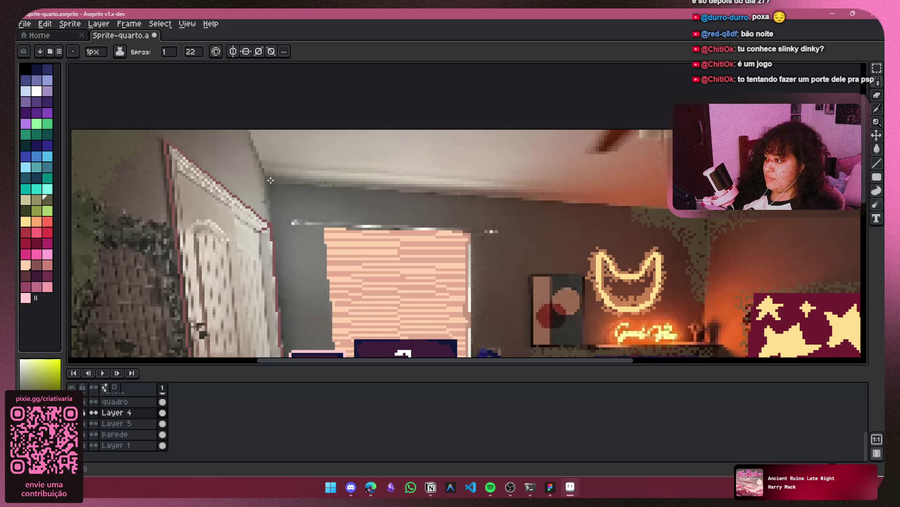
pyautogui.moveTo(392, 170); pyautogui.dragTo(242, 119)
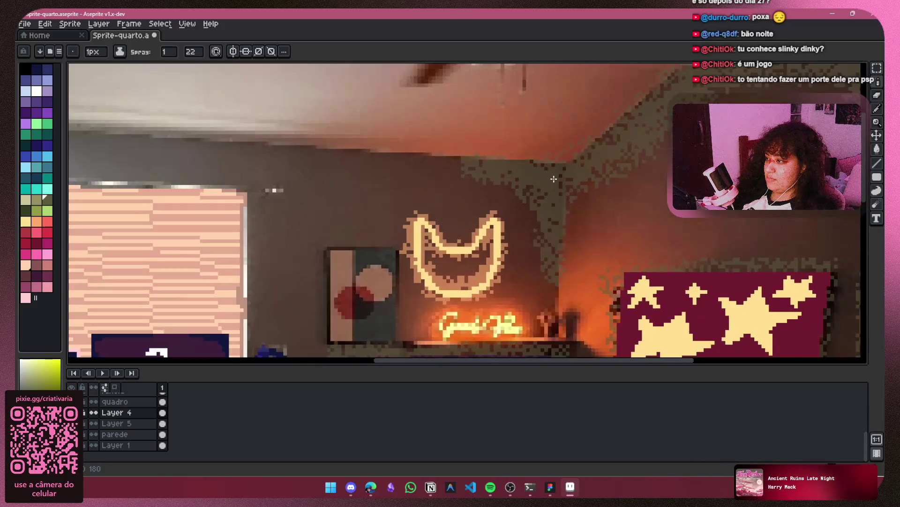
pyautogui.moveTo(553, 179); pyautogui.dragTo(417, 166)
pyautogui.scroll(-2, 418, 166)
pyautogui.scroll(2, 453, 145)
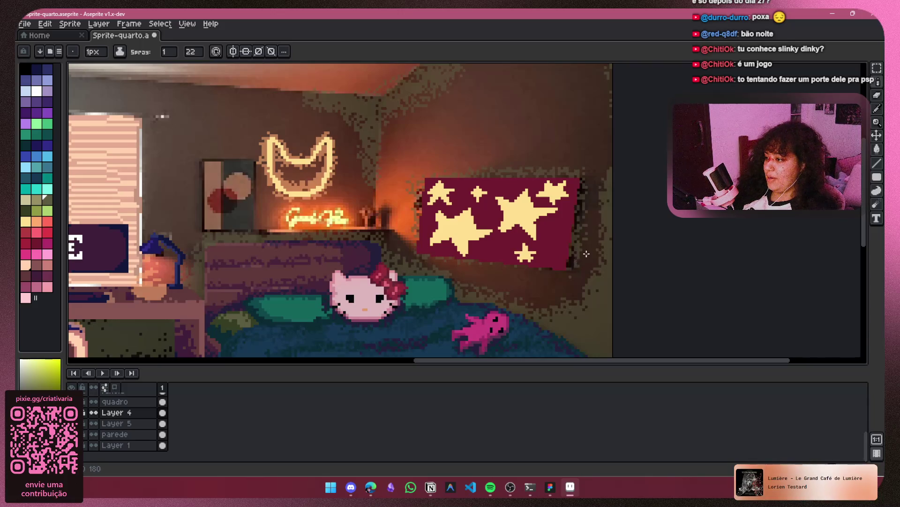
pyautogui.scroll(-2, 587, 253)
pyautogui.scroll(2, 476, 232)
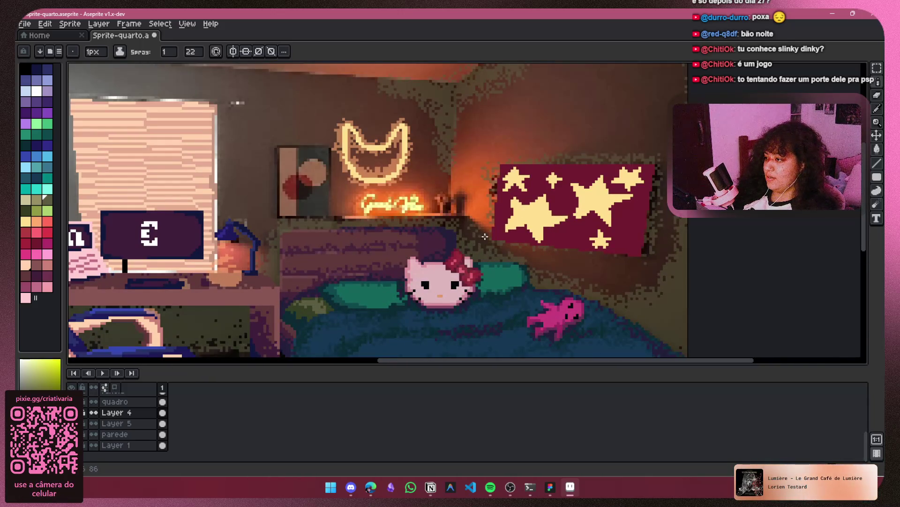
pyautogui.moveTo(245, 222); pyautogui.dragTo(448, 170)
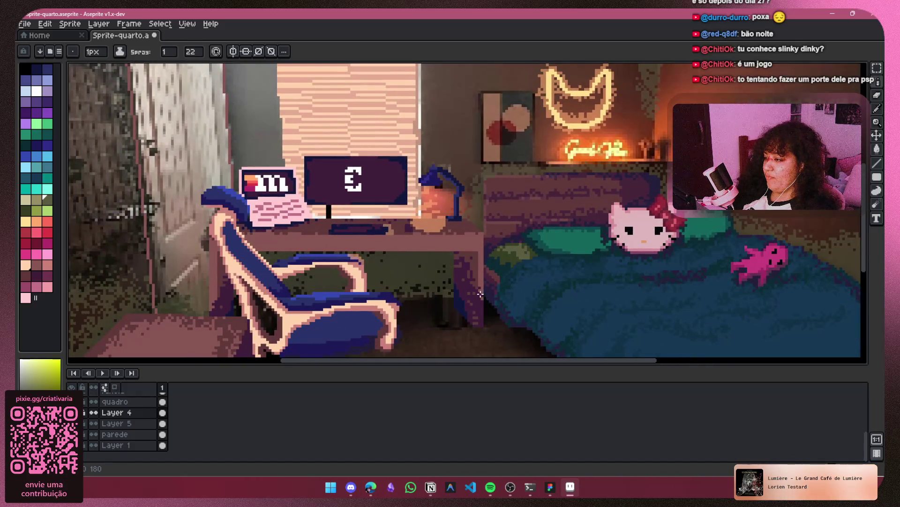
pyautogui.moveTo(520, 245); pyautogui.dragTo(540, 214)
pyautogui.moveTo(318, 196)
pyautogui.mouseDown()
pyautogui.moveTo(343, 251)
pyautogui.moveTo(372, 252)
pyautogui.mouseUp()
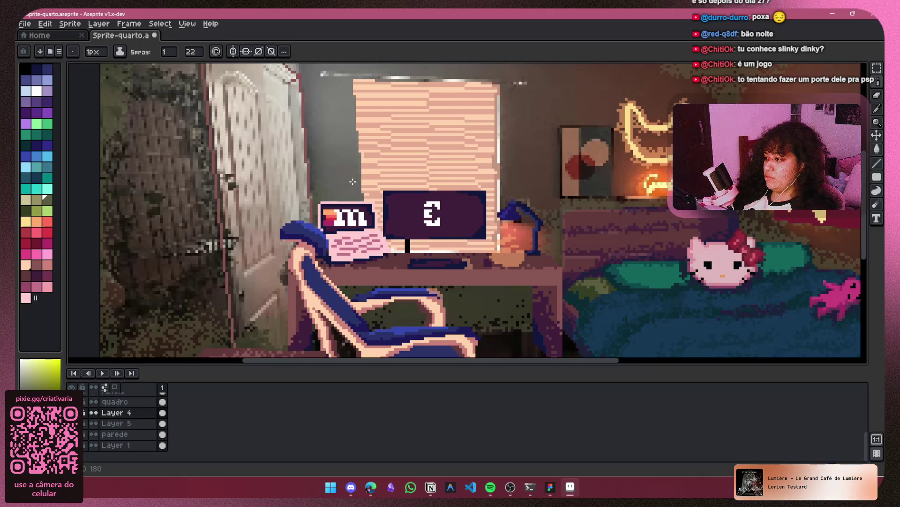
pyautogui.scroll(-2, 335, 192)
pyautogui.scroll(1, 263, 242)
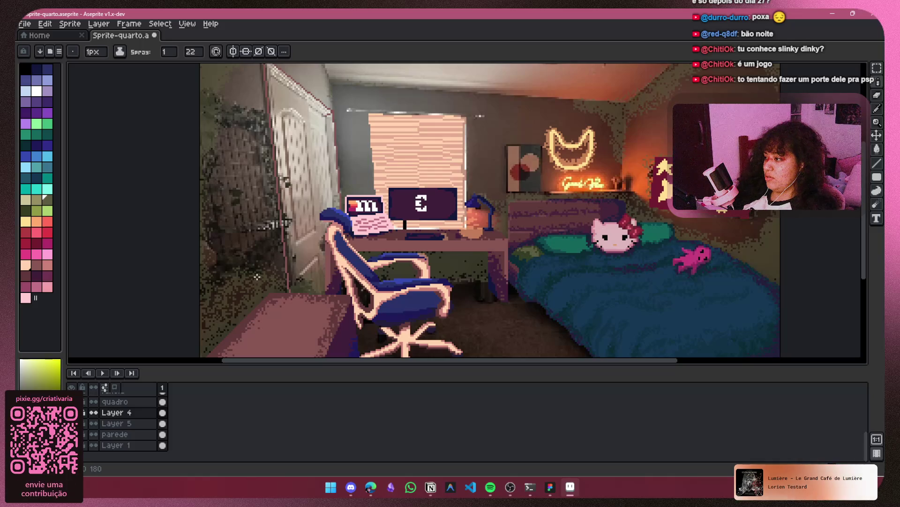
pyautogui.click(202, 336)
# Toggle the dithered reference layer back off and pan to the left wall and window blinds
pyautogui.click(71, 412)
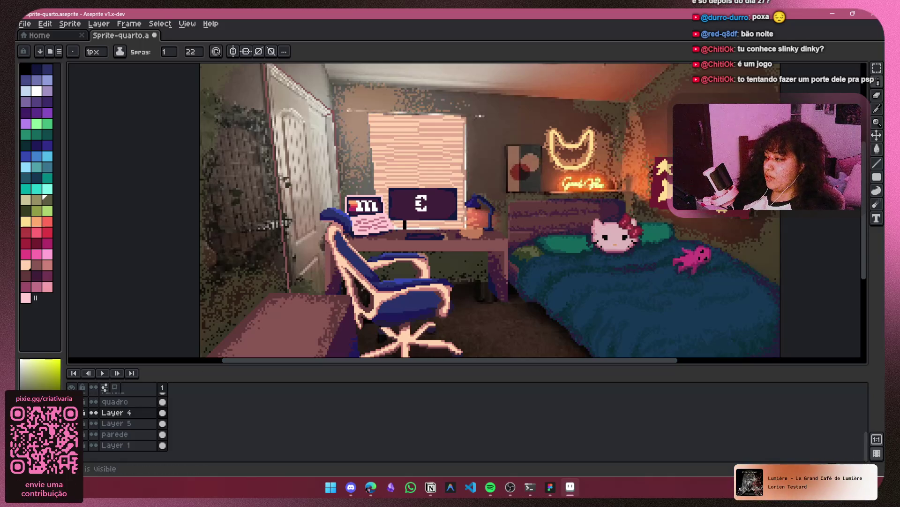
pyautogui.click(71, 412)
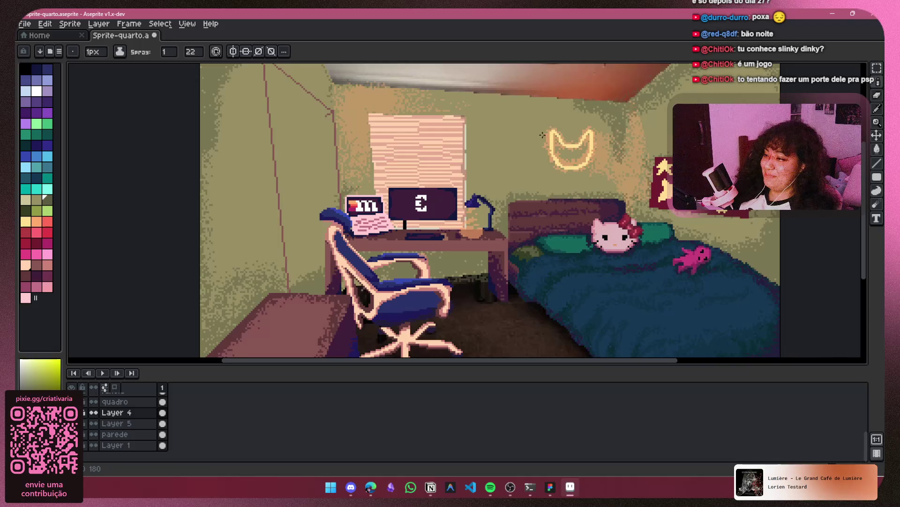
pyautogui.scroll(3, 543, 135)
pyautogui.moveTo(242, 167); pyautogui.dragTo(445, 191)
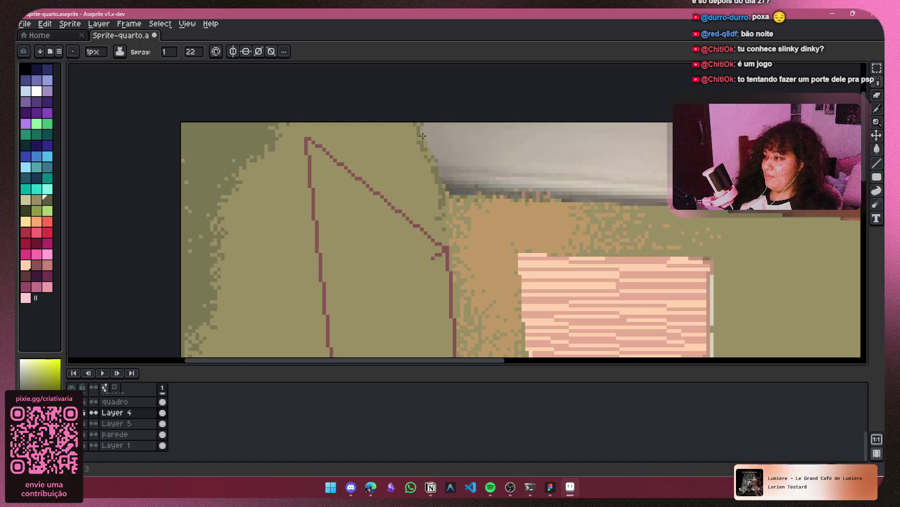
pyautogui.moveTo(560, 170); pyautogui.dragTo(286, 100)
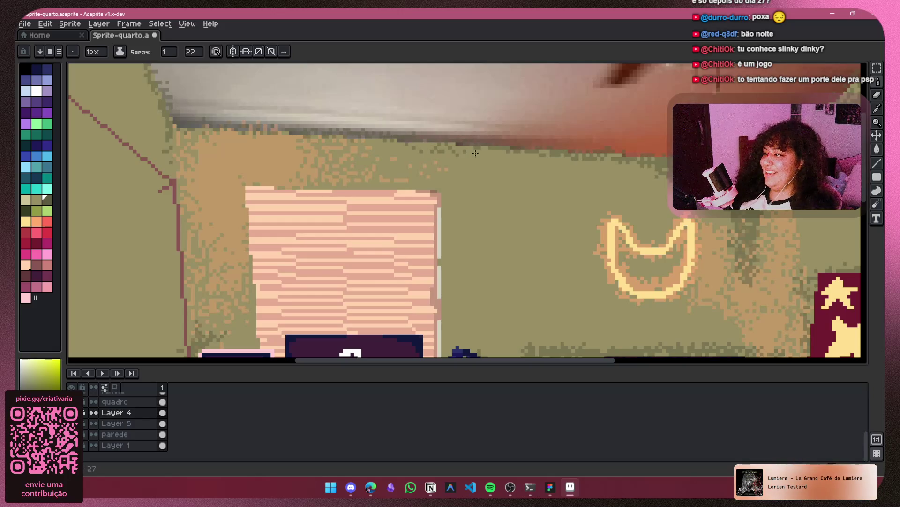
pyautogui.scroll(-2, 573, 149)
pyautogui.hscroll(5, 535, 148)
pyautogui.scroll(1, 535, 148)
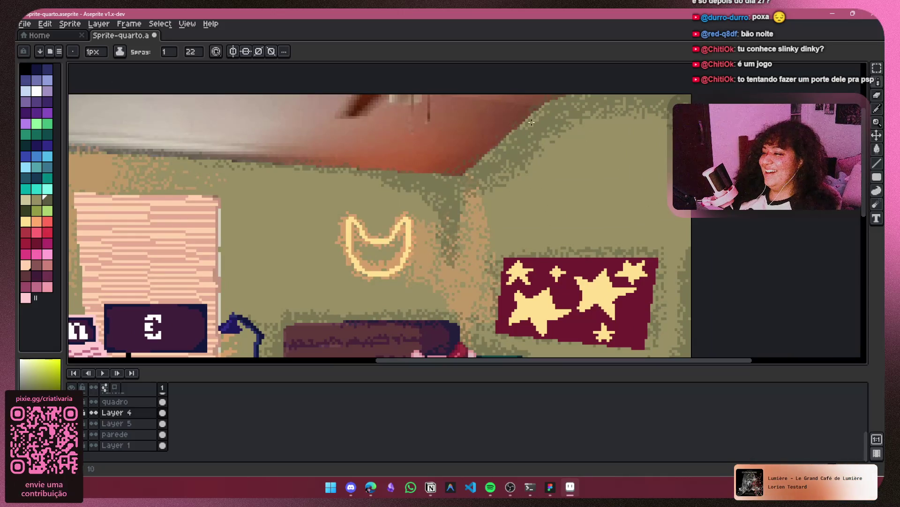
pyautogui.scroll(-2, 569, 95)
pyautogui.scroll(1, 565, 87)
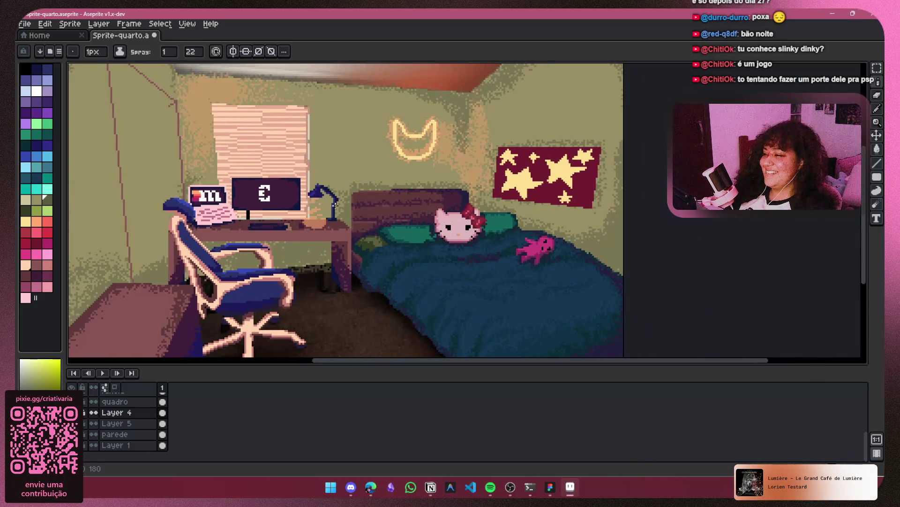
pyautogui.moveTo(307, 221); pyautogui.dragTo(498, 252)
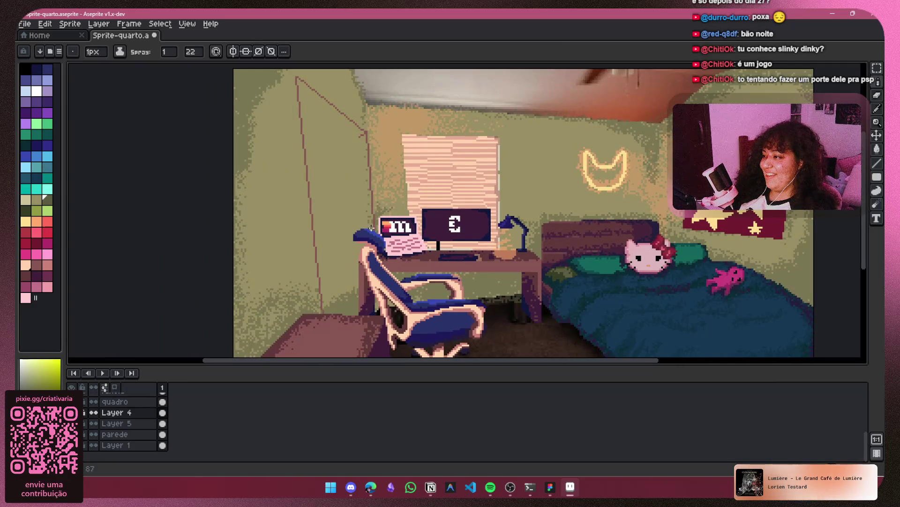
pyautogui.scroll(-3, 363, 102)
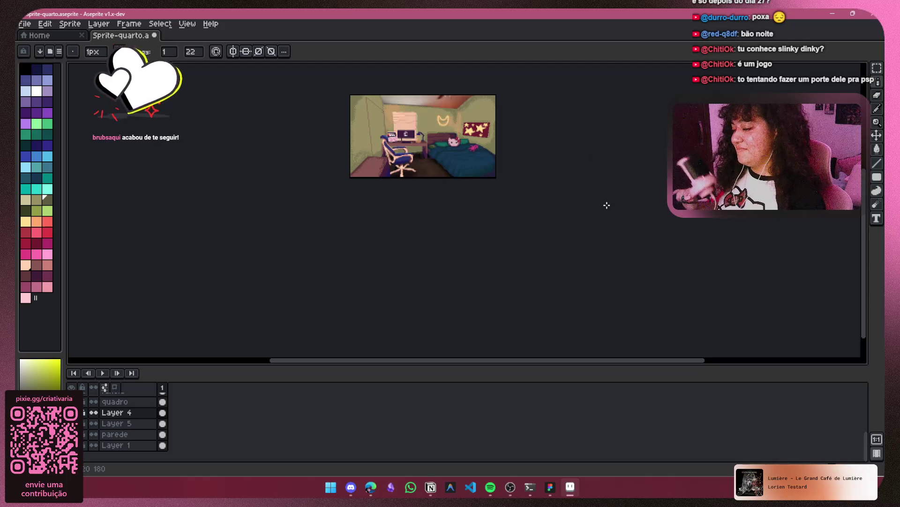
pyautogui.scroll(3, 457, 152)
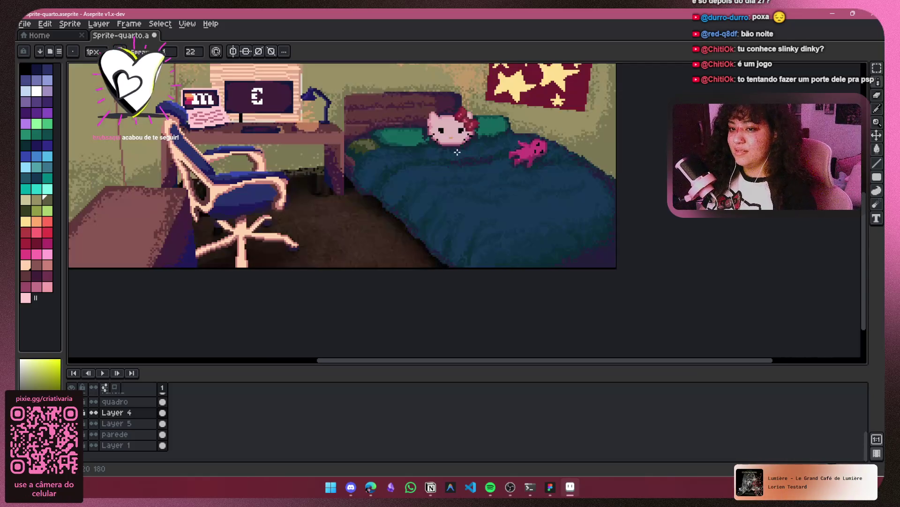
pyautogui.moveTo(456, 161); pyautogui.dragTo(531, 295)
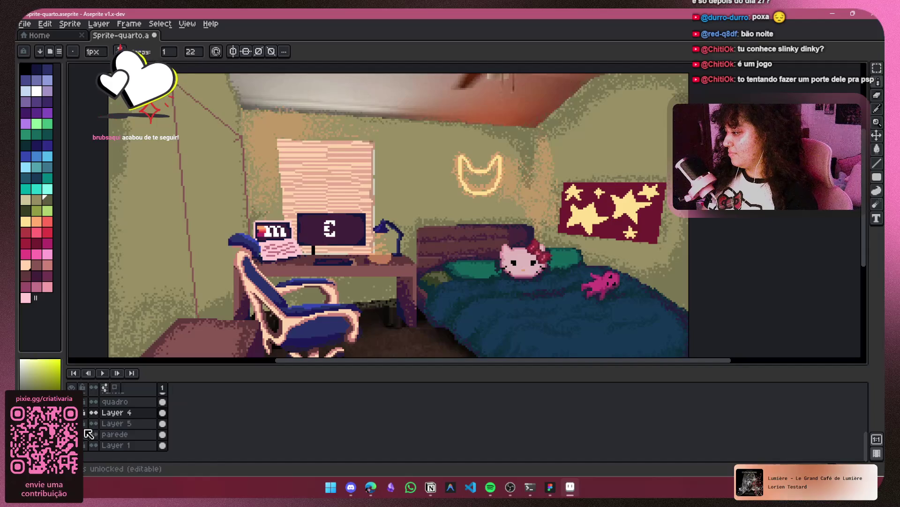
pyautogui.scroll(1, 318, 199)
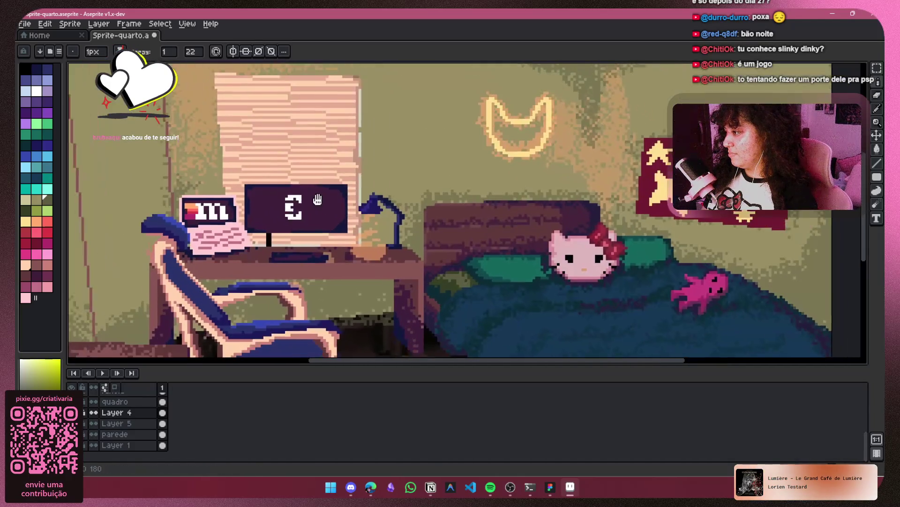
pyautogui.scroll(-2, 312, 211)
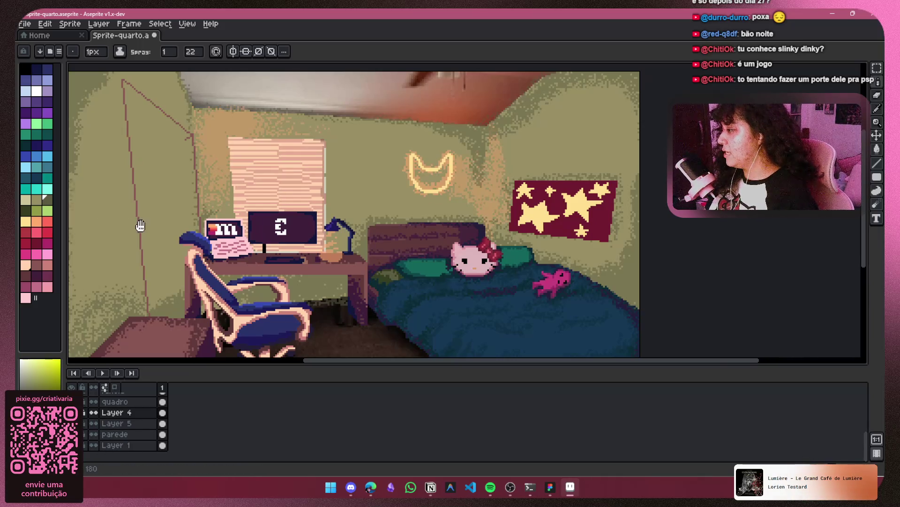
pyautogui.scroll(-2, 141, 227)
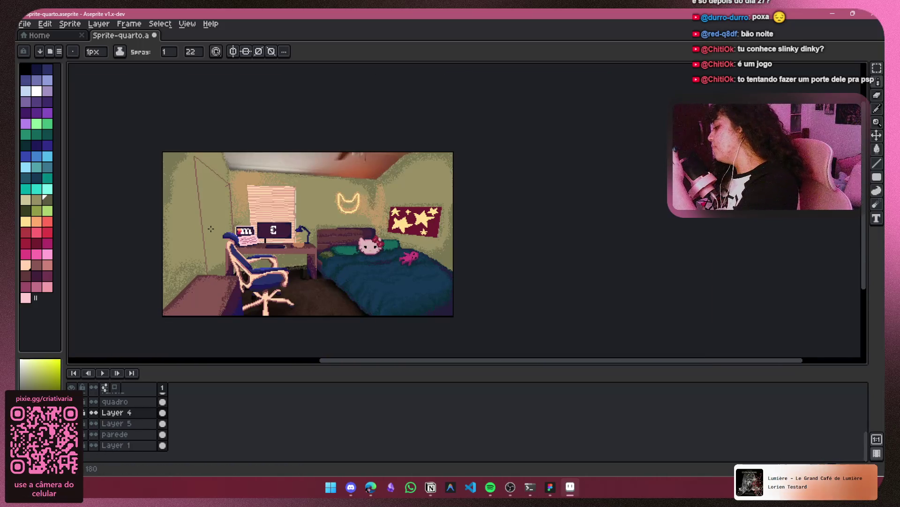
# Hide the flat wall layer and rename Layer 4 to 'sombra parede'
pyautogui.click(211, 228)
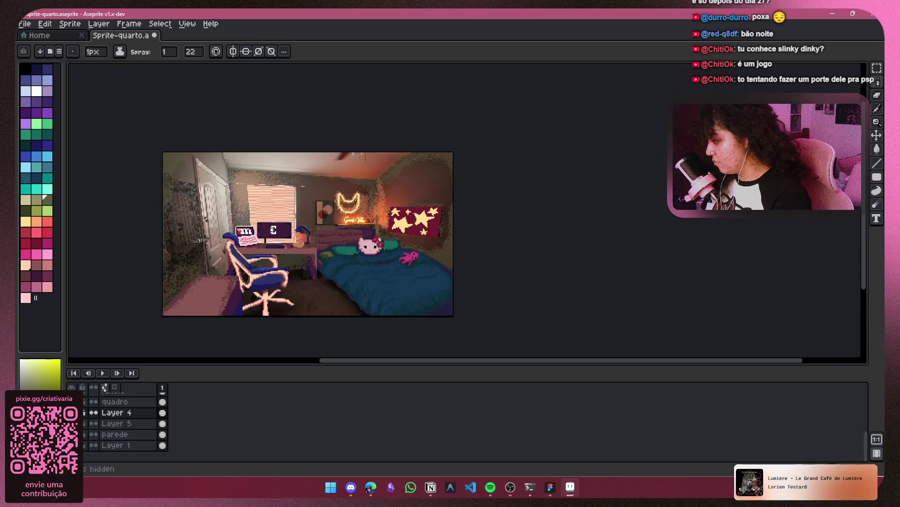
pyautogui.doubleClick(125, 414)
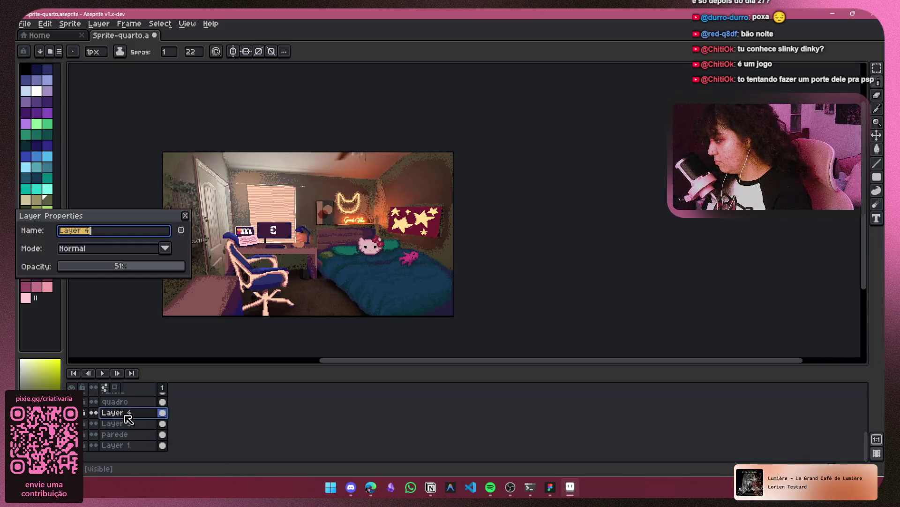
pyautogui.press('BackSpace')
pyautogui.write('sombra pared')
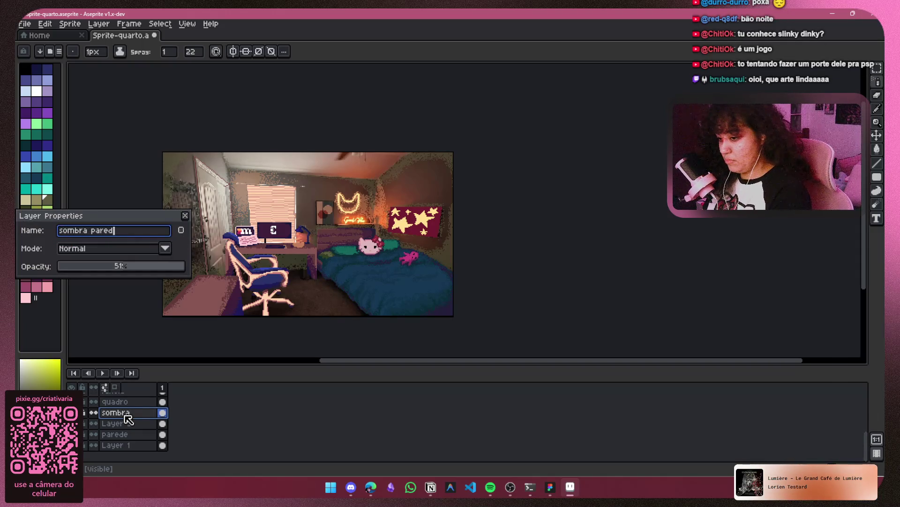
pyautogui.press('Return')
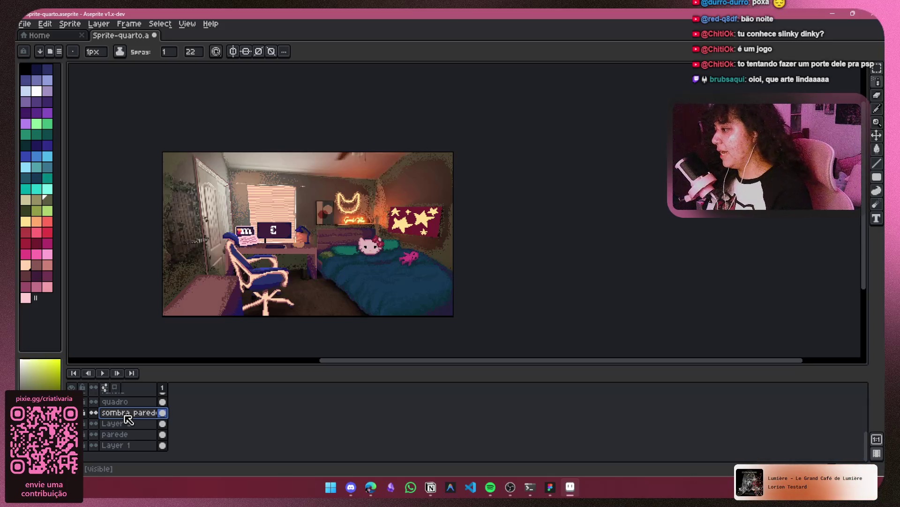
# Rename Layer 5, which holds the orange glow, to 'luz parede'
pyautogui.click(84, 424)
pyautogui.click(84, 424)
pyautogui.doubleClick(121, 423)
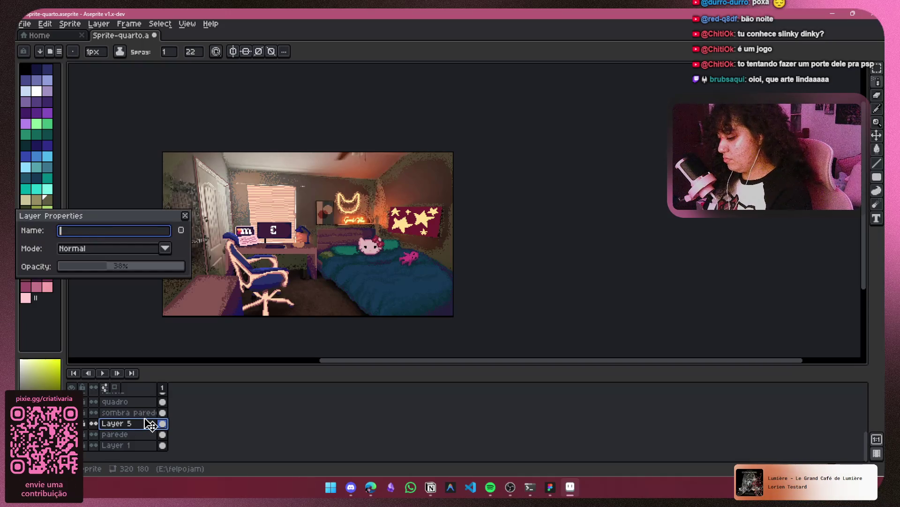
pyautogui.write('luzparede')
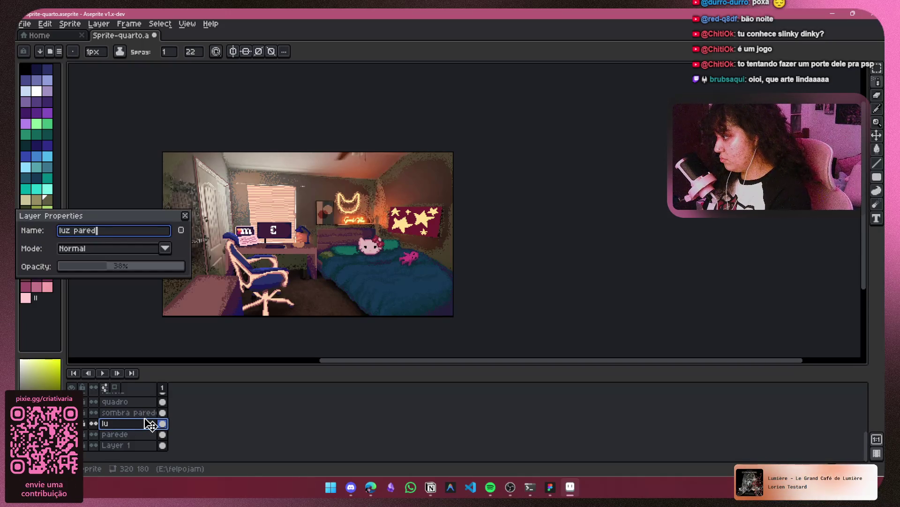
pyautogui.press('Return')
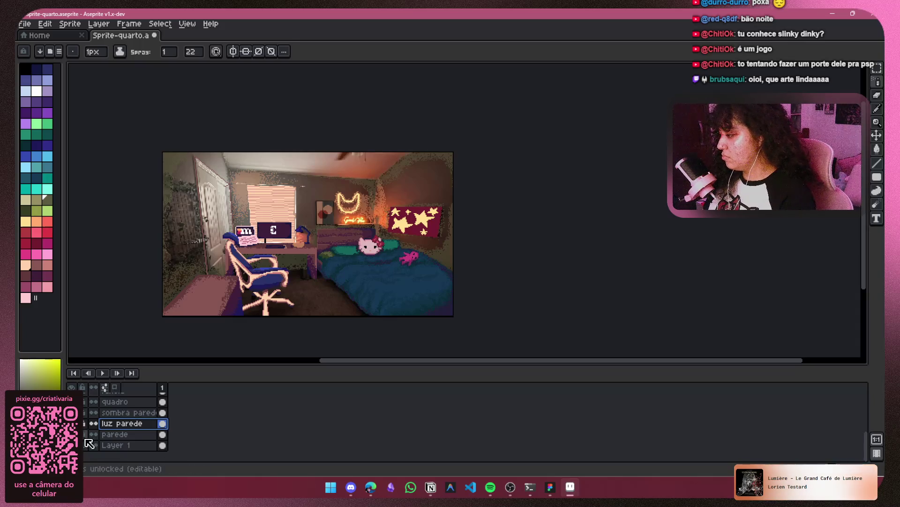
pyautogui.click(371, 488)
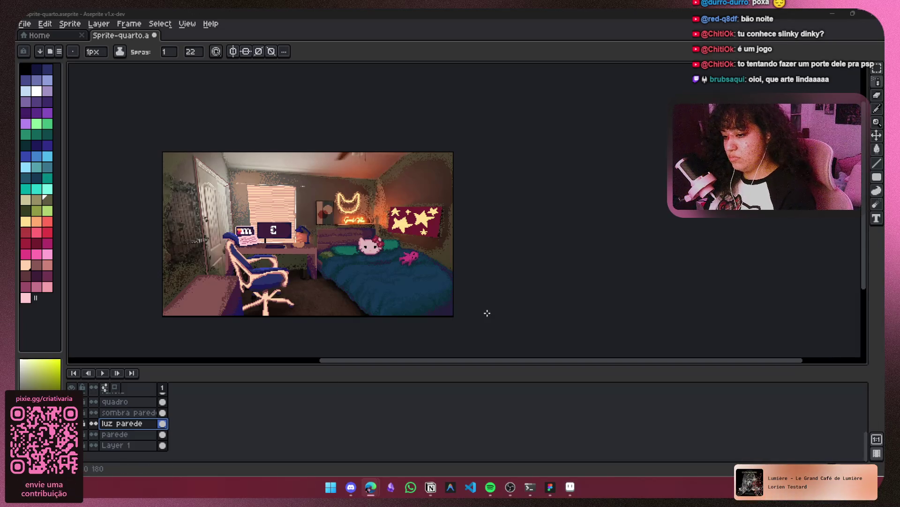
# Show the green wall layer again and add a new empty Layer 4 above sombra parede
pyautogui.click(72, 434)
pyautogui.scroll(2, 352, 165)
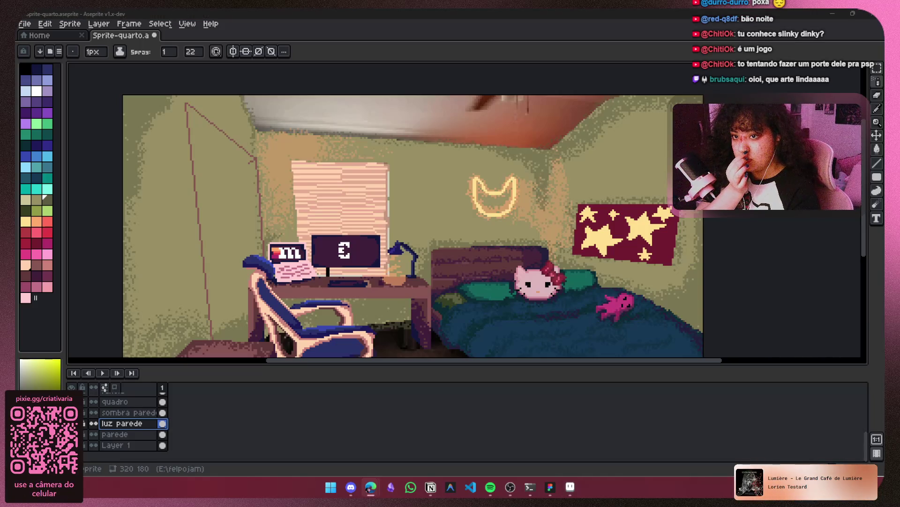
pyautogui.moveTo(270, 256)
pyautogui.mouseDown()
pyautogui.moveTo(327, 204)
pyautogui.moveTo(308, 231)
pyautogui.mouseUp()
pyautogui.moveTo(534, 490)
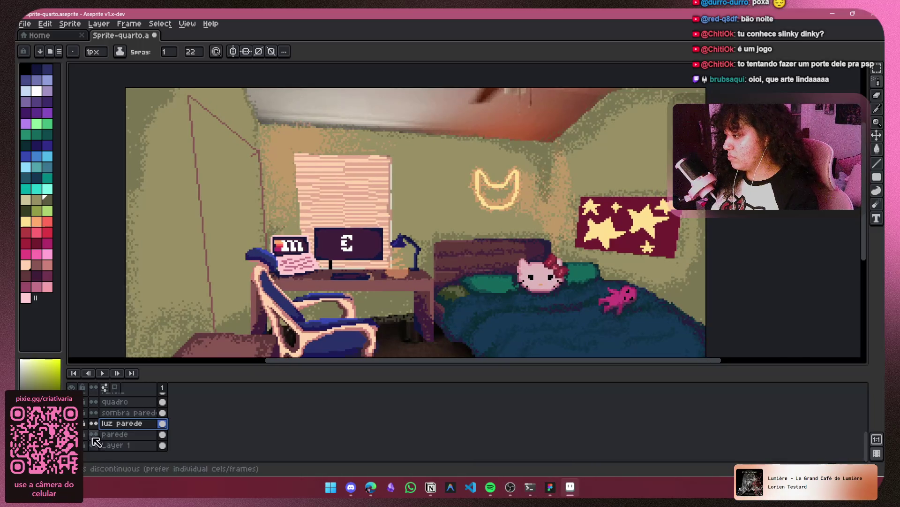
pyautogui.hotkey('shift', 'n')
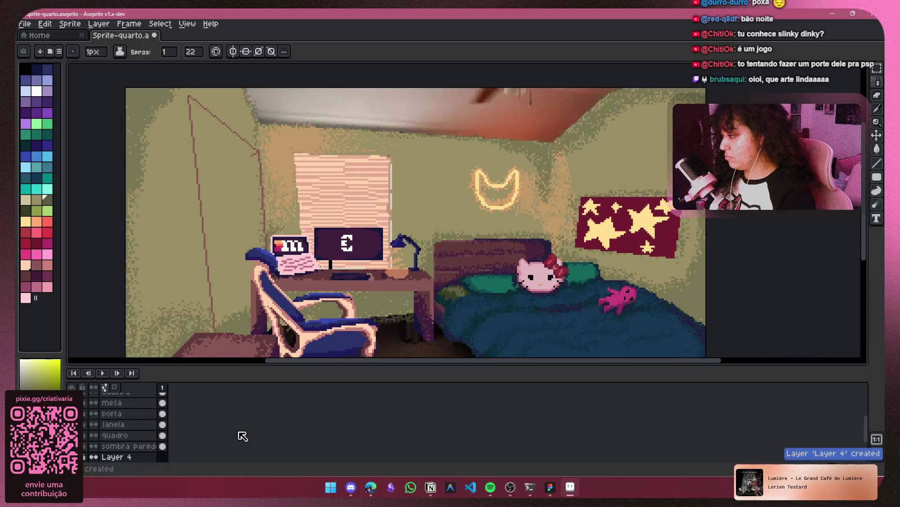
# Rename the new Layer 4 to 'porta'
pyautogui.scroll(1, 176, 443)
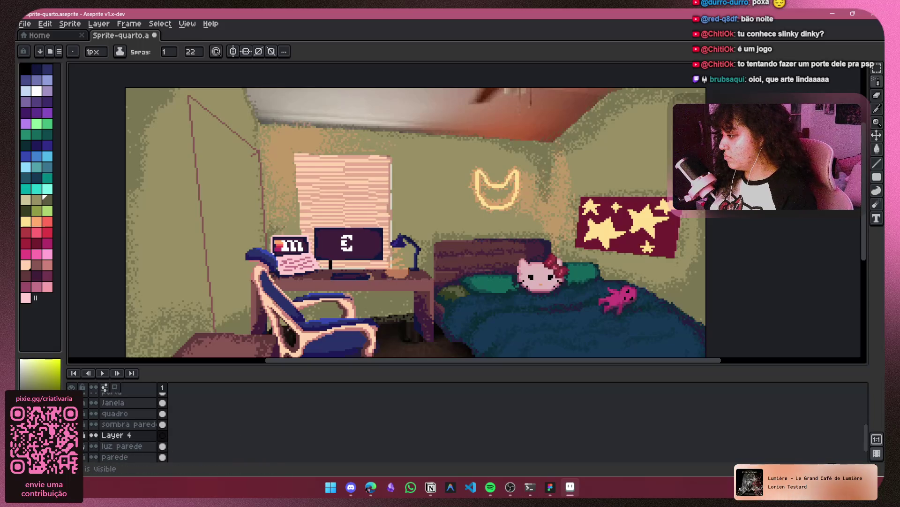
pyautogui.scroll(-2, 86, 447)
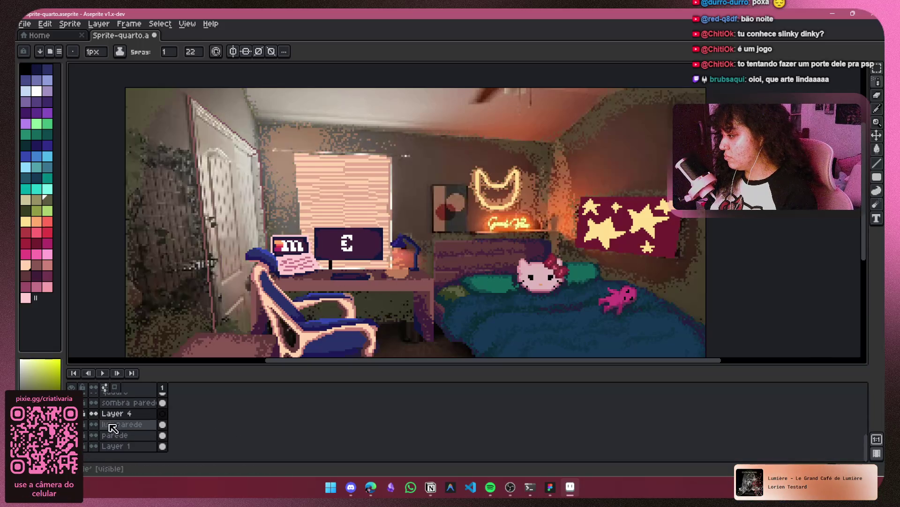
pyautogui.doubleClick(120, 414)
pyautogui.write('pos')
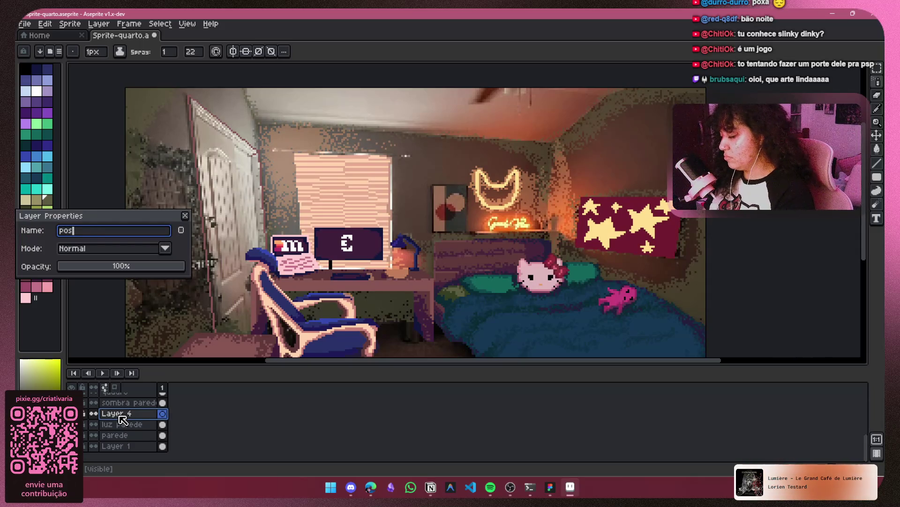
pyautogui.write('a')
pyautogui.press('Return')
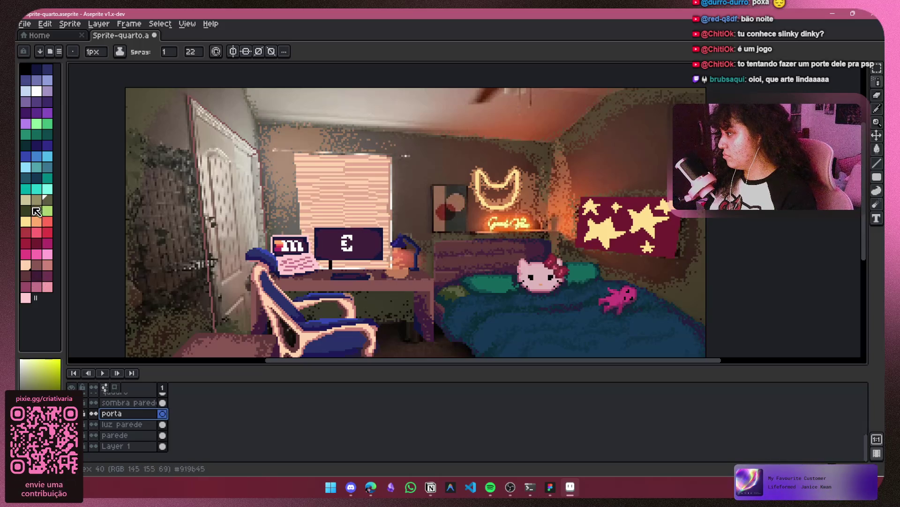
# Pick a green palette colour for the door and toggle layer visibility to compare
pyautogui.click(26, 214)
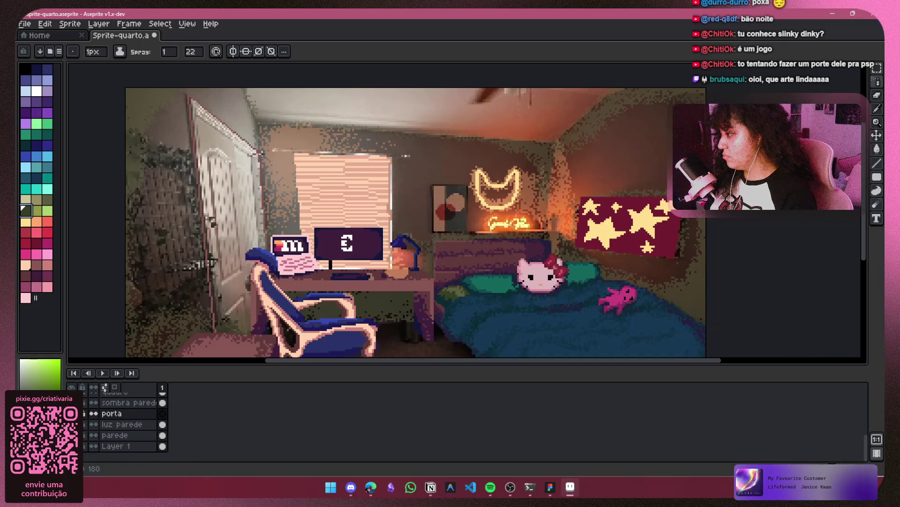
pyautogui.scroll(1, 216, 136)
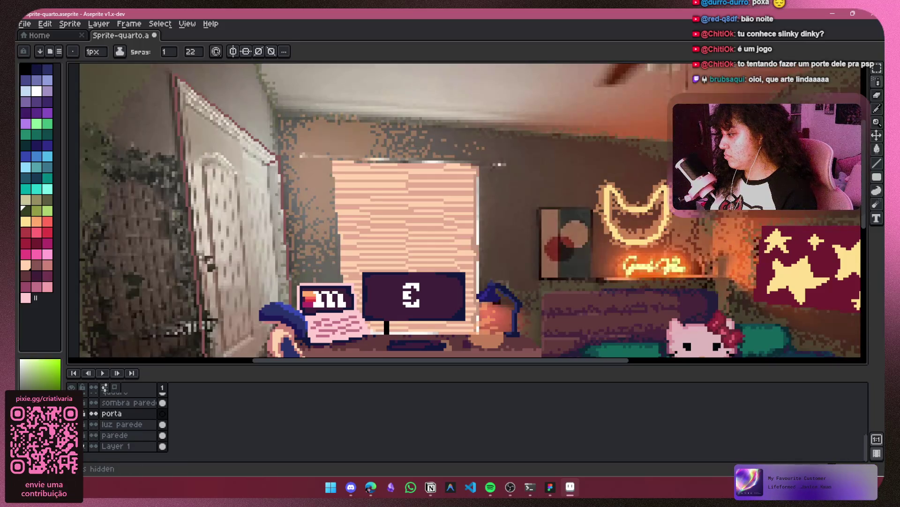
pyautogui.click(75, 424)
pyautogui.click(75, 424)
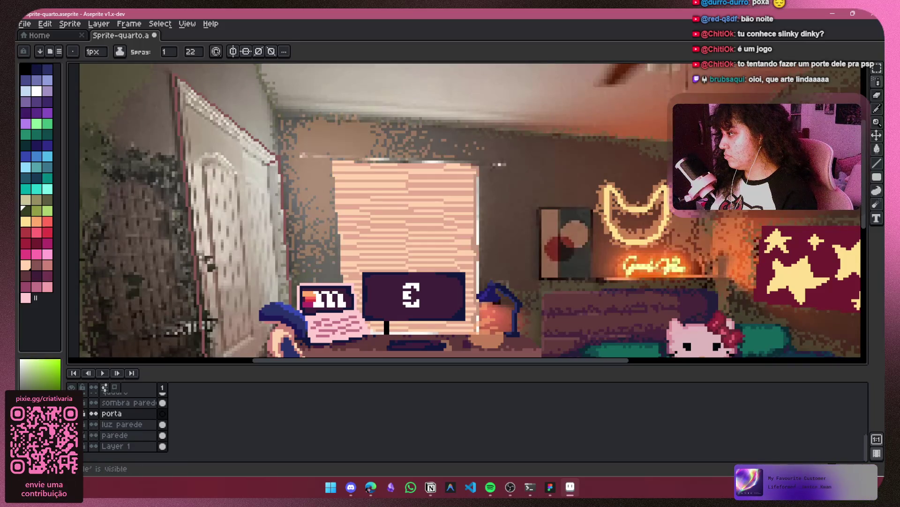
pyautogui.scroll(1, 75, 424)
pyautogui.click(72, 446)
pyautogui.click(73, 446)
pyautogui.scroll(3, 85, 415)
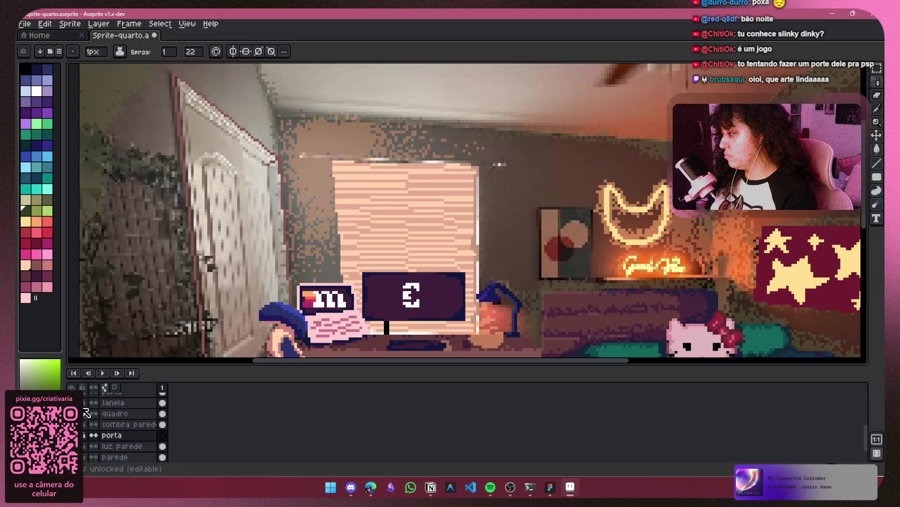
pyautogui.scroll(-3, 112, 425)
# Move the porta layer above janela and make it the active drawing layer
pyautogui.rightClick(131, 428)
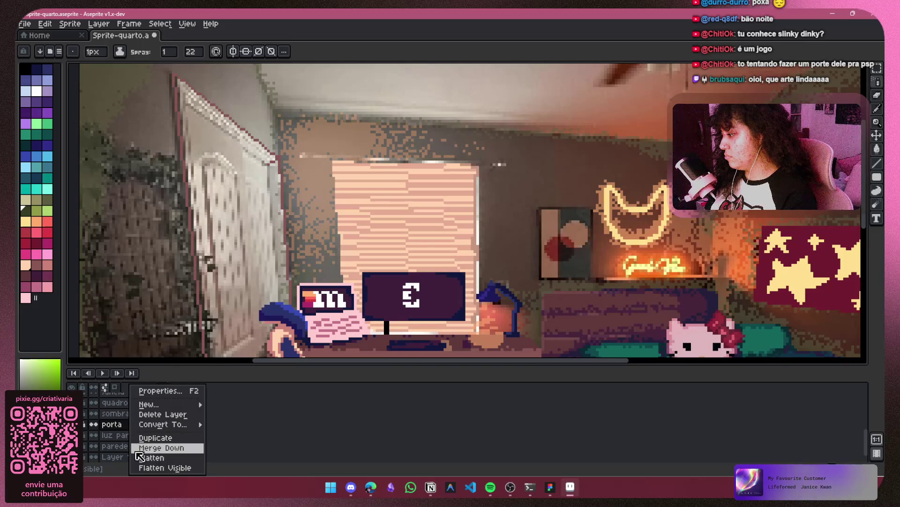
pyautogui.moveTo(155, 404)
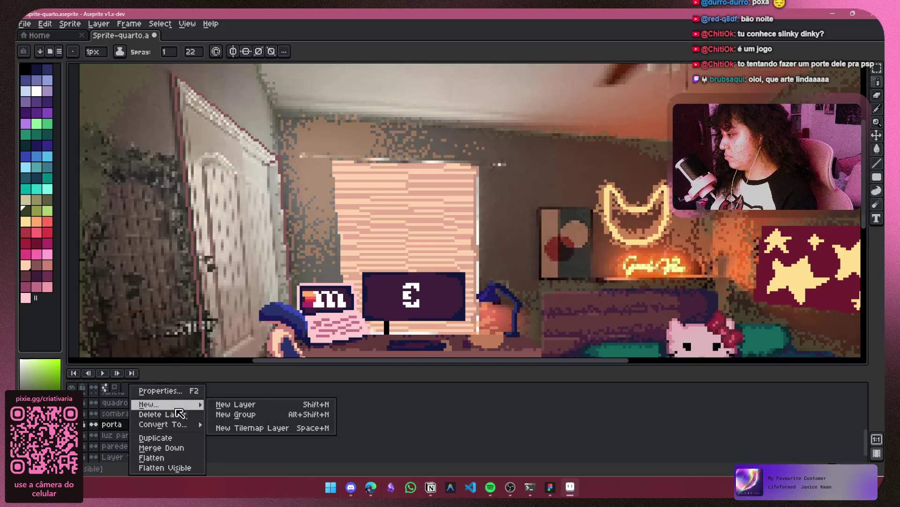
pyautogui.press('Escape')
pyautogui.moveTo(113, 424)
pyautogui.mouseDown()
pyautogui.moveTo(124, 413)
pyautogui.moveTo(139, 425)
pyautogui.mouseUp()
pyautogui.scroll(1, 140, 425)
pyautogui.click(139, 424)
pyautogui.scroll(1, 242, 263)
pyautogui.scroll(-1, 249, 277)
pyautogui.scroll(-1, 248, 276)
pyautogui.moveTo(249, 276); pyautogui.dragTo(239, 182)
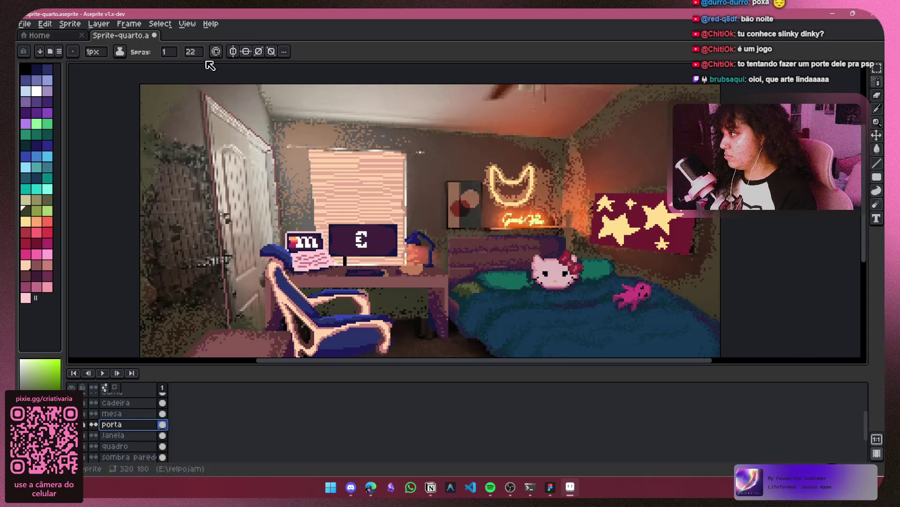
pyautogui.click(119, 51)
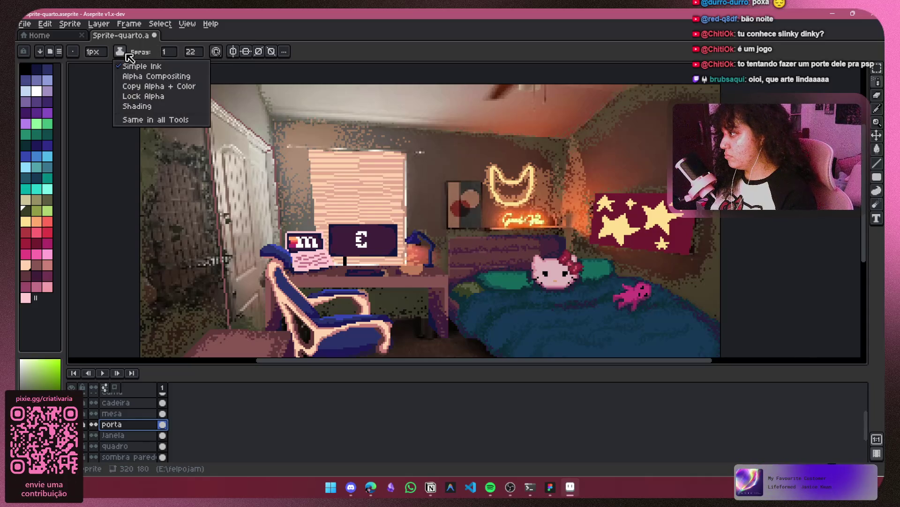
# Try the restrict-to-filled-pixels ink with the pencil on the door, then return to normal ink
pyautogui.click(141, 96)
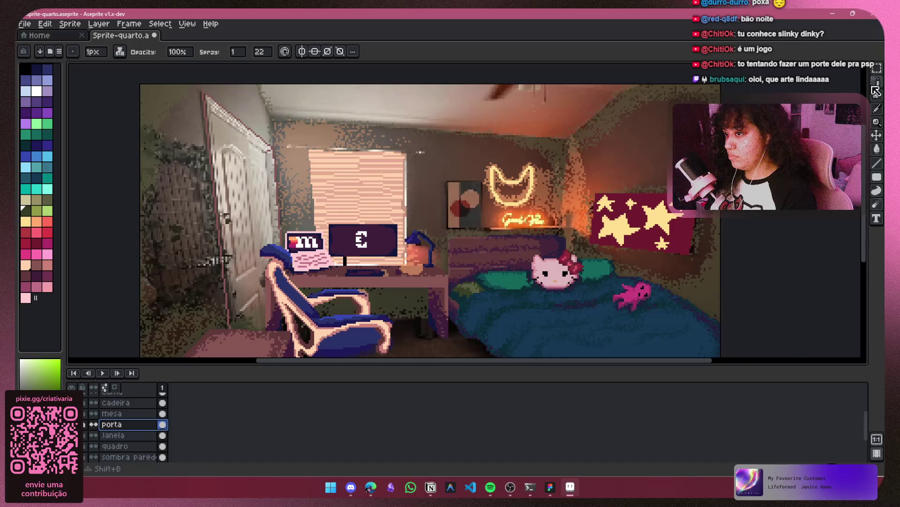
pyautogui.click(849, 82)
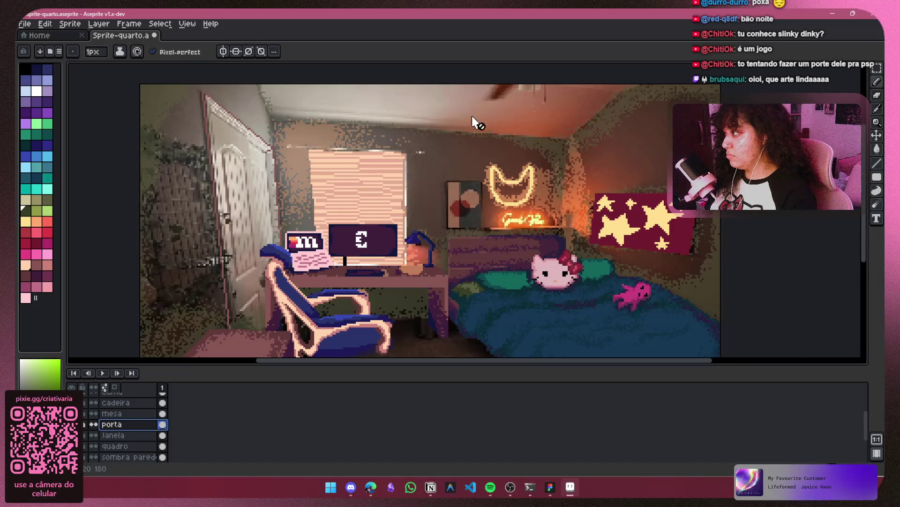
pyautogui.click(120, 51)
pyautogui.click(141, 95)
pyautogui.keyDown('ctrl'); pyautogui.scroll(2, 206, 211); pyautogui.keyUp('ctrl')
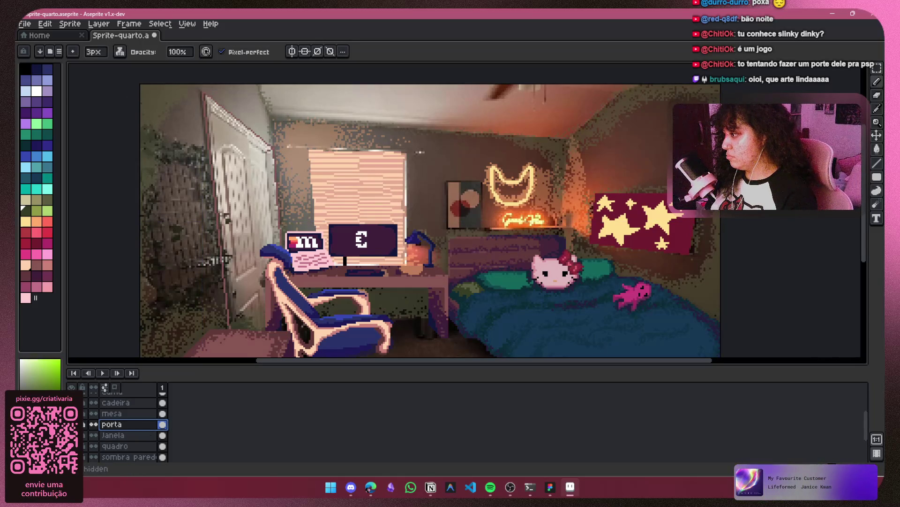
pyautogui.keyDown('ctrl'); pyautogui.scroll(5, 417, 208); pyautogui.keyUp('ctrl')
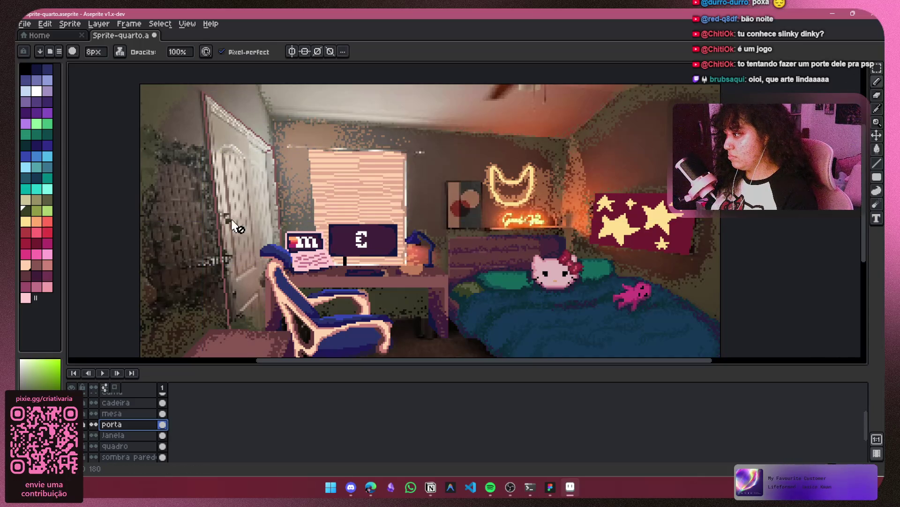
pyautogui.click(120, 54)
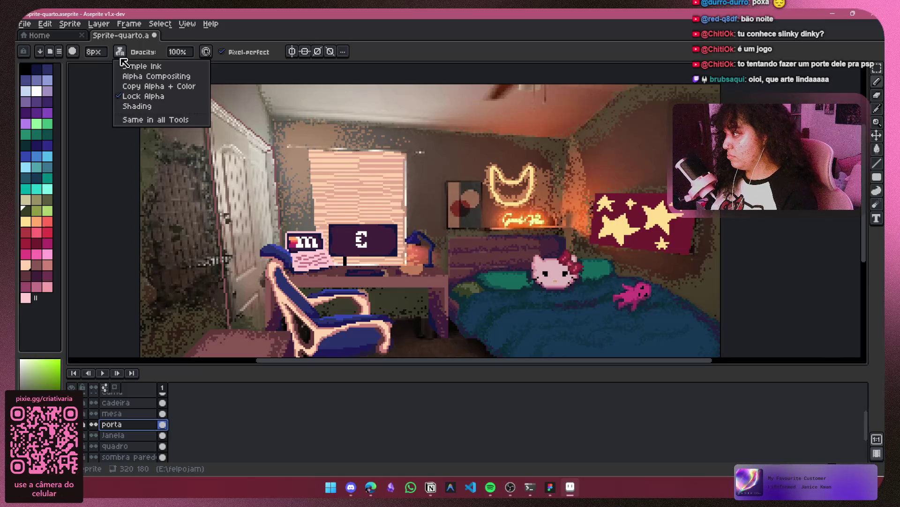
pyautogui.click(136, 96)
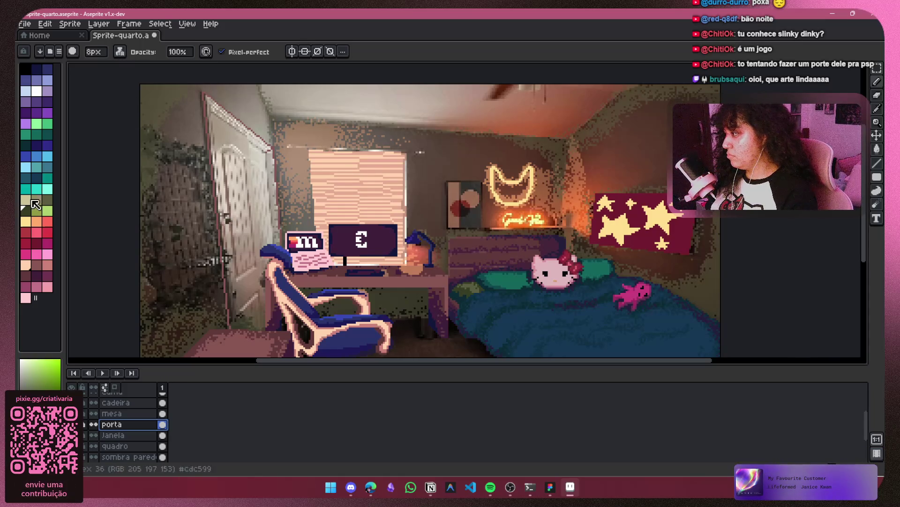
pyautogui.click(213, 183)
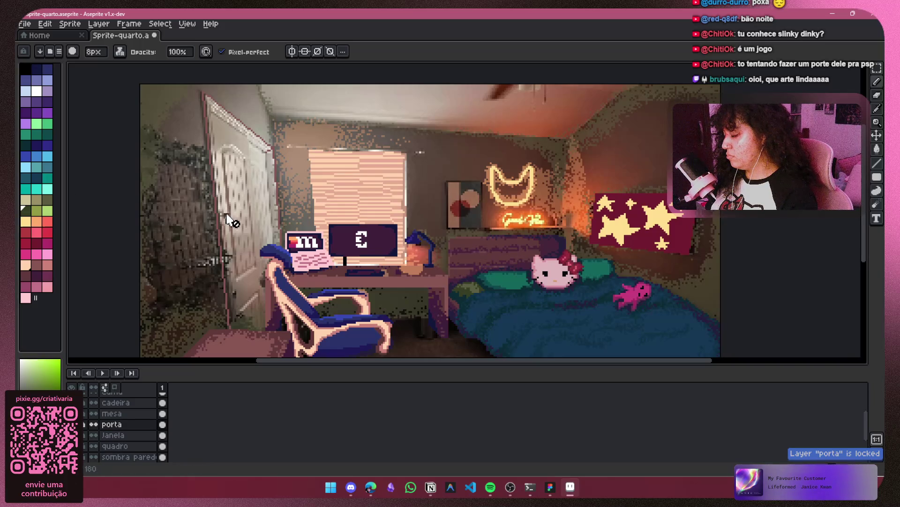
pyautogui.click(120, 52)
pyautogui.click(137, 66)
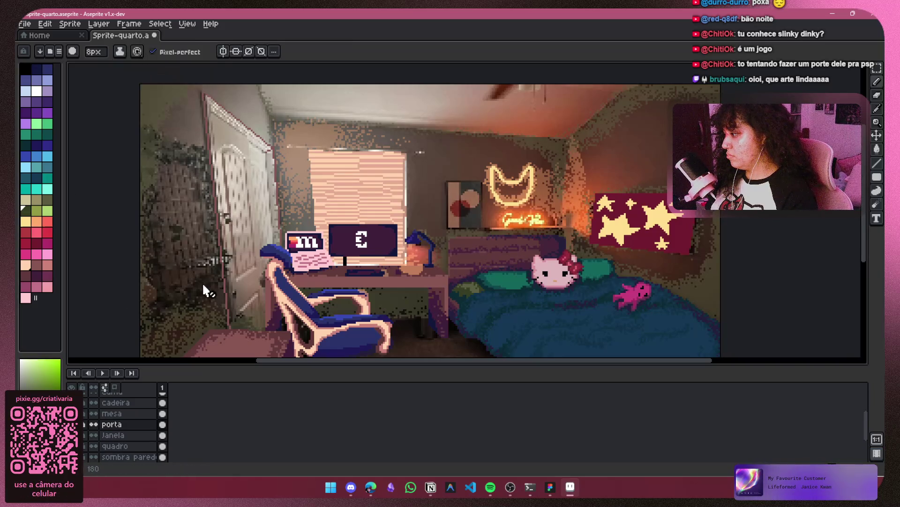
# Unlock and reshow the porta layer, then switch ink to restrict painting to filled pixels
pyautogui.scroll(1, 204, 249)
pyautogui.moveTo(237, 257); pyautogui.dragTo(197, 202)
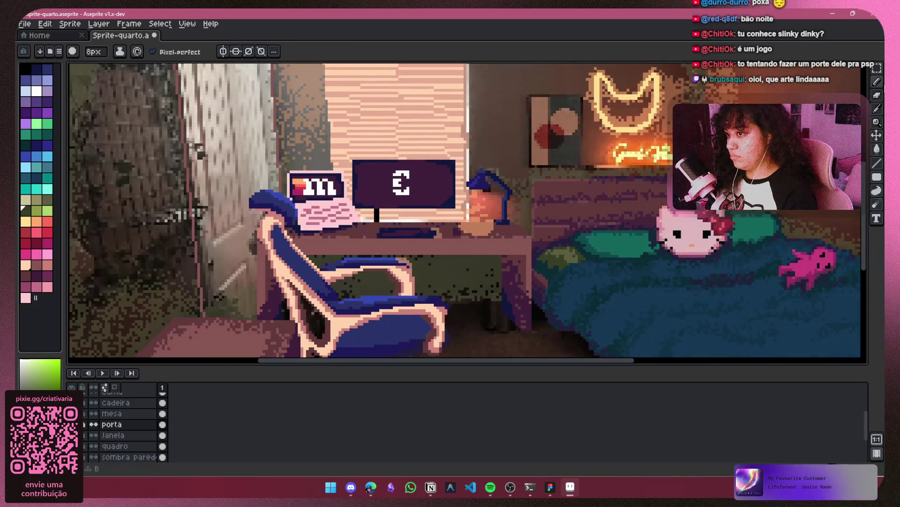
pyautogui.click(221, 181)
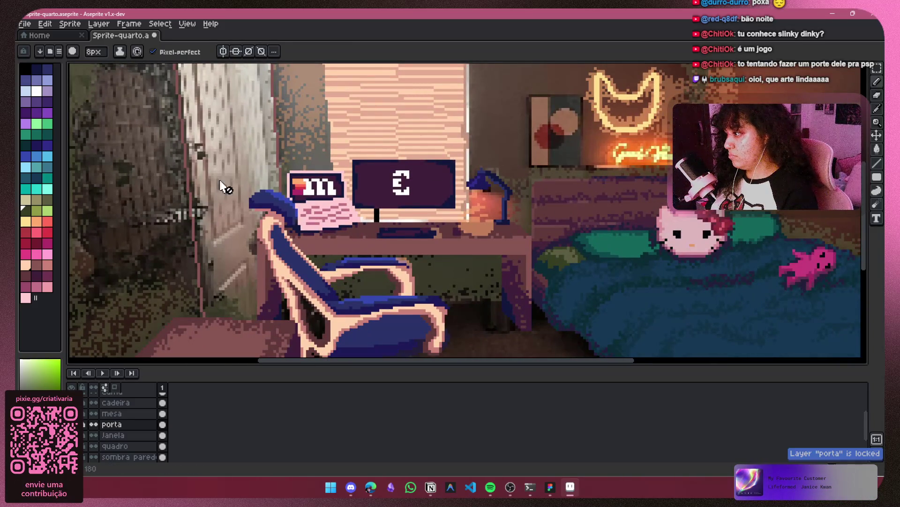
pyautogui.click(85, 424)
pyautogui.click(85, 424)
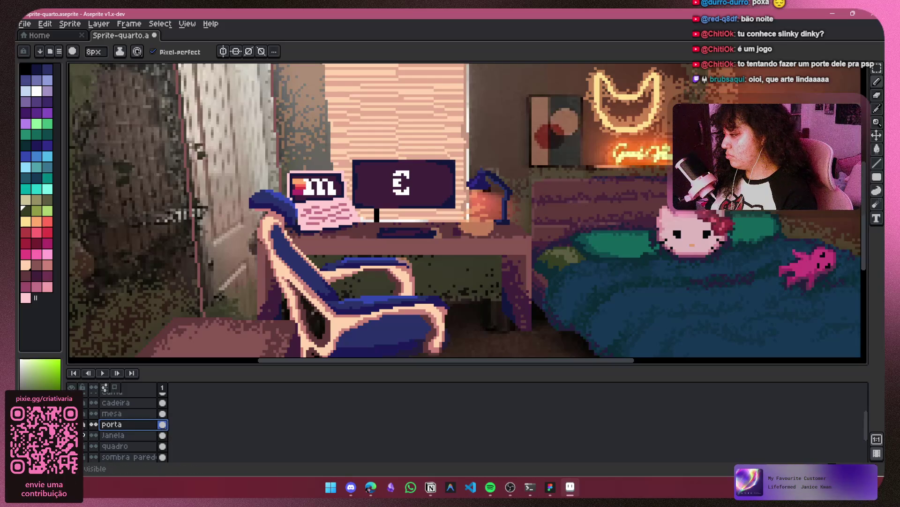
pyautogui.click(120, 51)
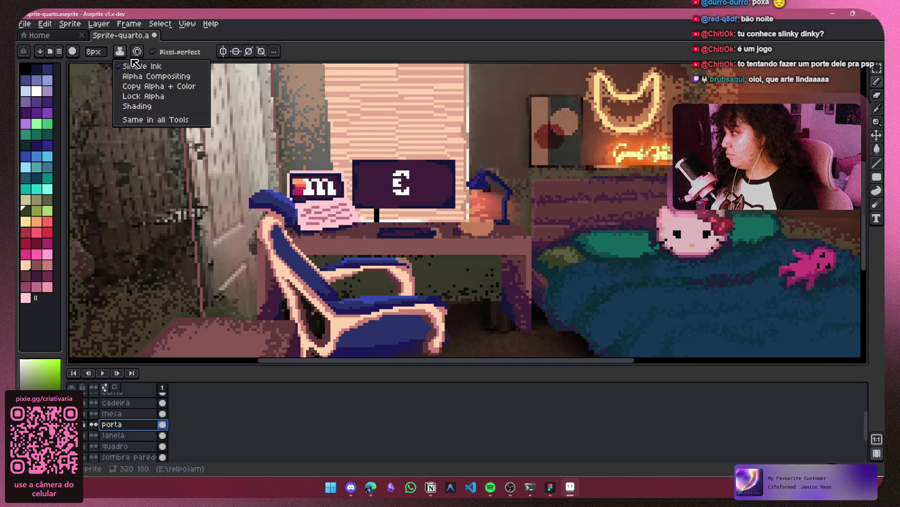
pyautogui.click(136, 97)
# Return to normal ink, frame the door's top corner, and thin the brush to 2px
pyautogui.scroll(-4, 175, 107)
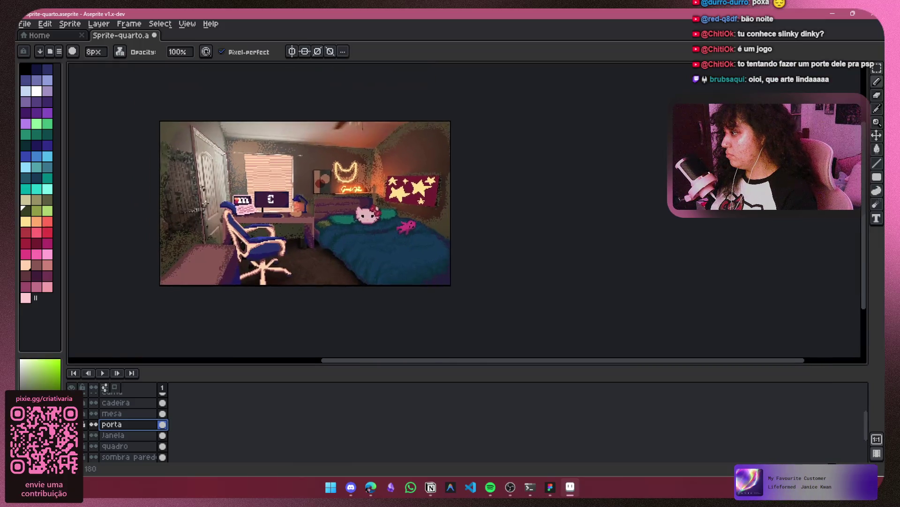
pyautogui.scroll(2, 199, 261)
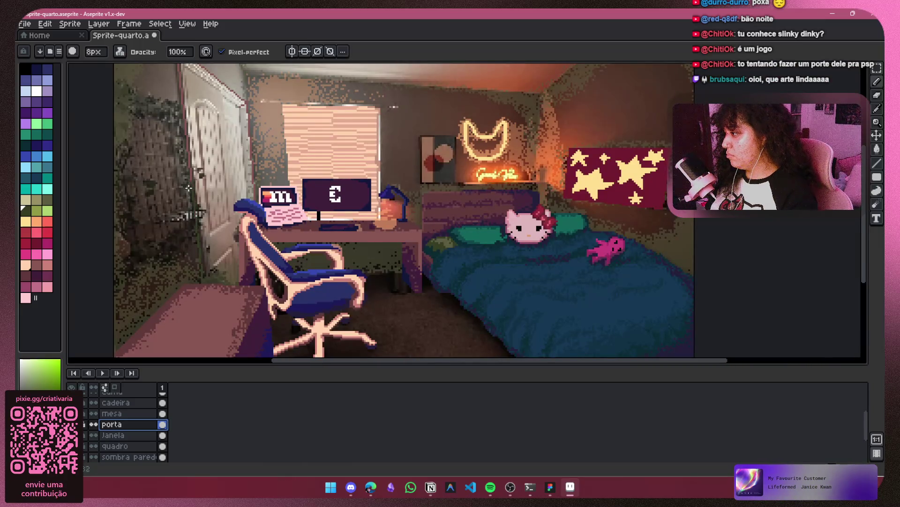
pyautogui.scroll(3, 168, 103)
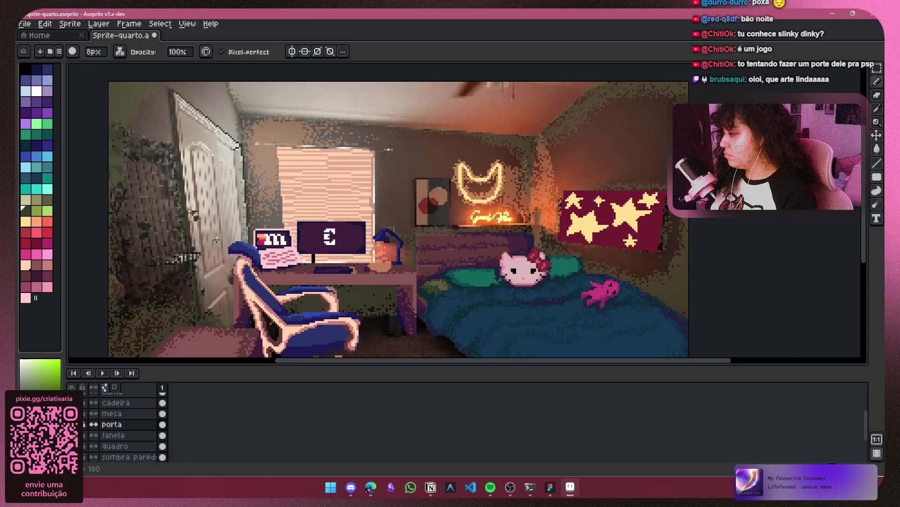
pyautogui.scroll(1, 216, 240)
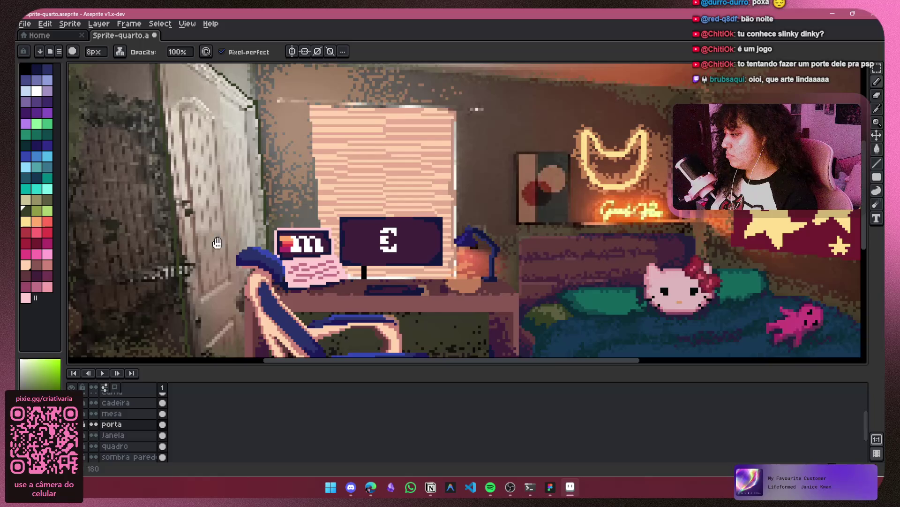
pyautogui.moveTo(218, 243); pyautogui.dragTo(214, 304)
pyautogui.click(119, 51)
pyautogui.click(168, 70)
pyautogui.scroll(1, 173, 188)
pyautogui.moveTo(173, 187); pyautogui.dragTo(157, 270)
pyautogui.press('-')
pyautogui.press('-')
pyautogui.press('-')
pyautogui.press('-')
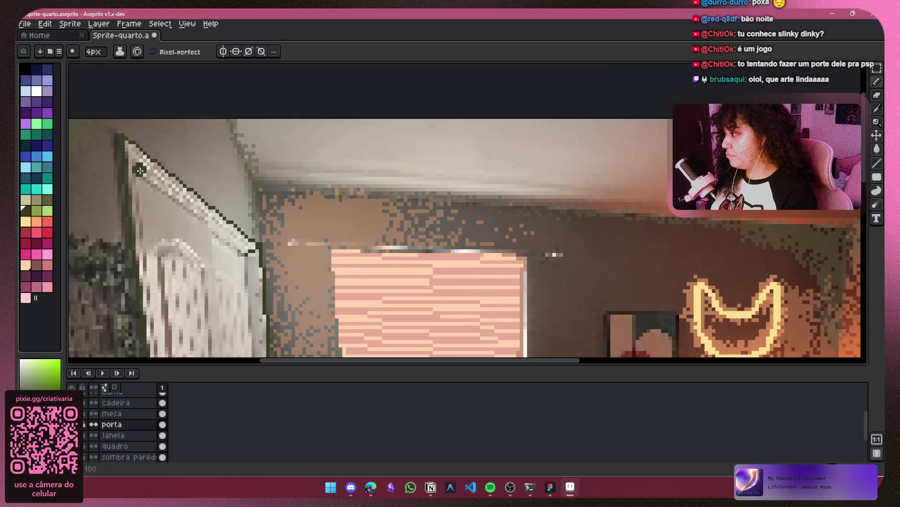
pyautogui.scroll(1, 141, 175)
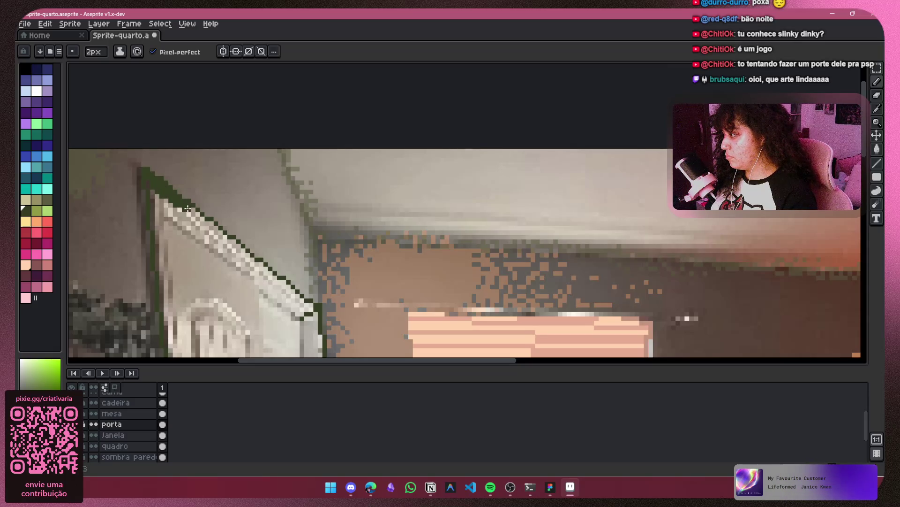
# Trace dark green outlines along the door's diagonal top edge and down its right edge
pyautogui.moveTo(199, 219); pyautogui.dragTo(226, 239)
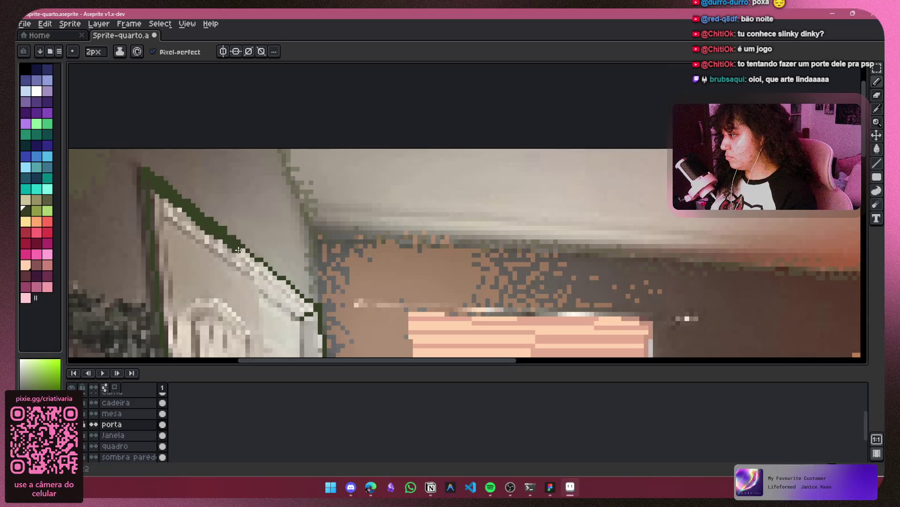
pyautogui.moveTo(261, 268); pyautogui.dragTo(291, 291)
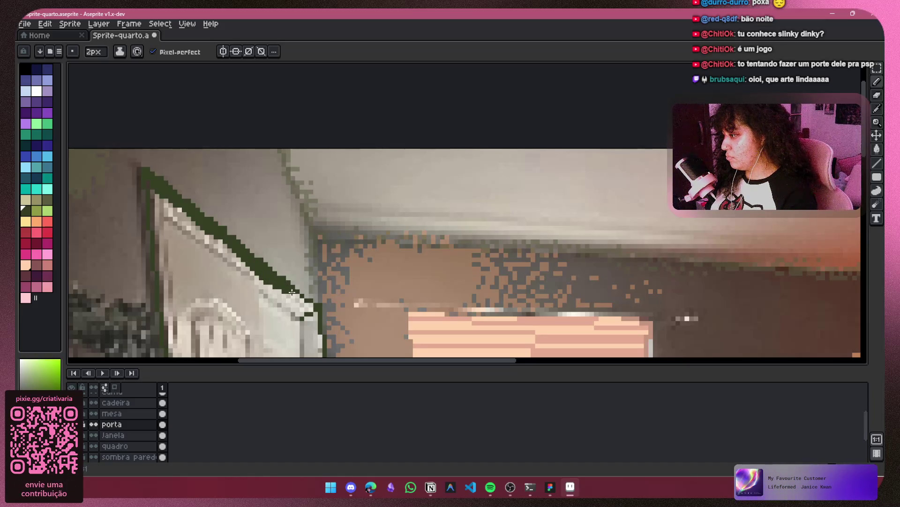
pyautogui.moveTo(323, 317)
pyautogui.mouseDown()
pyautogui.moveTo(292, 139)
pyautogui.moveTo(300, 176)
pyautogui.mouseUp()
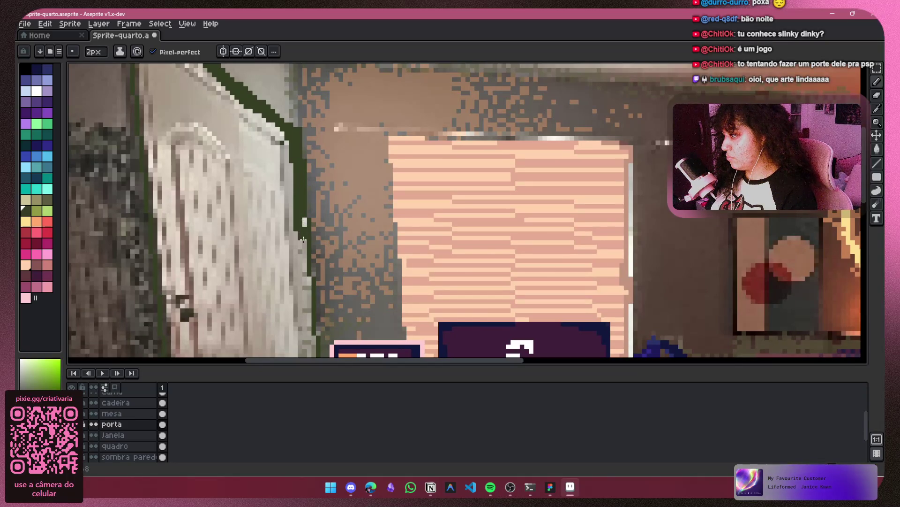
pyautogui.moveTo(307, 280)
pyautogui.mouseDown()
pyautogui.moveTo(309, 310)
pyautogui.moveTo(305, 142)
pyautogui.mouseUp()
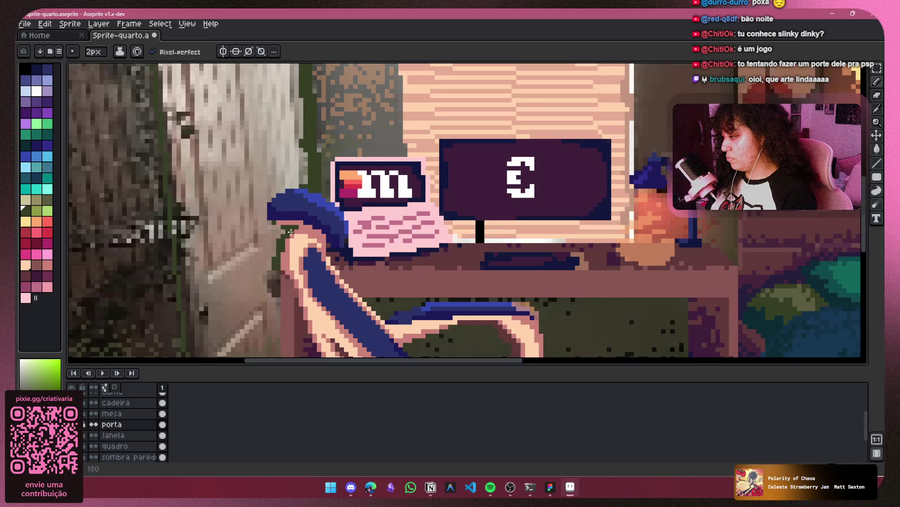
pyautogui.moveTo(280, 269); pyautogui.dragTo(293, 186)
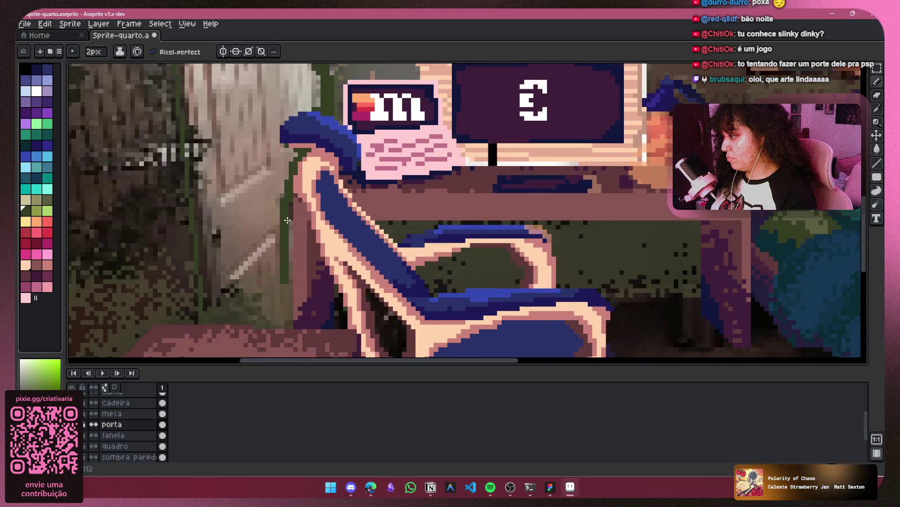
pyautogui.moveTo(285, 274); pyautogui.dragTo(291, 321)
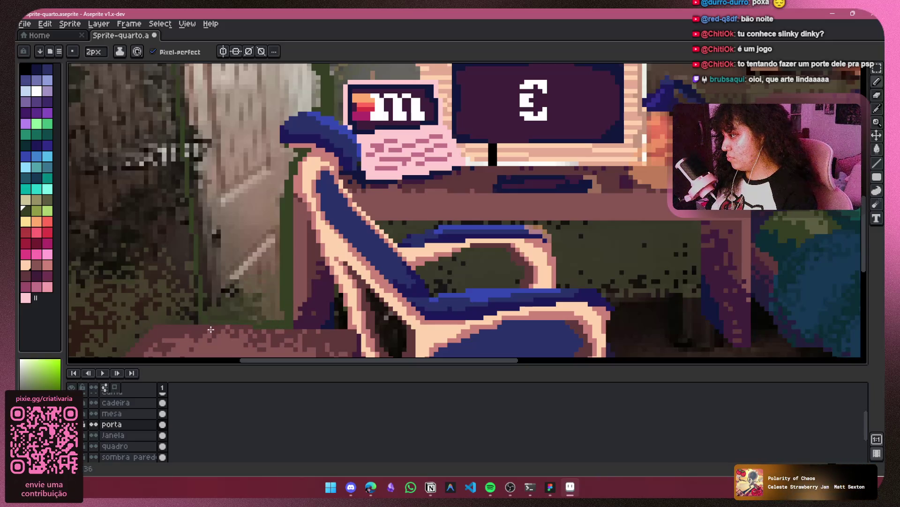
# Add light green strokes along the wall edge and pan up to the sprite's top edge
pyautogui.moveTo(204, 281); pyautogui.dragTo(206, 202)
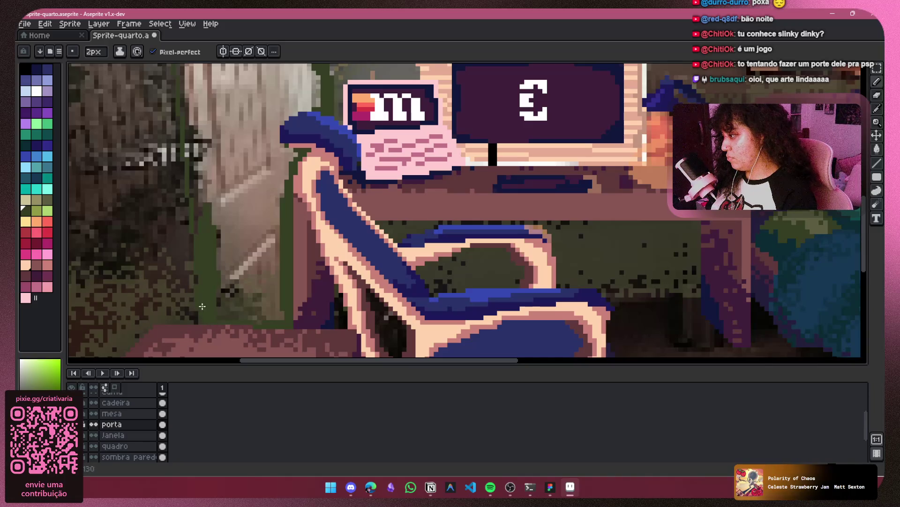
pyautogui.scroll(1, 209, 227)
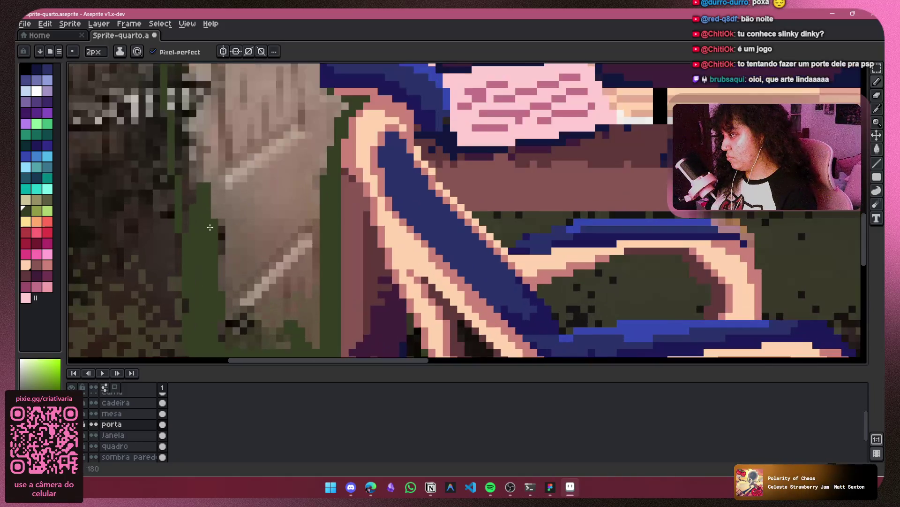
pyautogui.moveTo(219, 164); pyautogui.dragTo(287, 350)
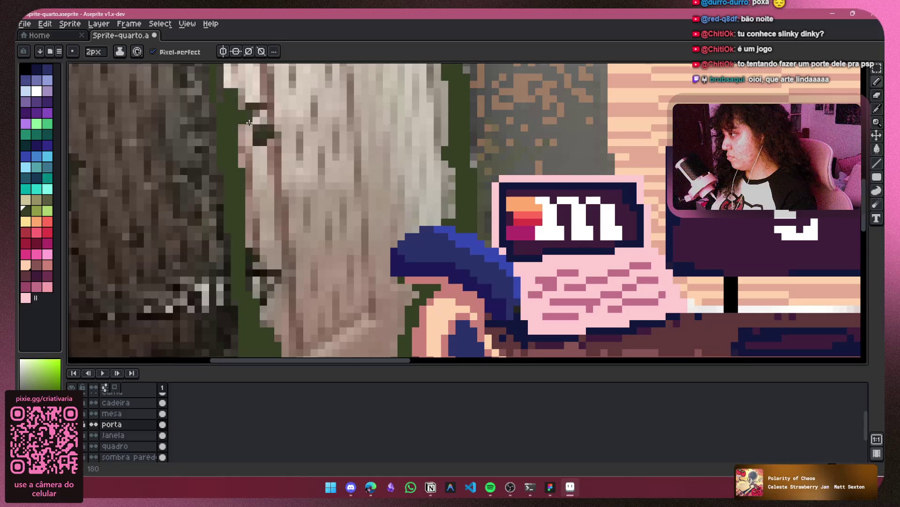
pyautogui.moveTo(240, 115); pyautogui.dragTo(249, 314)
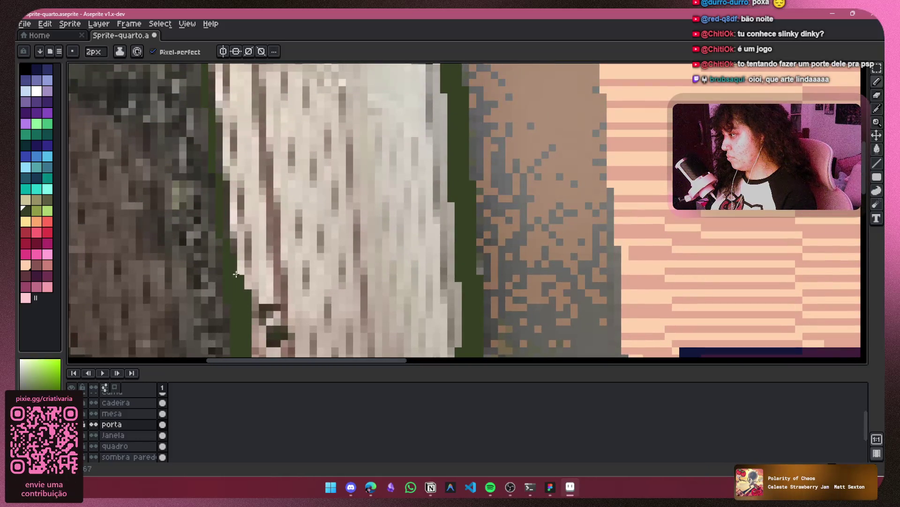
pyautogui.moveTo(229, 110)
pyautogui.mouseDown()
pyautogui.moveTo(275, 346)
pyautogui.moveTo(254, 293)
pyautogui.moveTo(238, 136)
pyautogui.mouseUp()
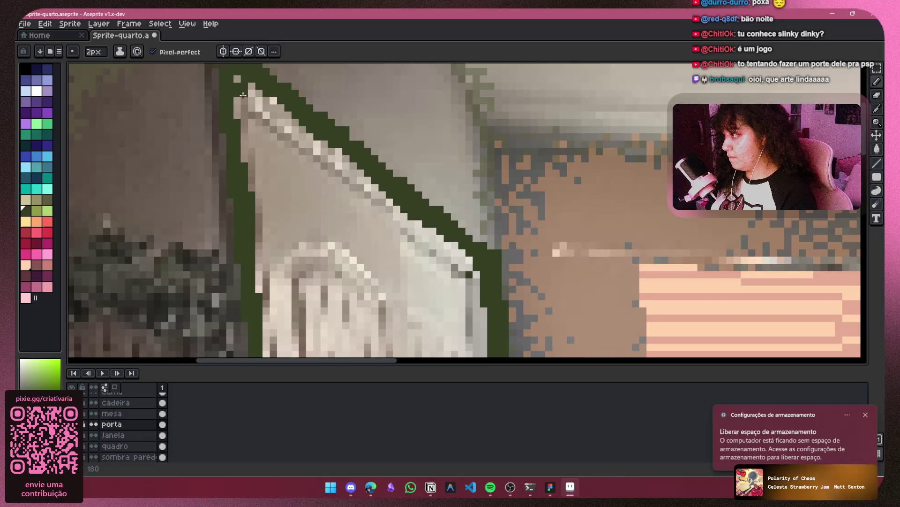
pyautogui.moveTo(229, 97); pyautogui.dragTo(236, 195)
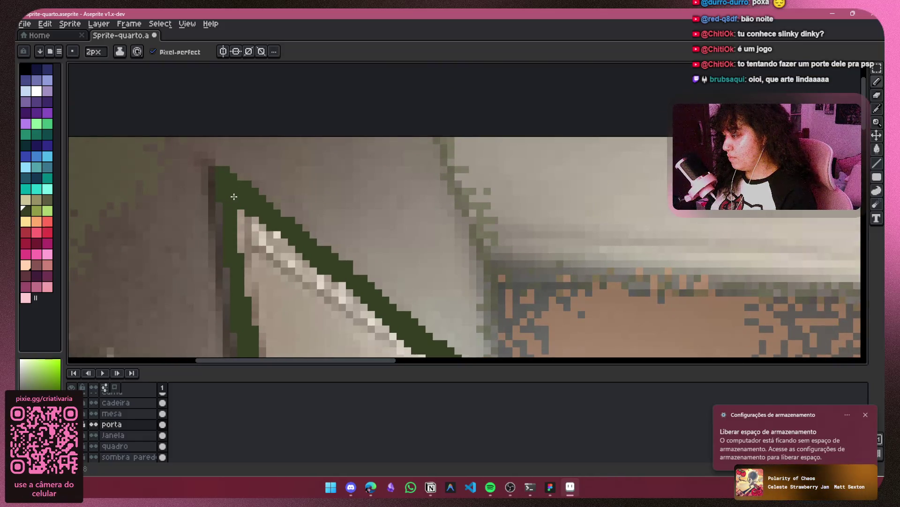
# Try the fill tool, return to the pencil, and toggle the green door fill to compare
pyautogui.click(877, 148)
pyautogui.scroll(-5, 402, 196)
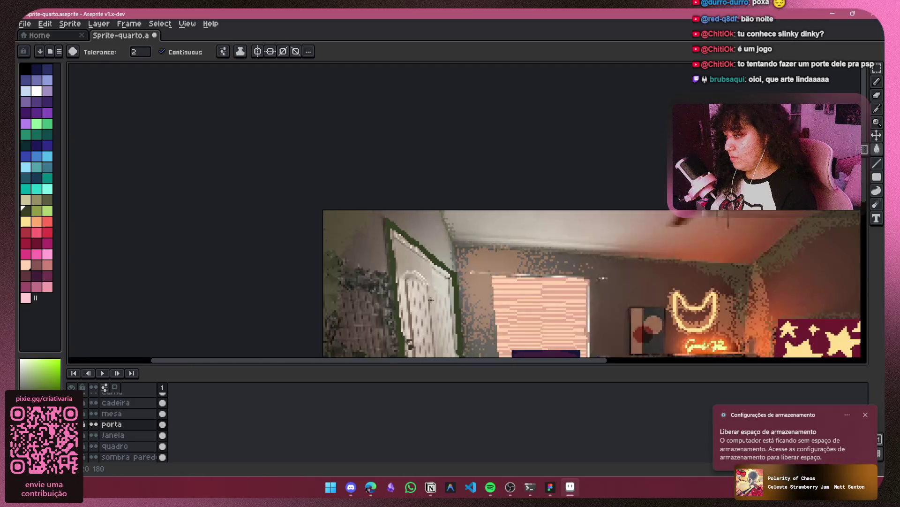
pyautogui.scroll(3, 402, 196)
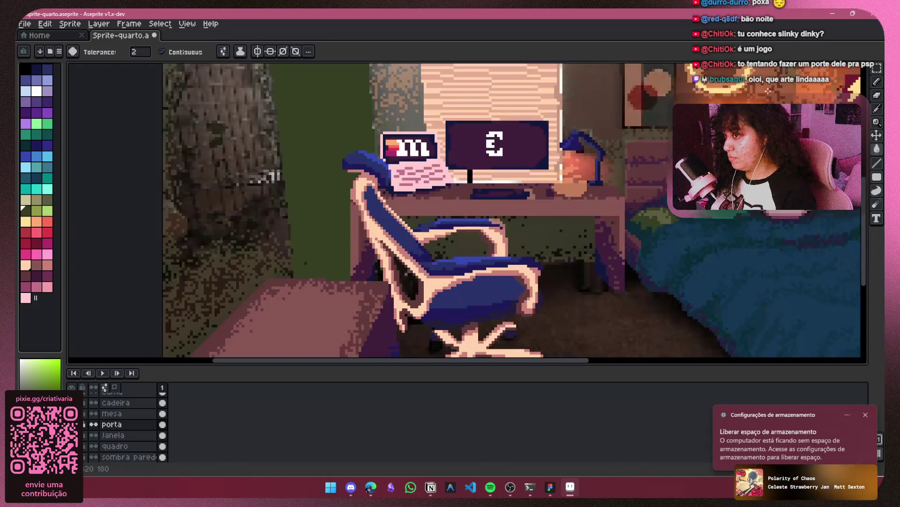
pyautogui.click(877, 81)
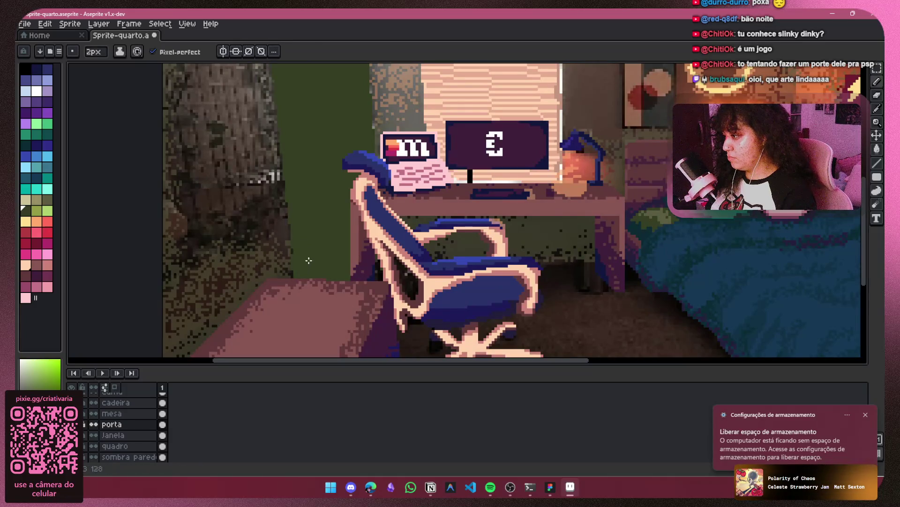
pyautogui.scroll(-4, 309, 261)
pyautogui.scroll(3, 329, 214)
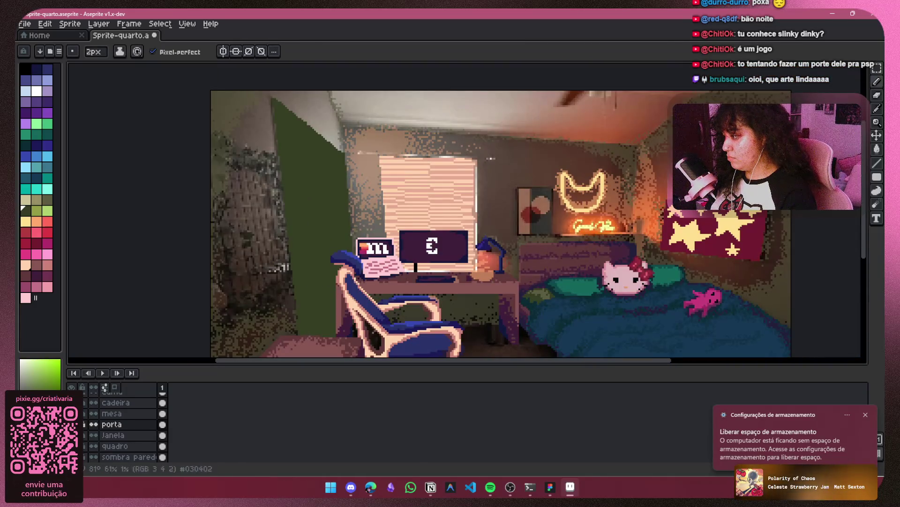
pyautogui.keyDown('ctrl'); pyautogui.click(352, 292); pyautogui.keyUp('ctrl')
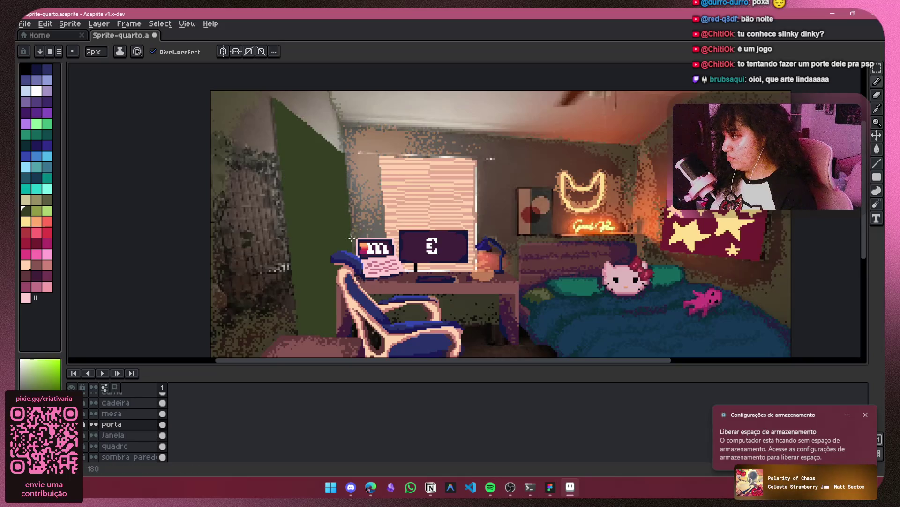
pyautogui.moveTo(299, 246); pyautogui.dragTo(275, 224)
pyautogui.click(72, 424)
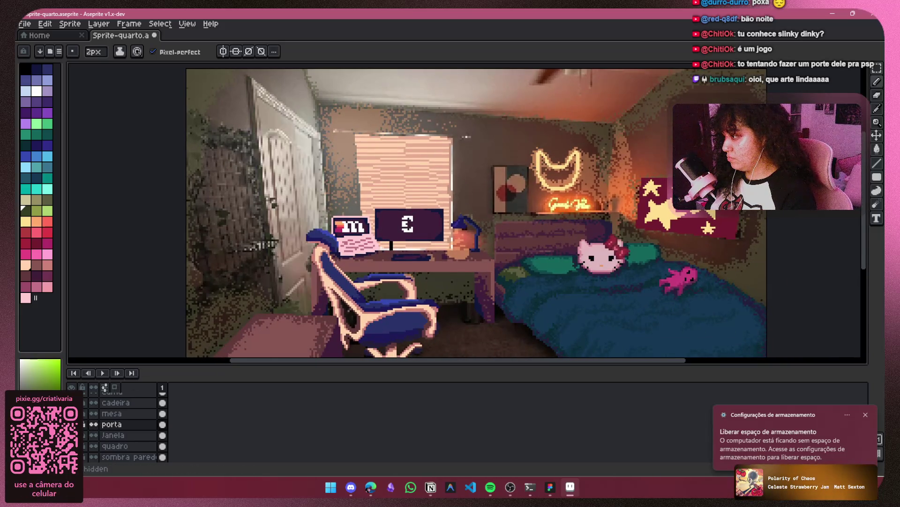
pyautogui.click(71, 424)
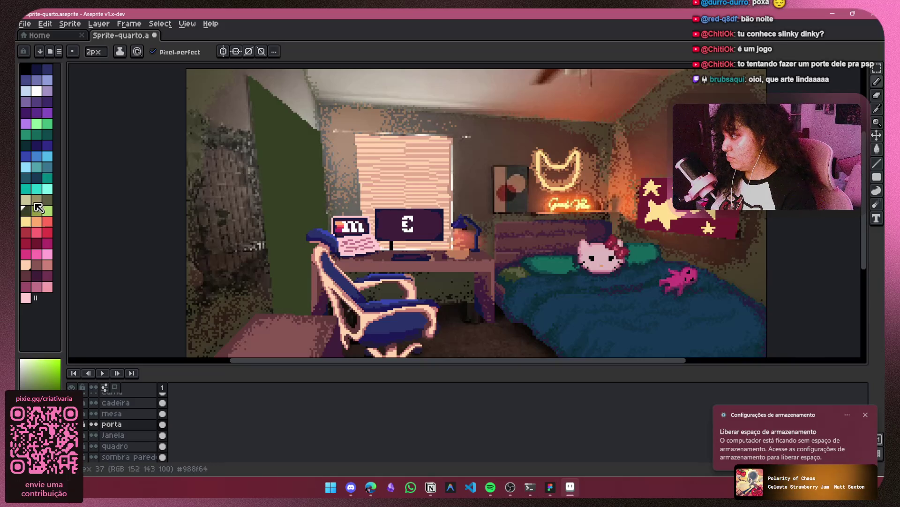
# Pick dark blue at a 1px brush, test strokes across the door, then undo them
pyautogui.click(37, 178)
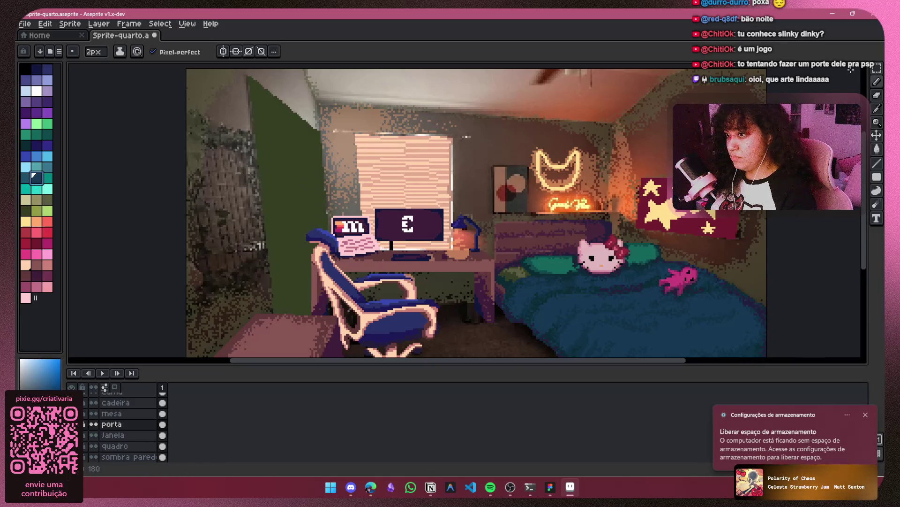
pyautogui.press('+')
pyautogui.scroll(2, 304, 136)
pyautogui.press('-')
pyautogui.press('-')
pyautogui.press('-')
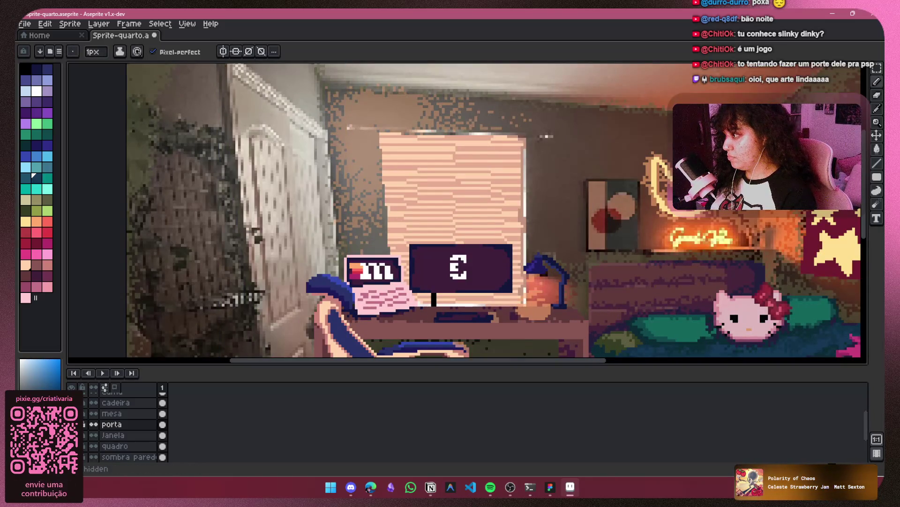
pyautogui.scroll(3, 305, 124)
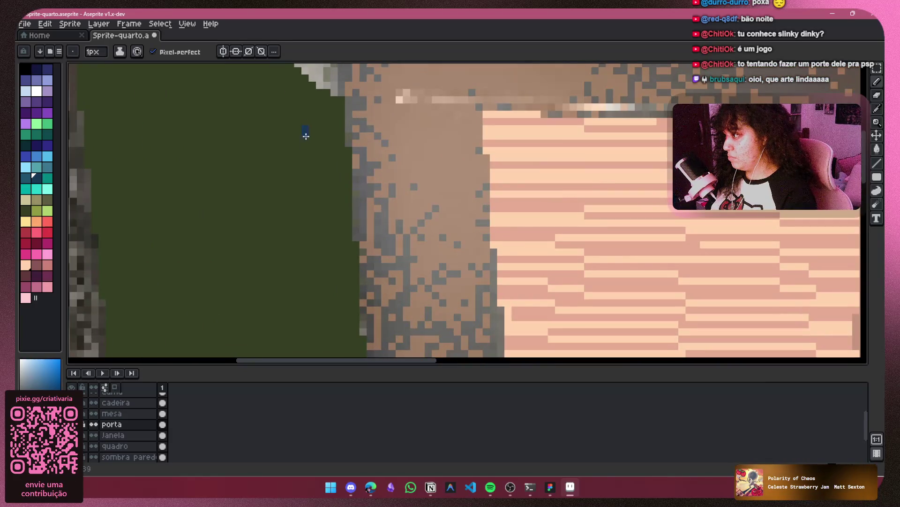
pyautogui.moveTo(308, 193); pyautogui.dragTo(306, 261)
pyautogui.moveTo(300, 196); pyautogui.dragTo(460, 304)
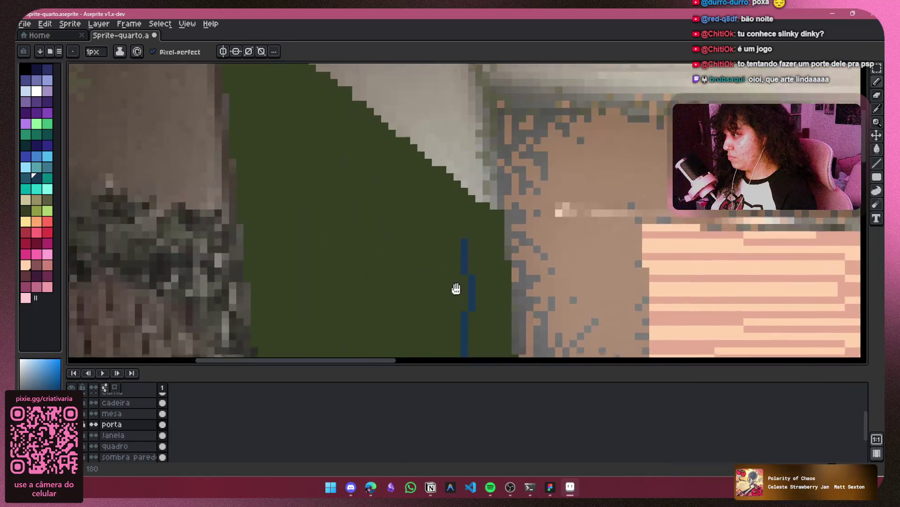
pyautogui.moveTo(376, 175); pyautogui.dragTo(329, 153)
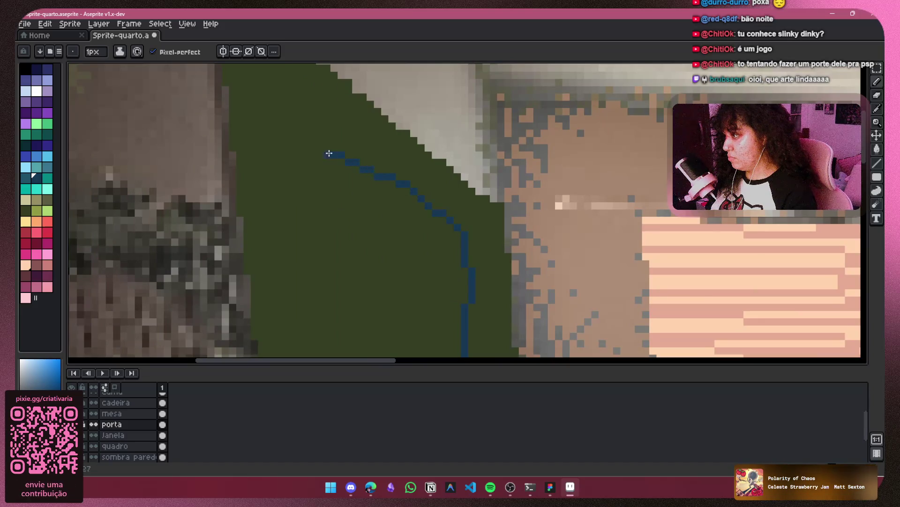
pyautogui.press('v')
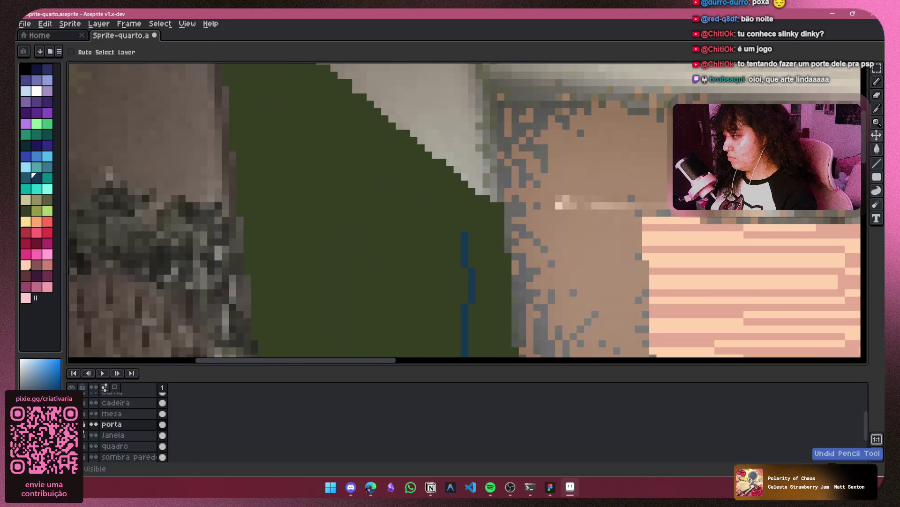
# Toggle the porta layer off and on, then add a new empty layer with Shift+N
pyautogui.click(73, 424)
pyautogui.press('b')
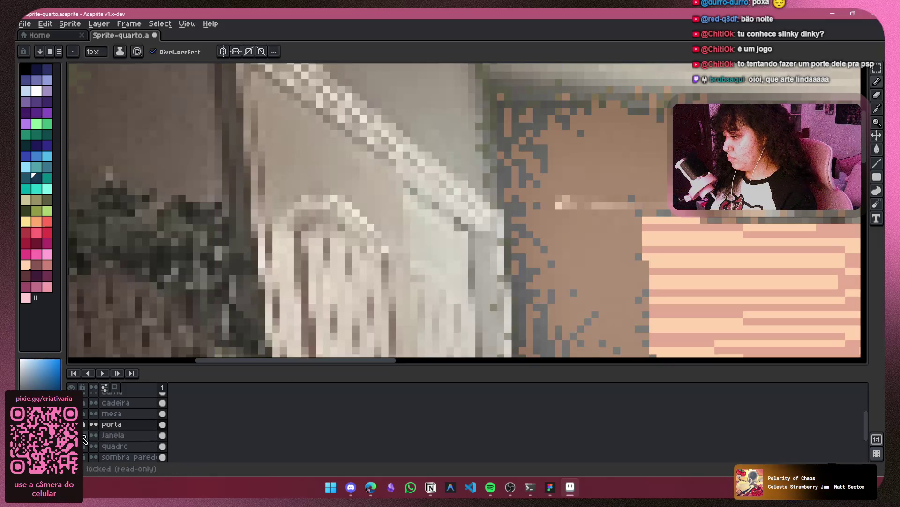
pyautogui.click(84, 424)
pyautogui.moveTo(467, 208); pyautogui.dragTo(410, 93)
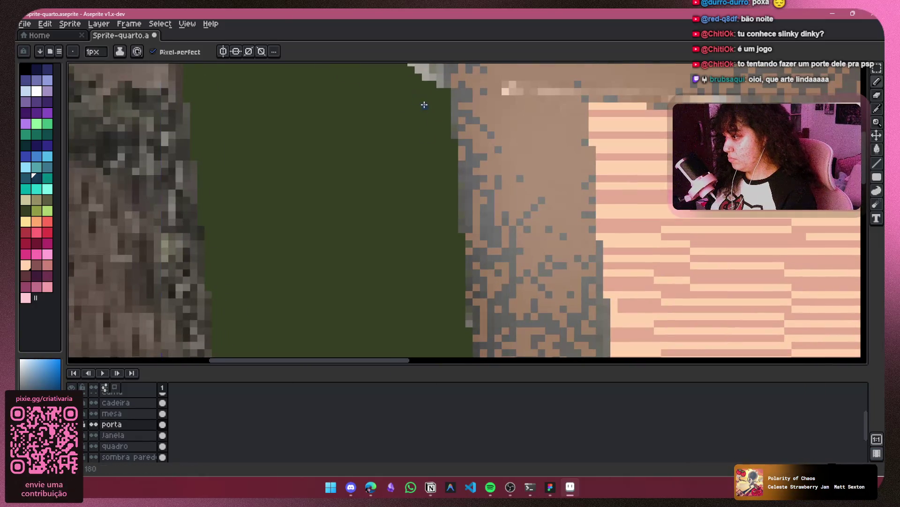
pyautogui.scroll(-3, 520, 246)
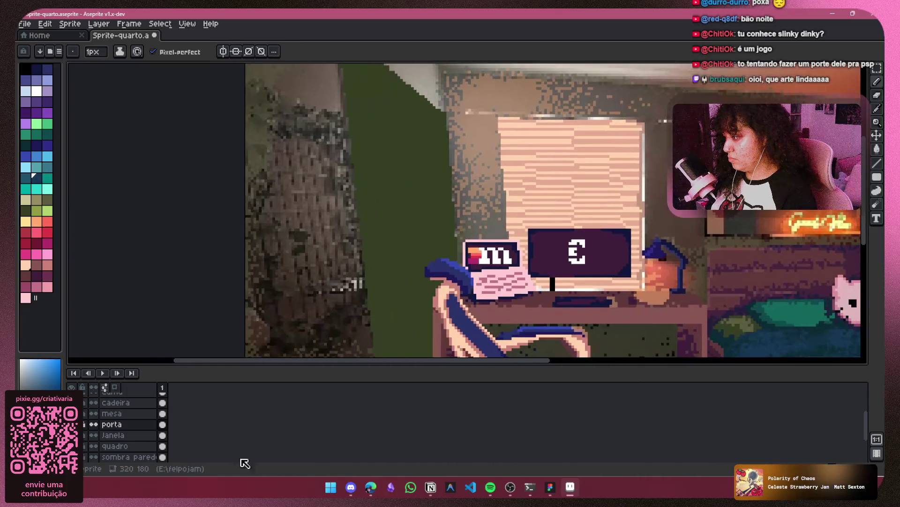
pyautogui.hotkey('shift', 'n')
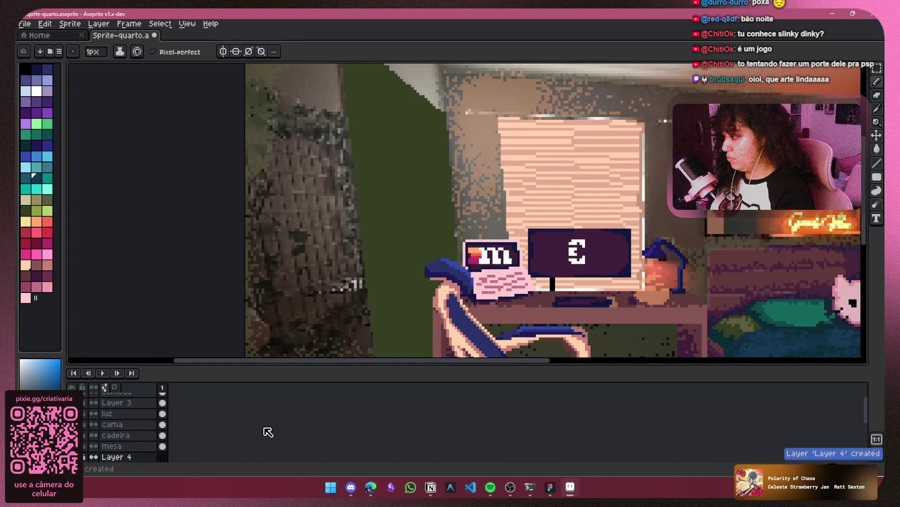
# Rename the new layer to 'sombra porta' and hide the green door fill
pyautogui.scroll(-2, 125, 432)
pyautogui.doubleClick(124, 435)
pyautogui.write('sombra porta')
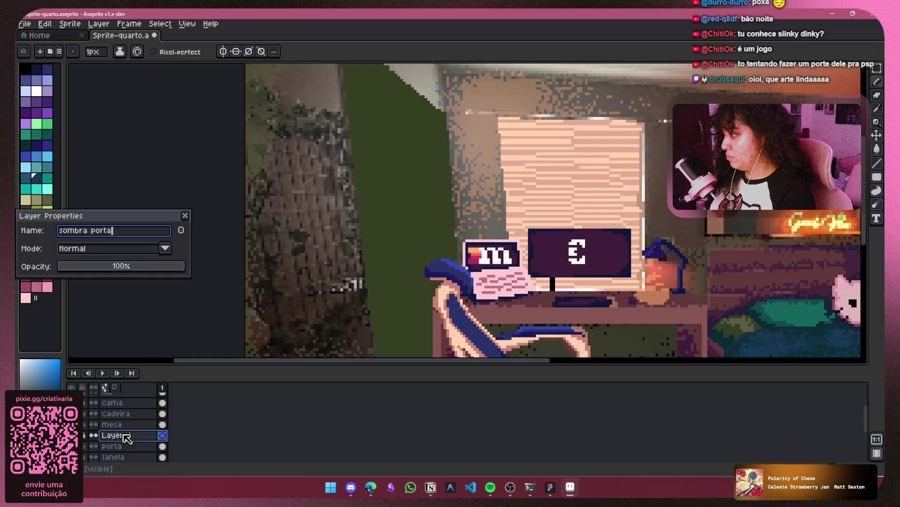
pyautogui.press('Return')
pyautogui.moveTo(423, 191); pyautogui.dragTo(363, 204)
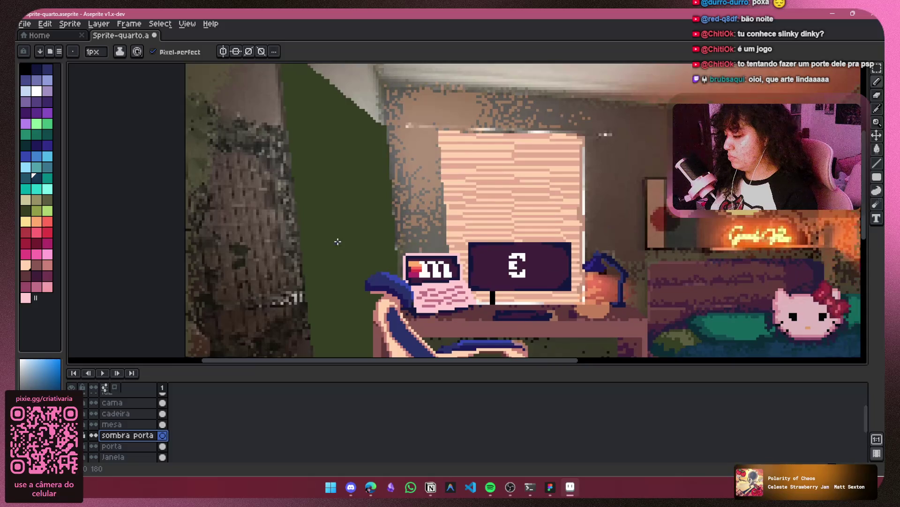
pyautogui.click(73, 445)
# Paint dark blue shadow lines along the door's top edge and up its side
pyautogui.scroll(1, 362, 134)
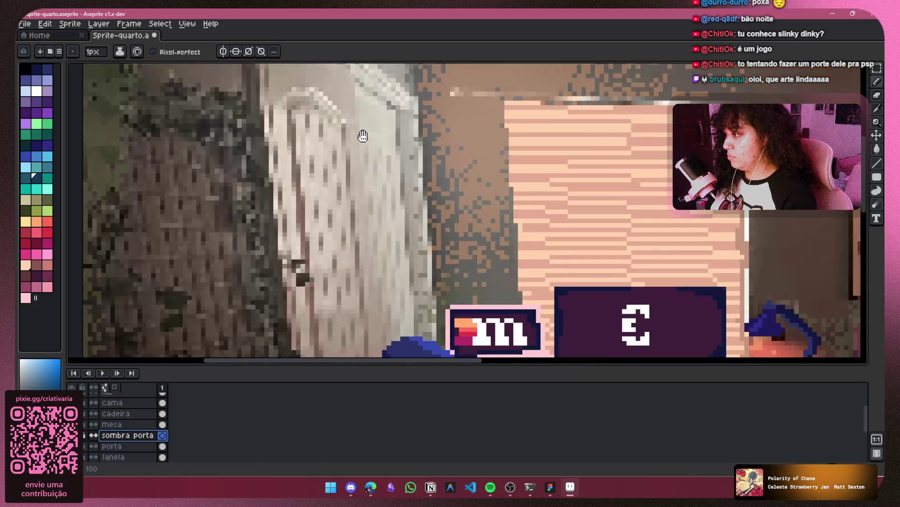
pyautogui.scroll(1, 422, 232)
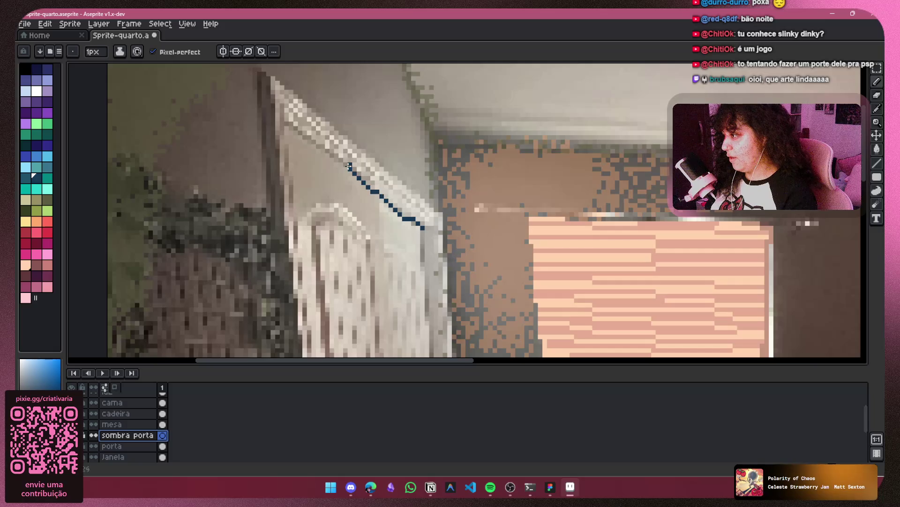
pyautogui.scroll(1, 286, 136)
pyautogui.moveTo(286, 112); pyautogui.dragTo(283, 174)
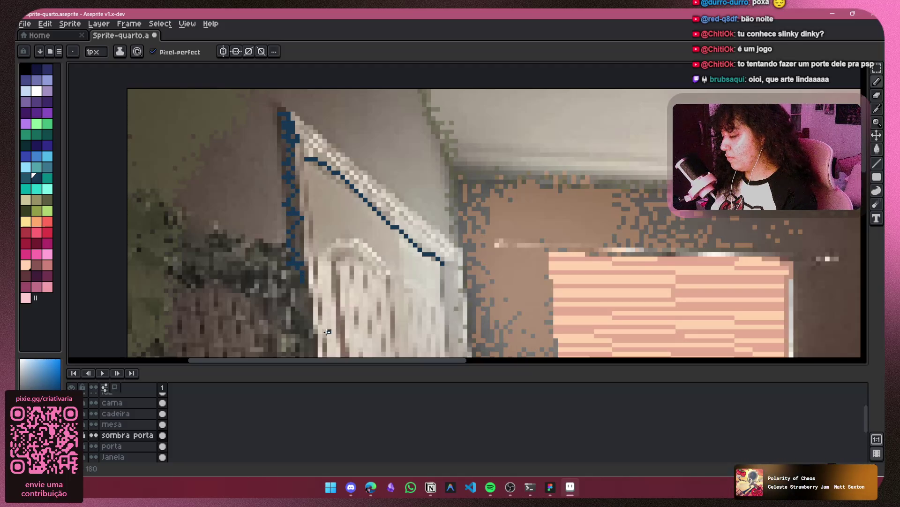
pyautogui.scroll(-2, 328, 331)
pyautogui.scroll(2, 338, 235)
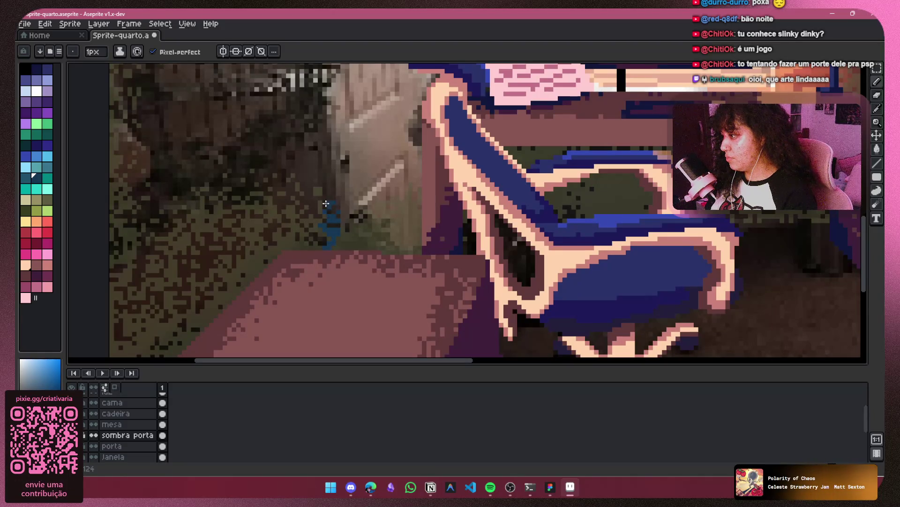
pyautogui.moveTo(326, 126)
pyautogui.mouseDown()
pyautogui.moveTo(344, 231)
pyautogui.moveTo(323, 225)
pyautogui.mouseUp()
pyautogui.moveTo(317, 160)
pyautogui.mouseDown()
pyautogui.moveTo(345, 245)
pyautogui.moveTo(327, 310)
pyautogui.mouseUp()
pyautogui.moveTo(311, 278); pyautogui.dragTo(312, 247)
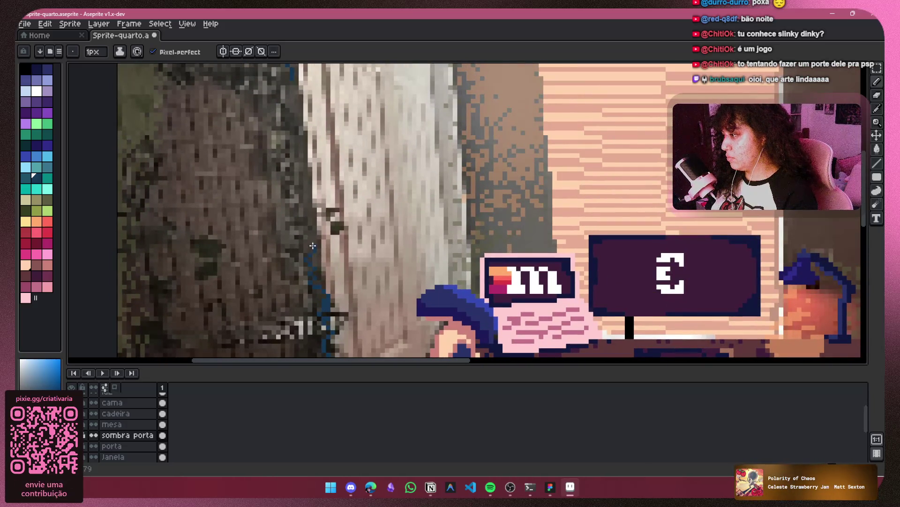
pyautogui.moveTo(311, 215); pyautogui.dragTo(299, 140)
pyautogui.moveTo(301, 190); pyautogui.dragTo(316, 228)
# Add a vertical blue shadow line down the door side and undo a stray diagonal stroke
pyautogui.scroll(5, 304, 148)
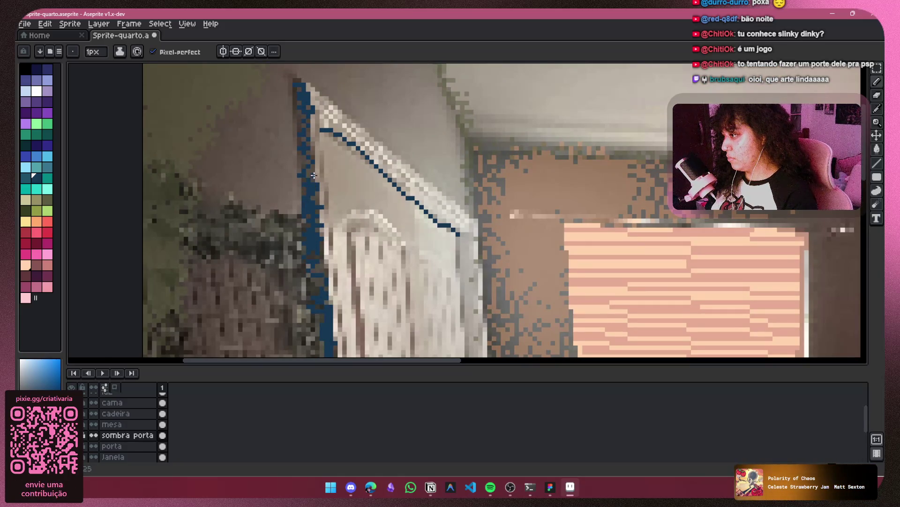
pyautogui.hscroll(4, 344, 154)
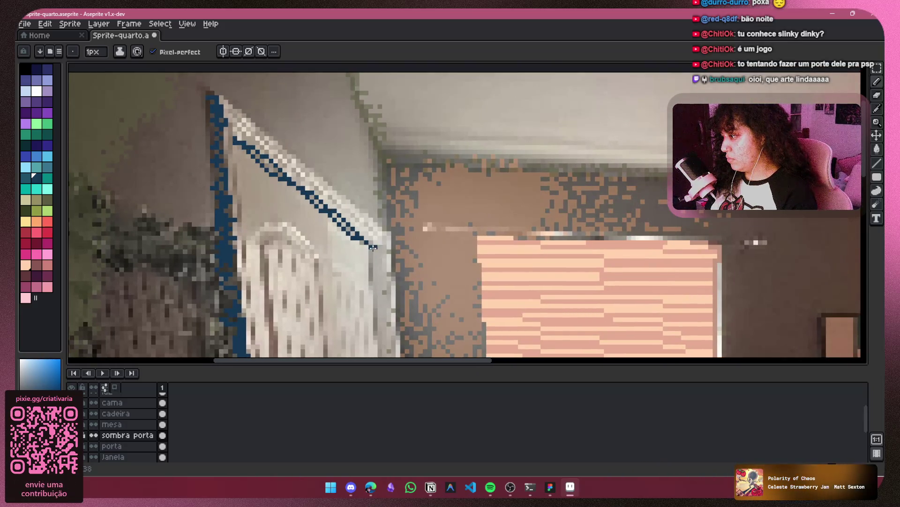
pyautogui.moveTo(314, 193); pyautogui.dragTo(374, 286)
pyautogui.moveTo(369, 343); pyautogui.dragTo(337, 136)
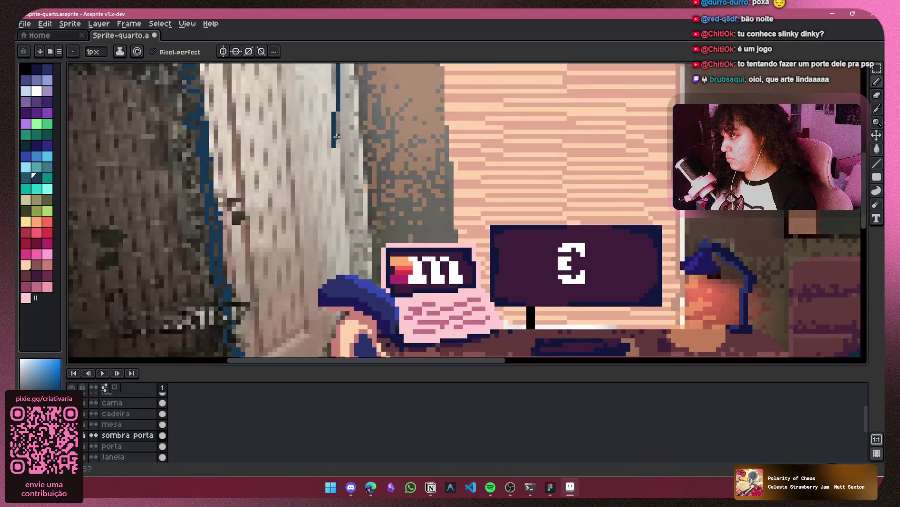
pyautogui.scroll(-5, 378, 151)
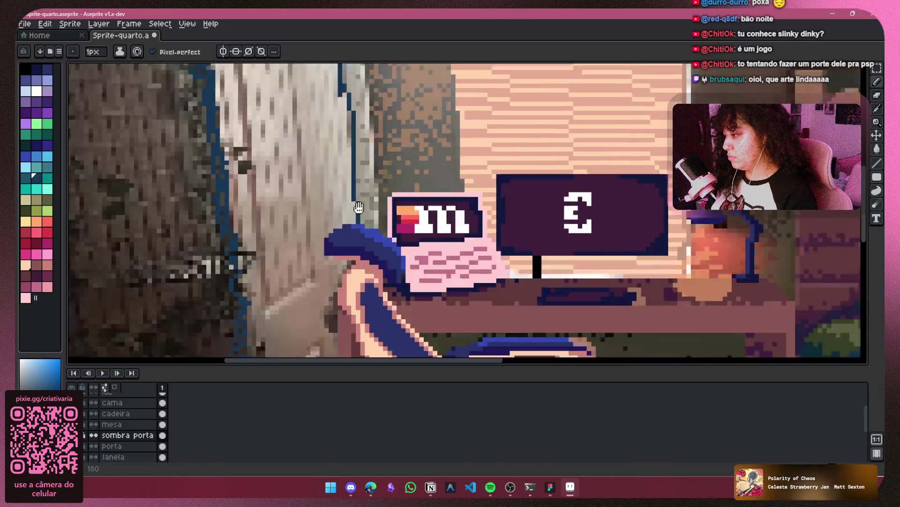
pyautogui.moveTo(340, 225); pyautogui.dragTo(296, 268)
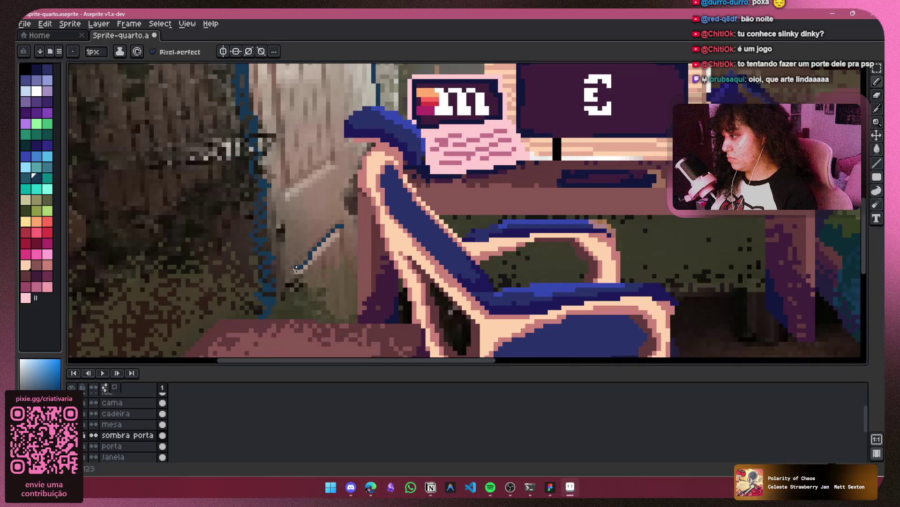
pyautogui.hotkey('ctrl', 'z')
pyautogui.scroll(-4, 384, 224)
pyautogui.scroll(4, 383, 209)
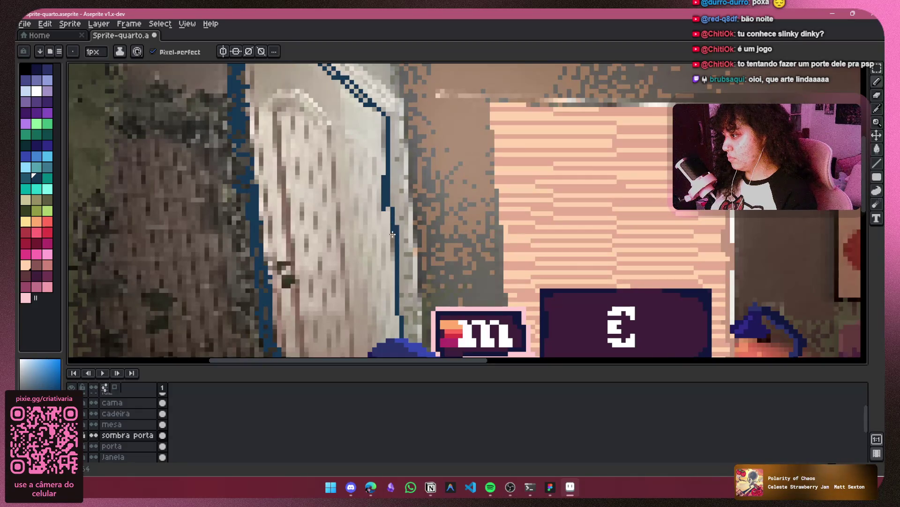
pyautogui.scroll(-2, 413, 261)
pyautogui.scroll(-1, 383, 193)
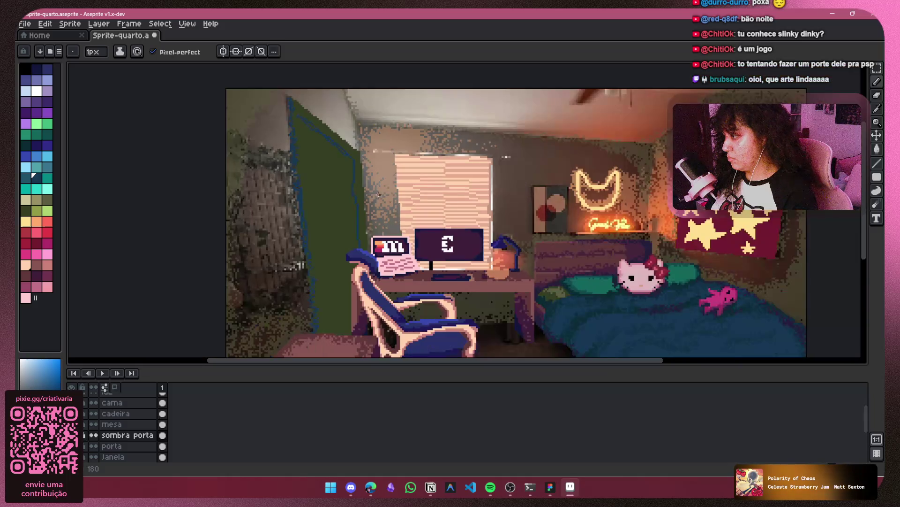
pyautogui.keyDown('ctrl'); pyautogui.click(343, 177); pyautogui.keyUp('ctrl')
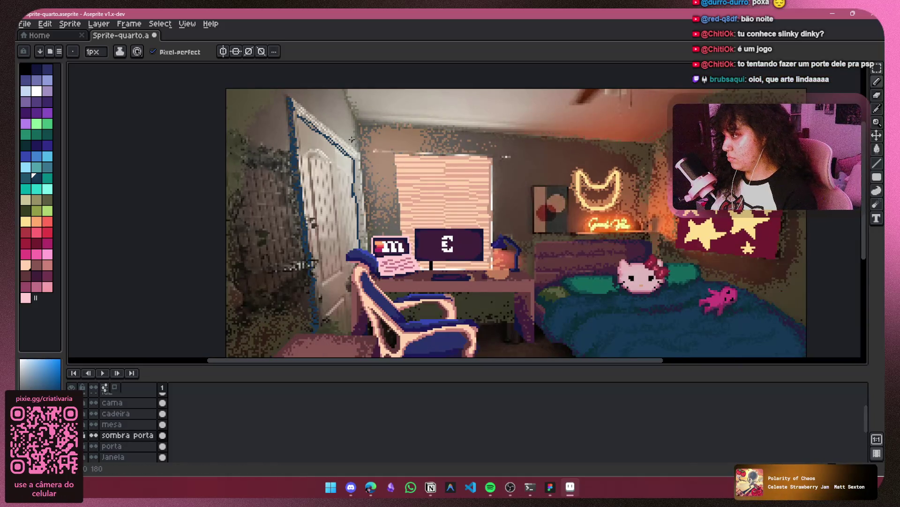
# Zoom out to the whole room and add a new empty Layer 4
pyautogui.scroll(3, 352, 134)
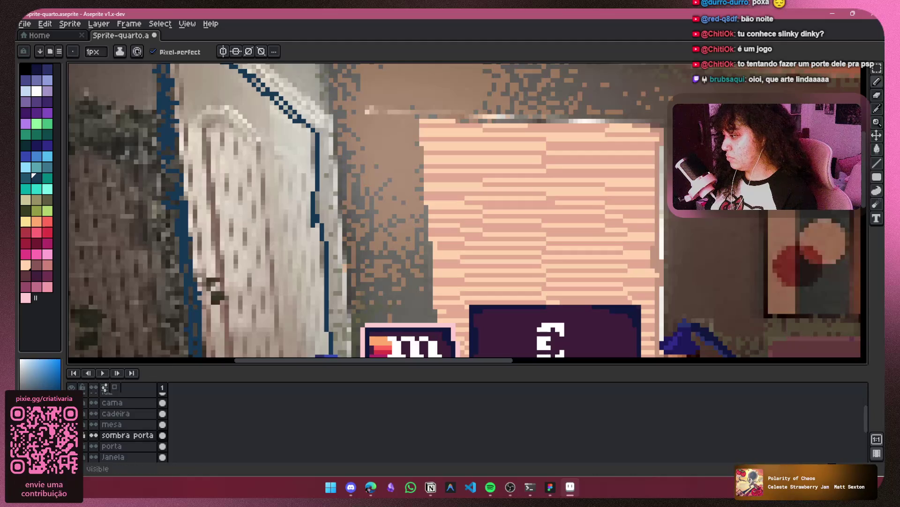
pyautogui.press('-')
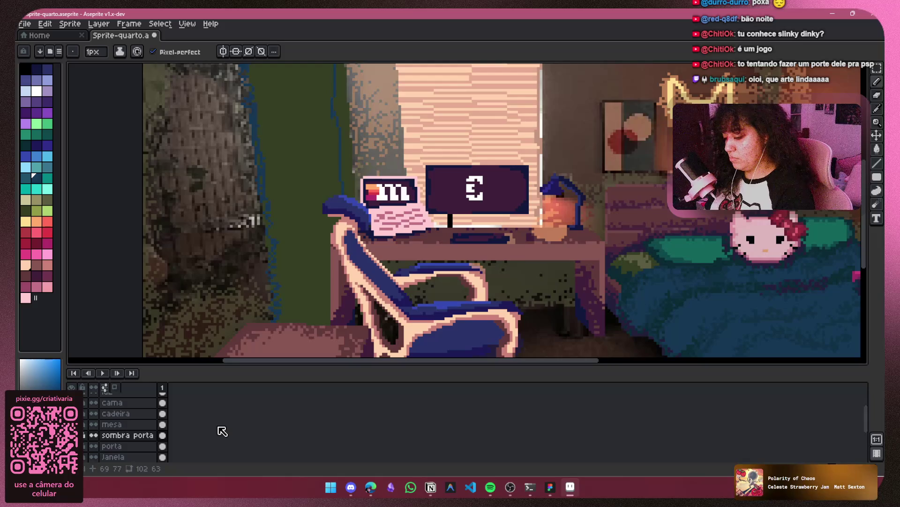
pyautogui.hotkey('shift', 'n')
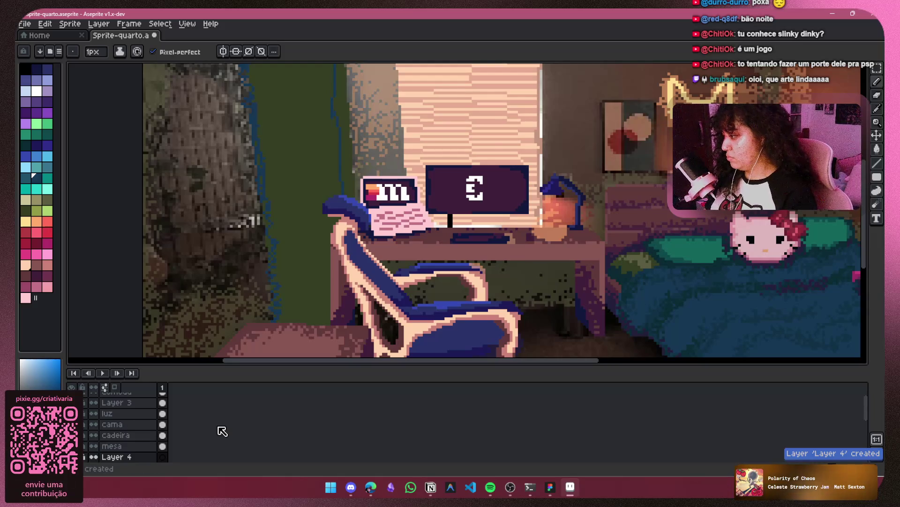
pyautogui.moveTo(322, 167); pyautogui.dragTo(309, 237)
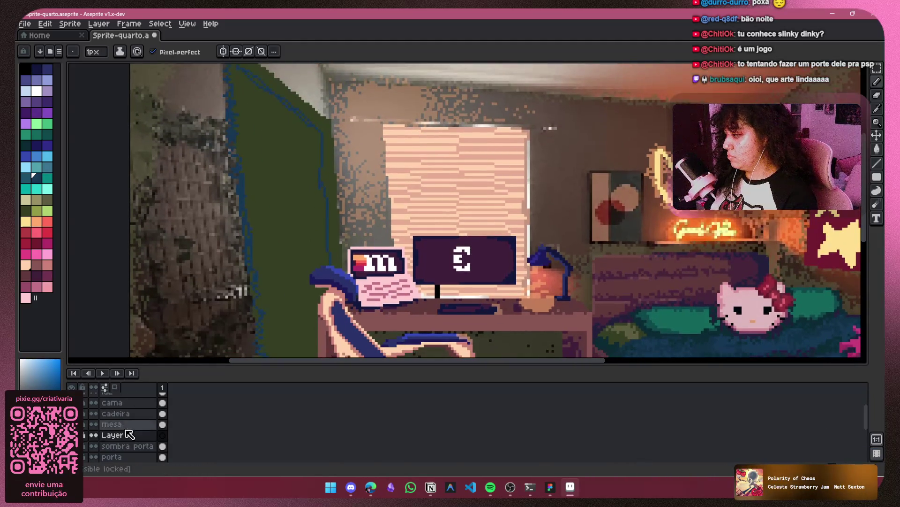
# Duplicate Layer 4, delete both copies, then duplicate the sombra porta layer
pyautogui.rightClick(135, 434)
pyautogui.click(162, 439)
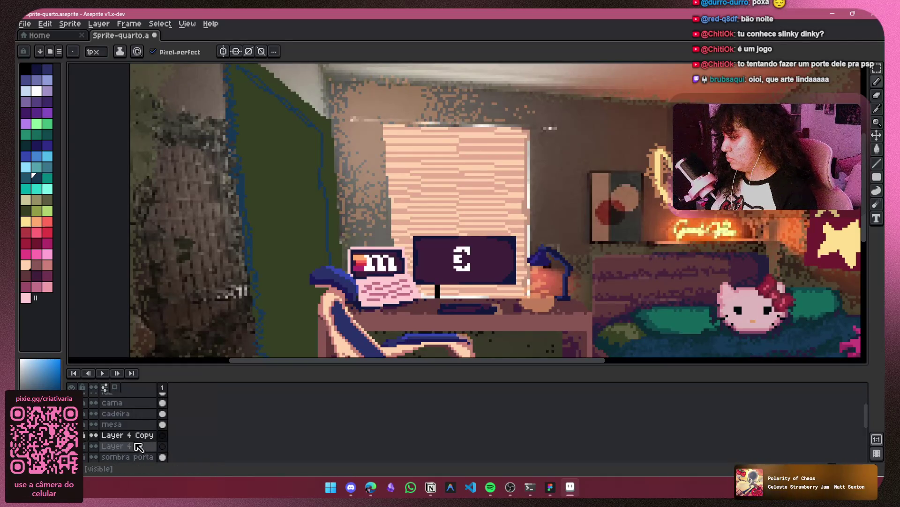
pyautogui.rightClick(147, 434)
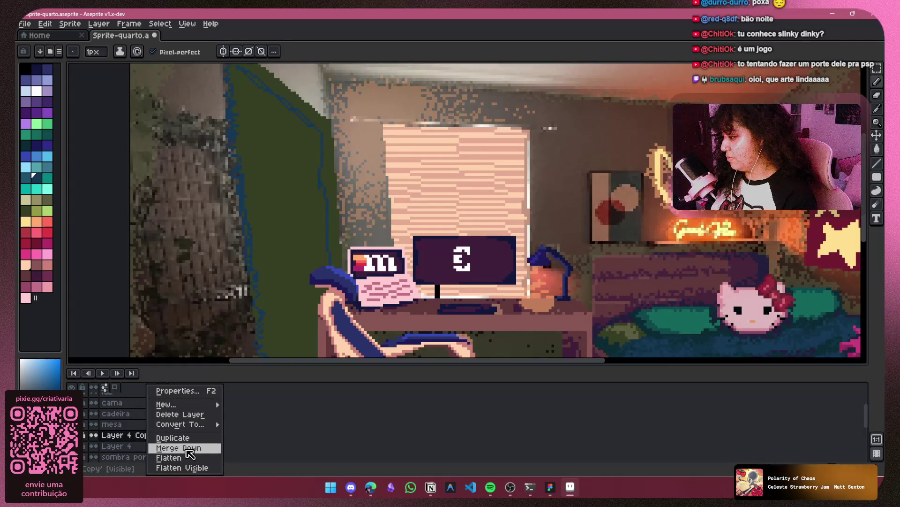
pyautogui.click(191, 414)
pyautogui.rightClick(141, 434)
pyautogui.click(178, 414)
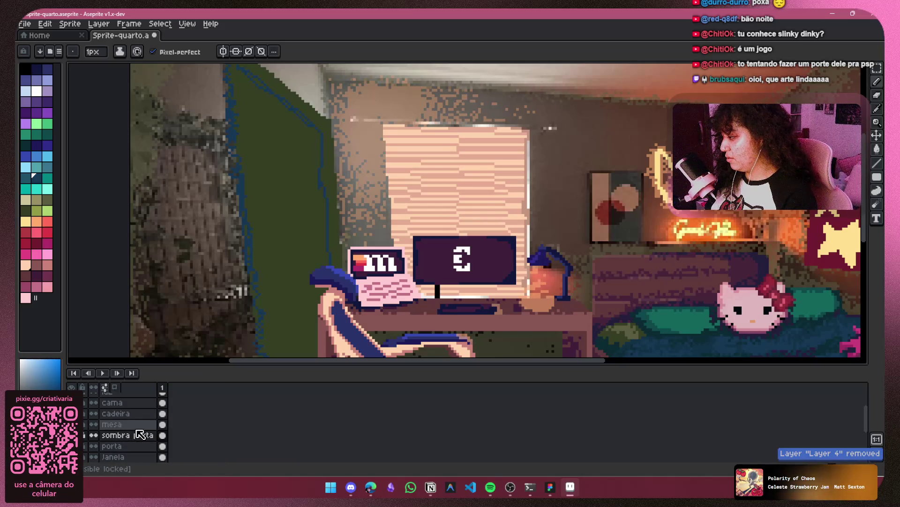
pyautogui.rightClick(131, 434)
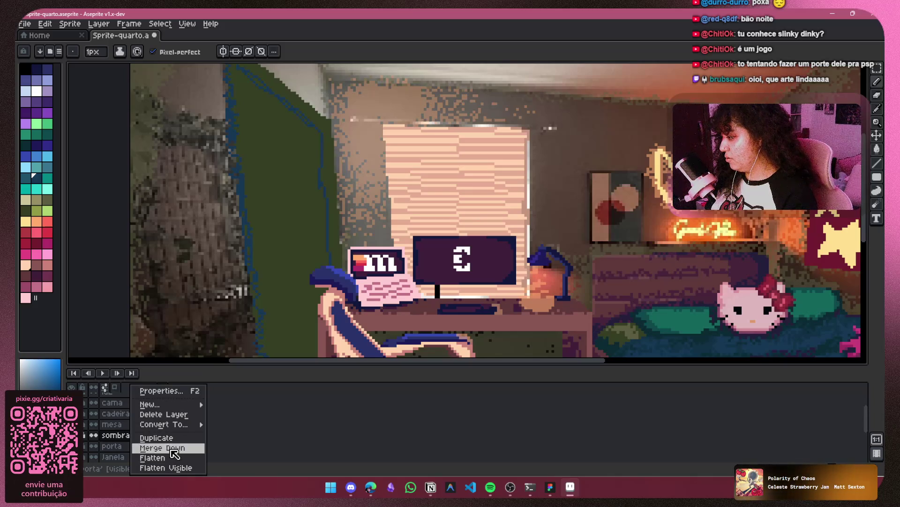
pyautogui.click(157, 437)
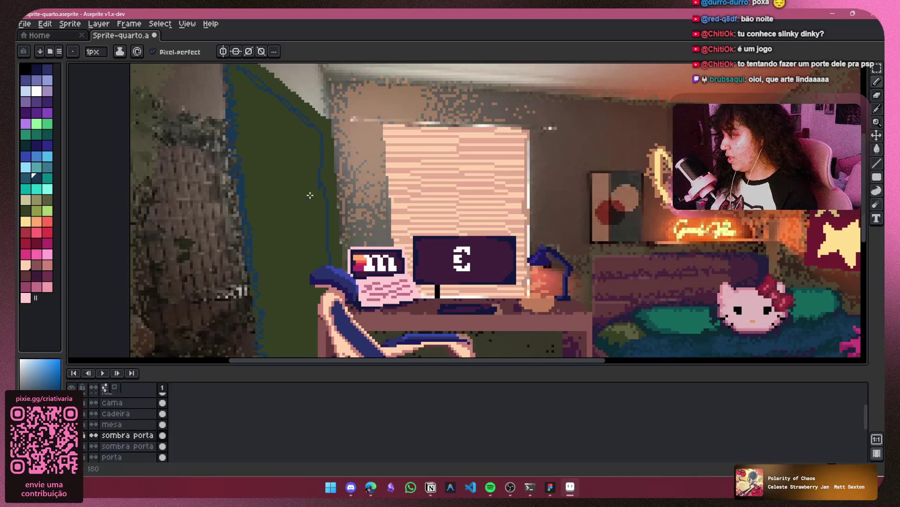
# Rename the 'sombra porta Copy' layer to 'sombrinha da' in Layer Properties
pyautogui.doubleClick(112, 434)
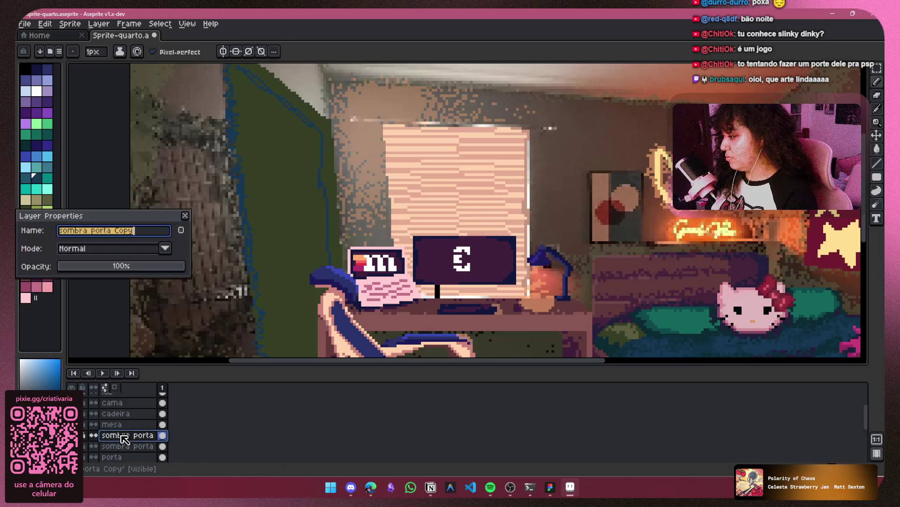
pyautogui.click(149, 230)
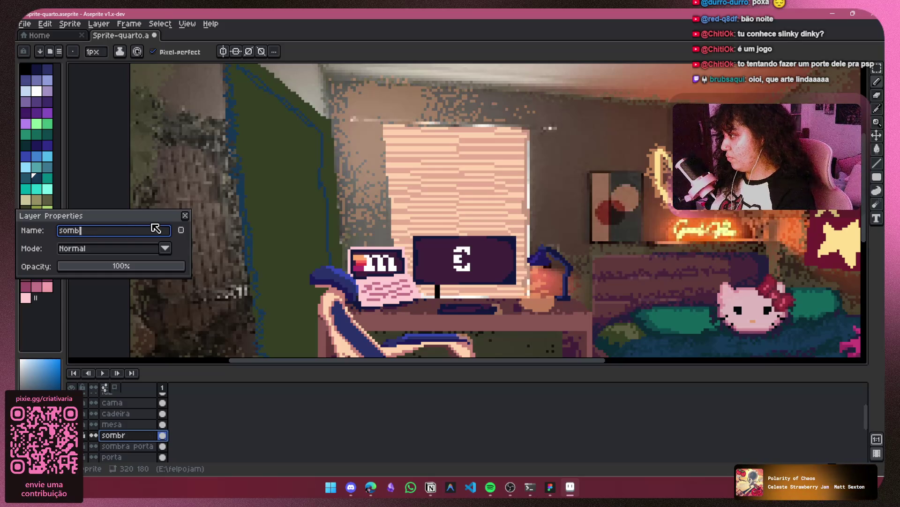
pyautogui.write('rinha da porta')
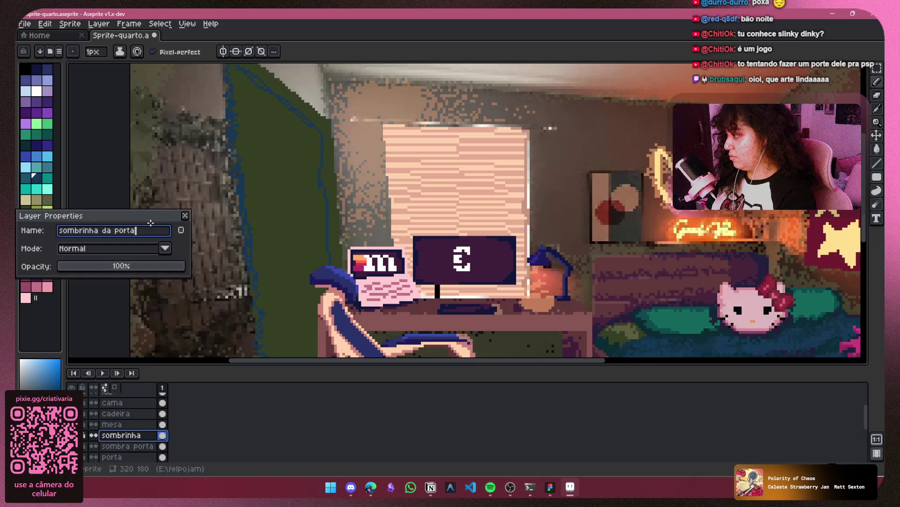
pyautogui.press('Return')
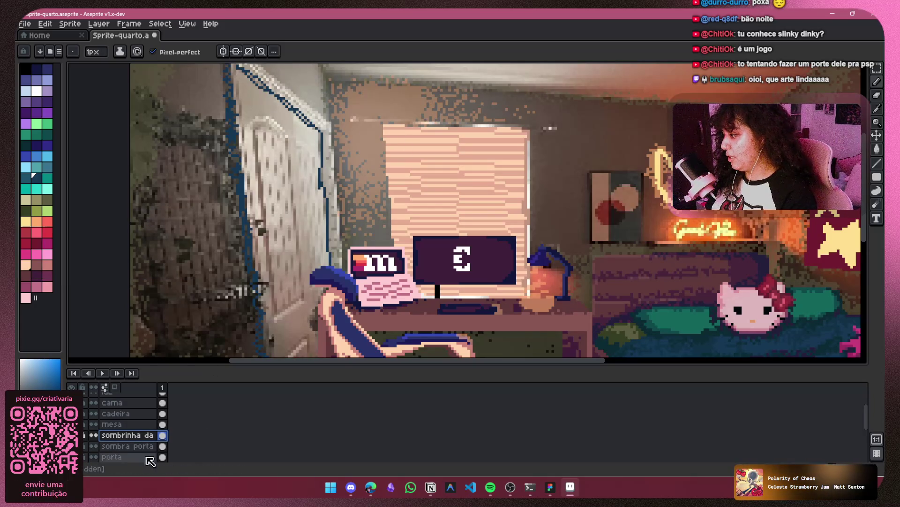
# Pick dark teal and paint the first shading strokes along the door edge and lower area
pyautogui.scroll(3, 325, 143)
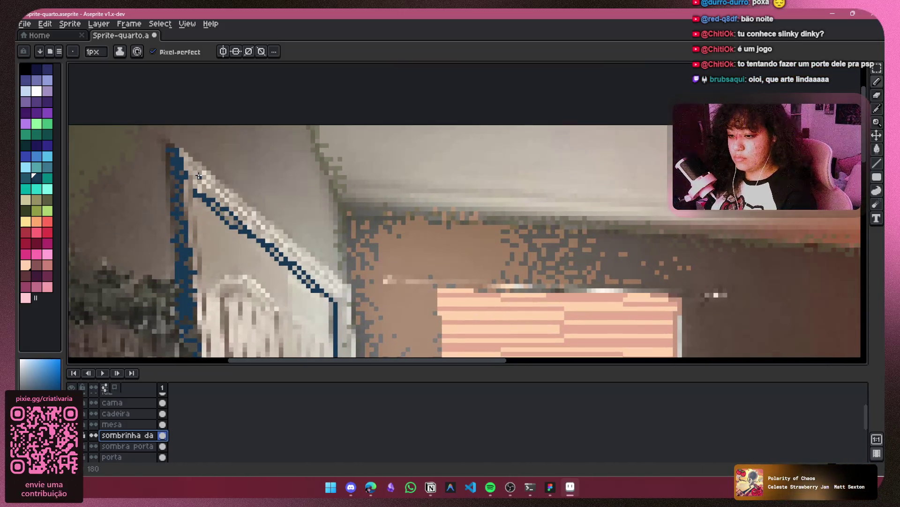
pyautogui.scroll(2, 139, 175)
pyautogui.scroll(-5, 276, 261)
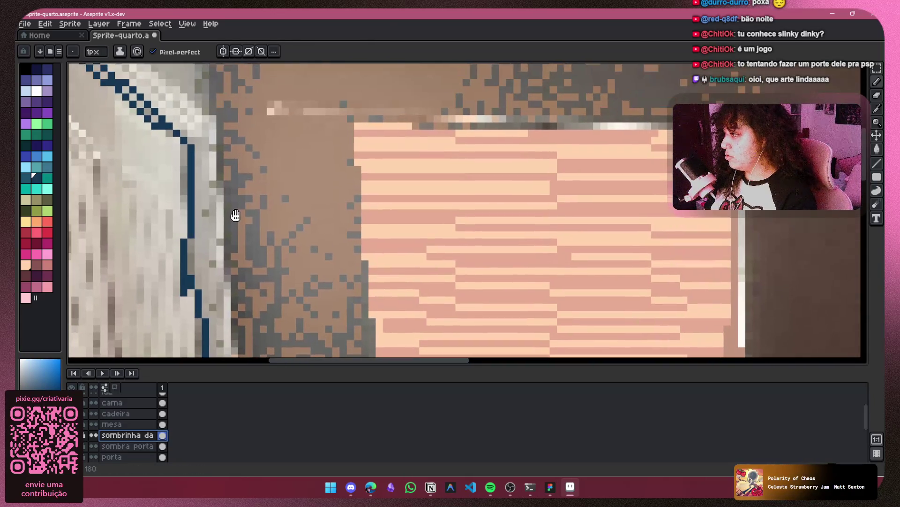
pyautogui.click(26, 180)
pyautogui.moveTo(201, 139)
pyautogui.mouseDown()
pyautogui.moveTo(178, 148)
pyautogui.moveTo(214, 263)
pyautogui.mouseUp()
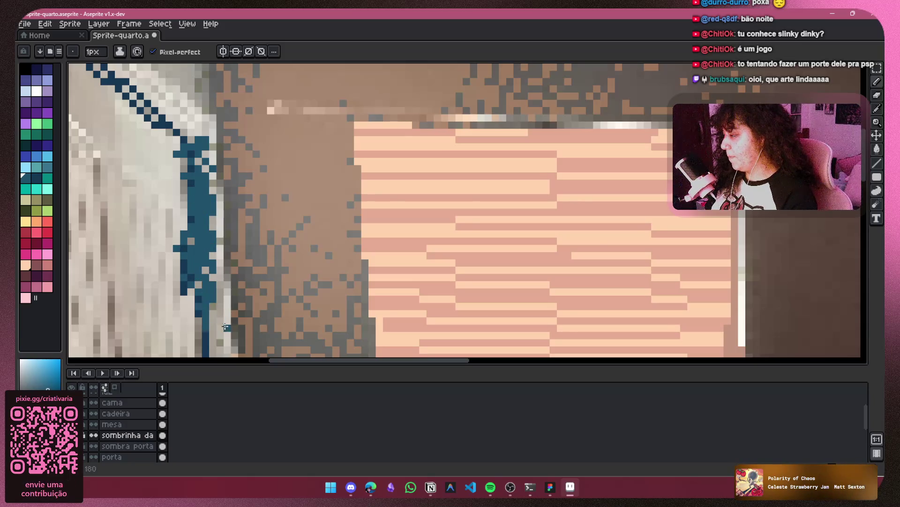
pyautogui.scroll(-2, 225, 327)
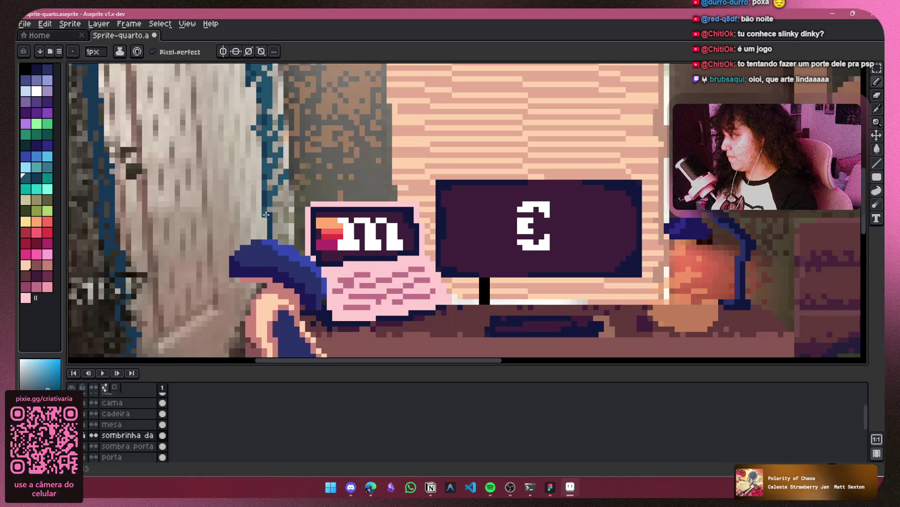
pyautogui.moveTo(265, 215); pyautogui.dragTo(277, 234)
pyautogui.scroll(-2, 235, 272)
pyautogui.moveTo(228, 248); pyautogui.dragTo(198, 268)
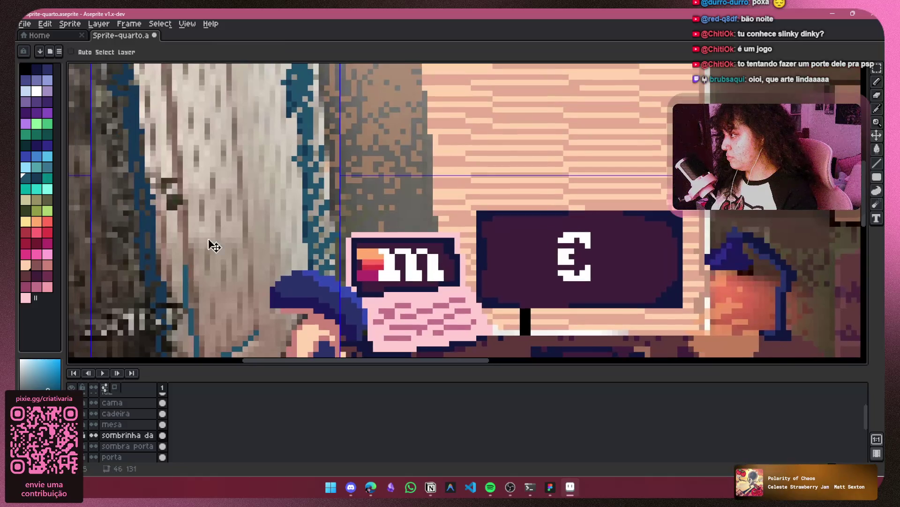
pyautogui.scroll(-3, 172, 124)
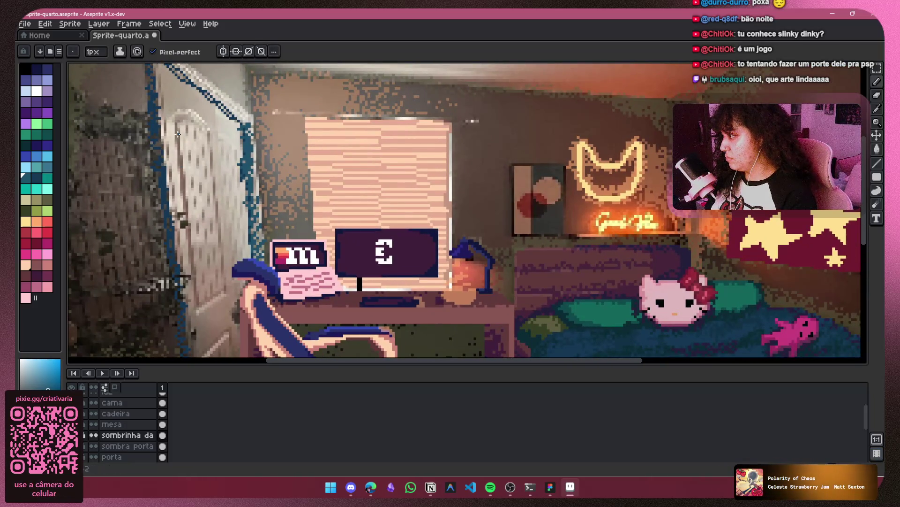
pyautogui.scroll(4, 173, 122)
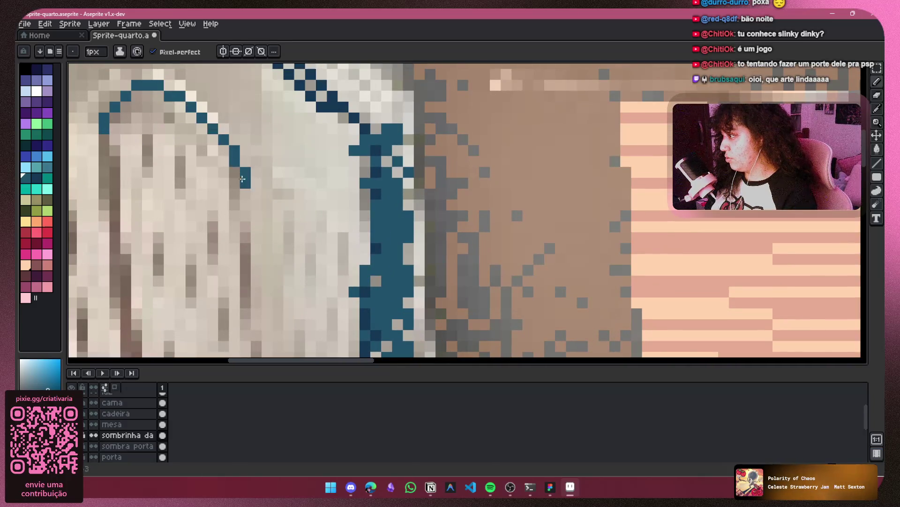
# Draw dark teal vertical lines down the length of the door panels
pyautogui.moveTo(242, 179); pyautogui.dragTo(256, 328)
pyautogui.moveTo(104, 146); pyautogui.dragTo(136, 355)
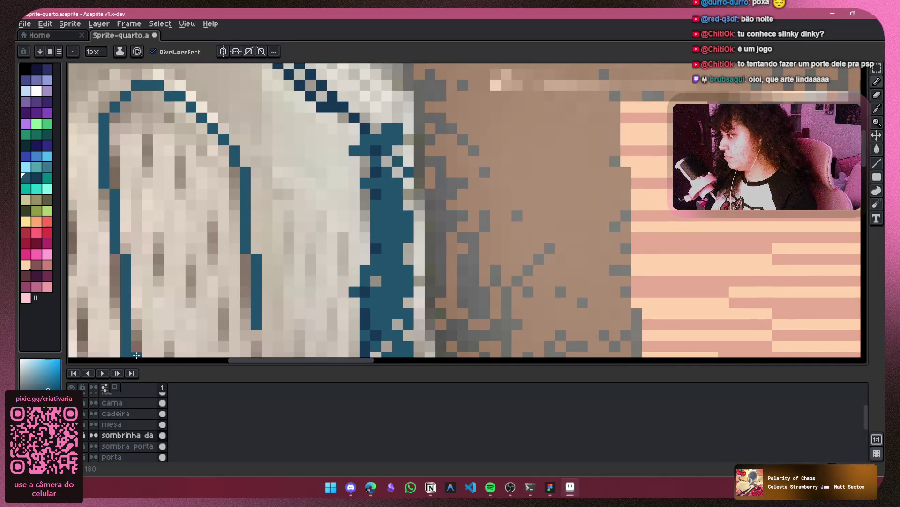
pyautogui.scroll(-2, 174, 262)
pyautogui.scroll(2, 207, 171)
pyautogui.moveTo(295, 96)
pyautogui.mouseDown()
pyautogui.moveTo(325, 351)
pyautogui.moveTo(305, 175)
pyautogui.moveTo(318, 90)
pyautogui.moveTo(333, 259)
pyautogui.moveTo(244, 330)
pyautogui.moveTo(203, 300)
pyautogui.moveTo(188, 83)
pyautogui.moveTo(213, 340)
pyautogui.mouseUp()
pyautogui.moveTo(215, 354)
pyautogui.mouseDown()
pyautogui.moveTo(181, 225)
pyautogui.moveTo(179, 77)
pyautogui.mouseUp()
pyautogui.scroll(-5, 178, 77)
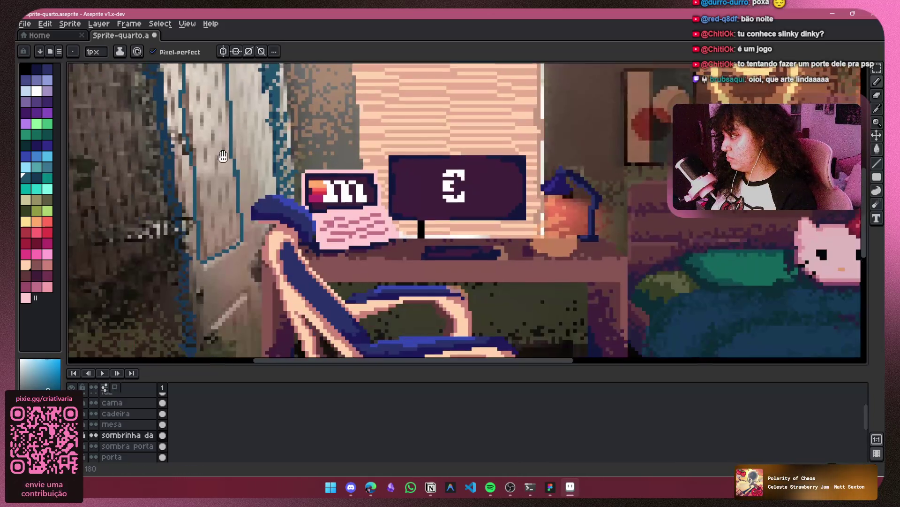
pyautogui.scroll(3, 230, 187)
pyautogui.moveTo(223, 237)
pyautogui.mouseDown()
pyautogui.moveTo(235, 211)
pyautogui.moveTo(225, 175)
pyautogui.moveTo(228, 207)
pyautogui.mouseUp()
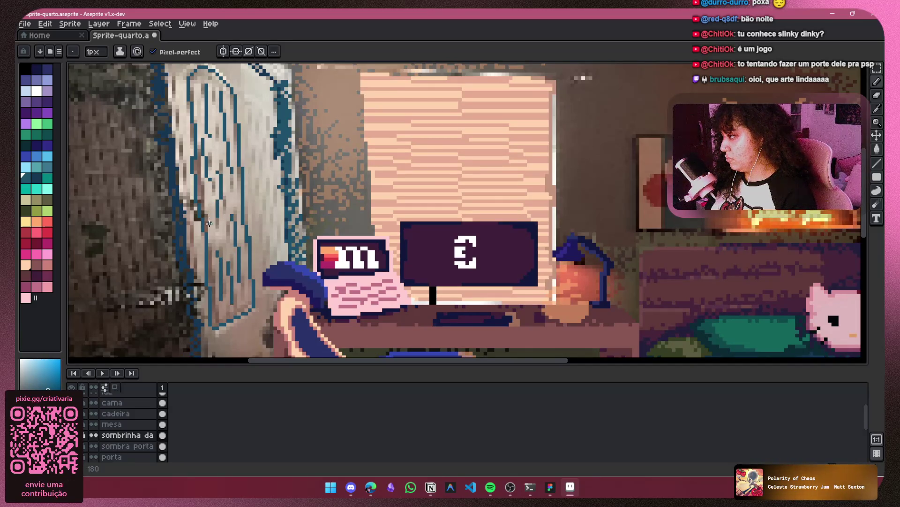
# Extend the blue door lines further down, add a parallel line, and reframe the room
pyautogui.scroll(-3, 239, 188)
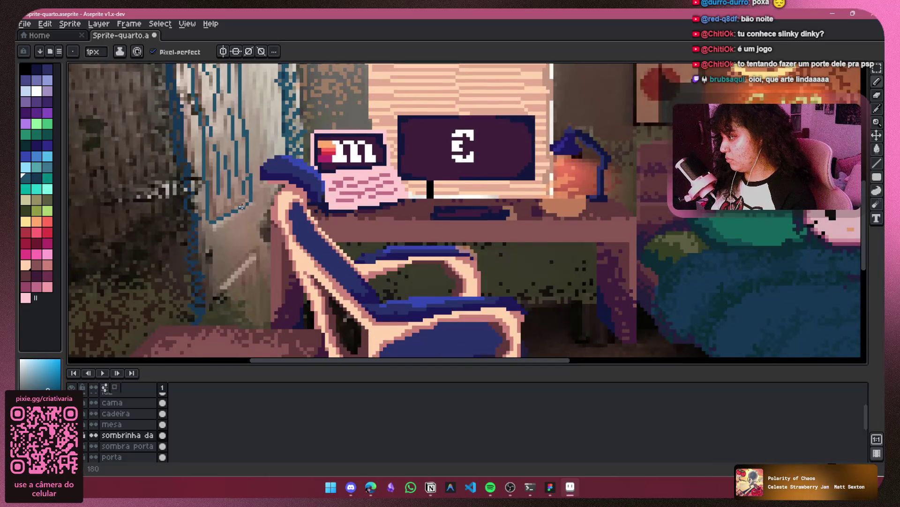
pyautogui.scroll(2, 236, 172)
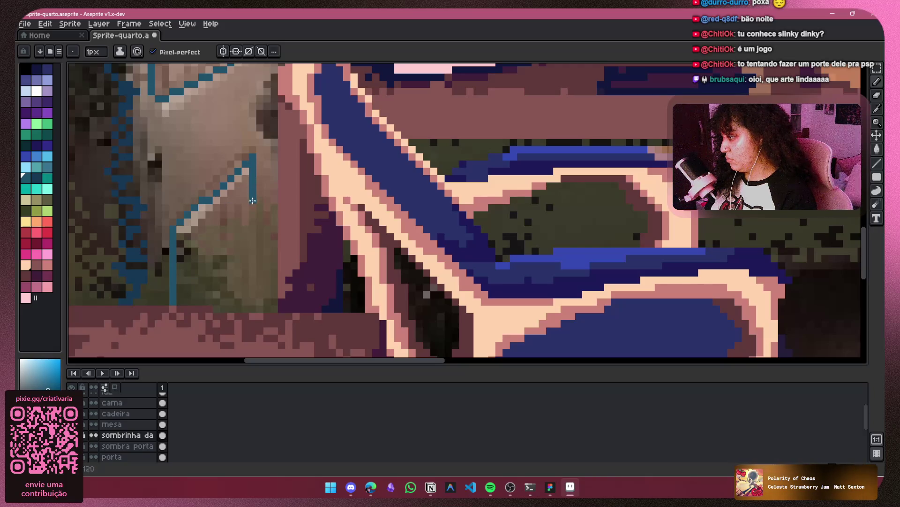
pyautogui.moveTo(257, 266); pyautogui.dragTo(260, 310)
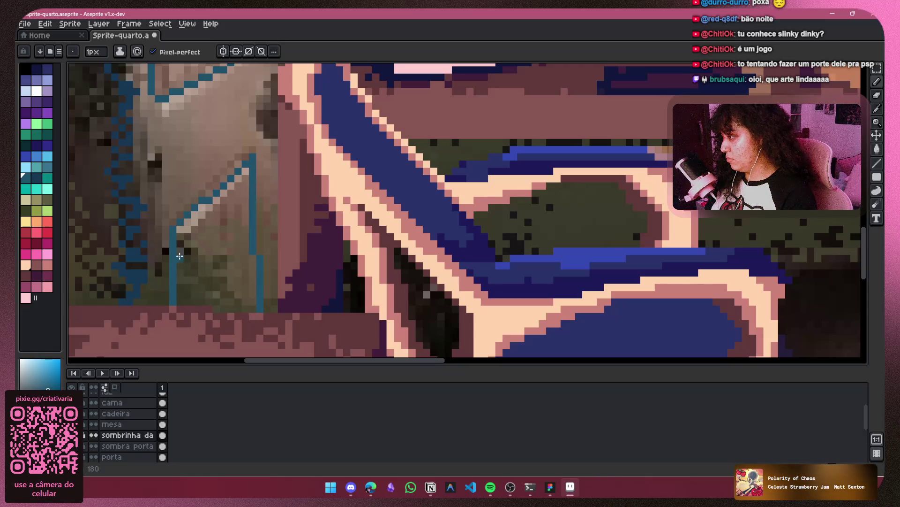
pyautogui.moveTo(238, 192); pyautogui.dragTo(238, 279)
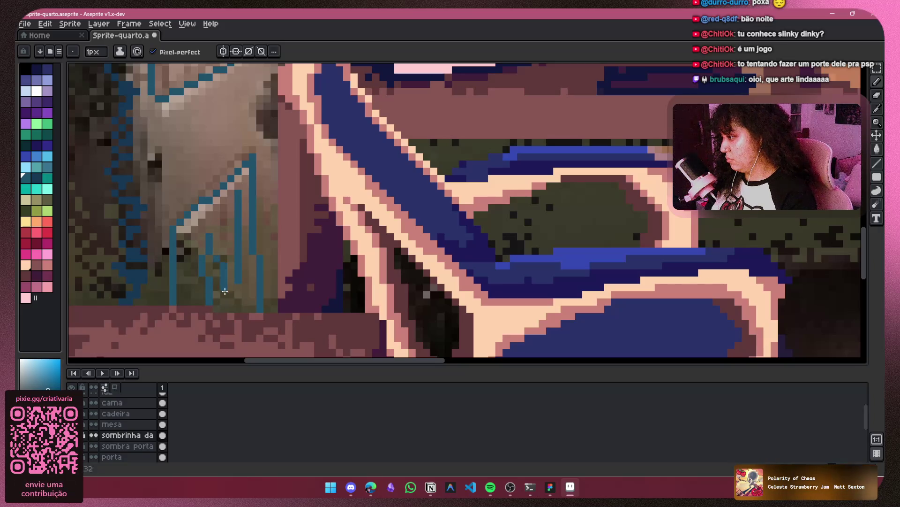
pyautogui.scroll(-3, 220, 233)
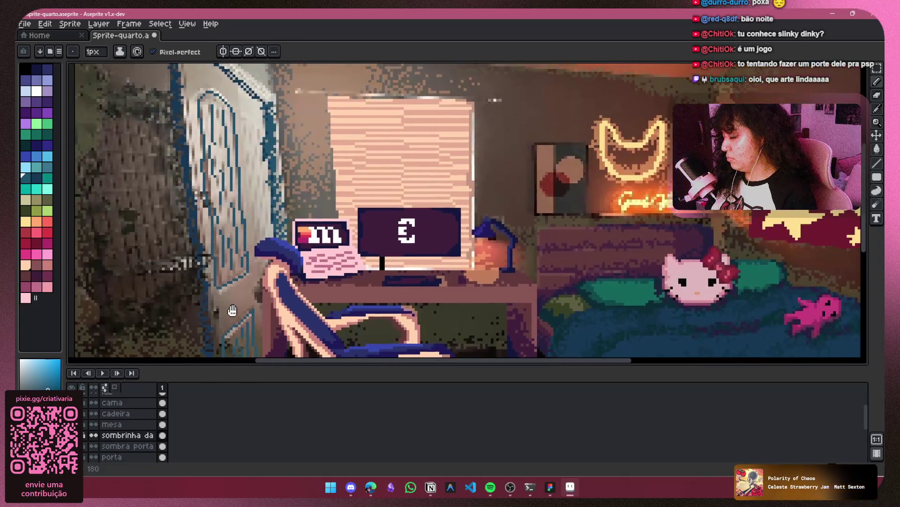
pyautogui.moveTo(235, 324); pyautogui.dragTo(237, 342)
pyautogui.scroll(-3, 270, 188)
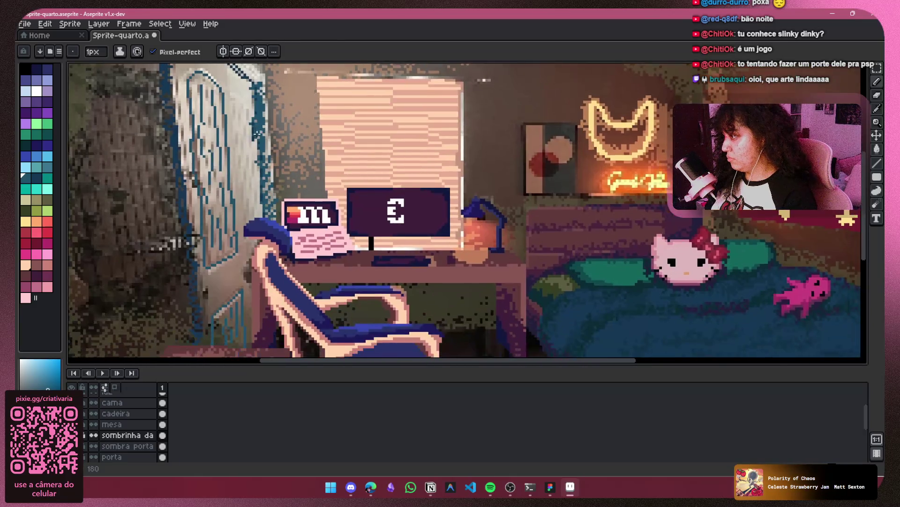
pyautogui.scroll(4, 262, 236)
pyautogui.moveTo(263, 236); pyautogui.dragTo(245, 173)
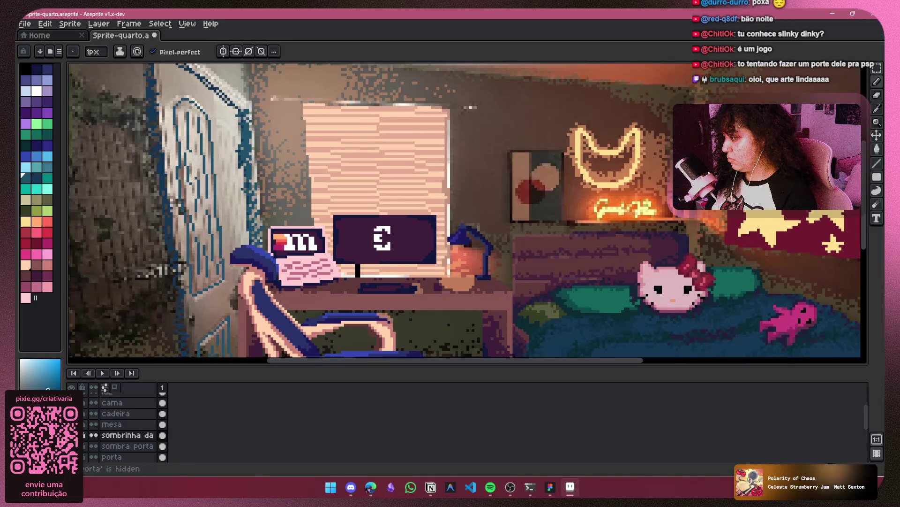
pyautogui.click(72, 457)
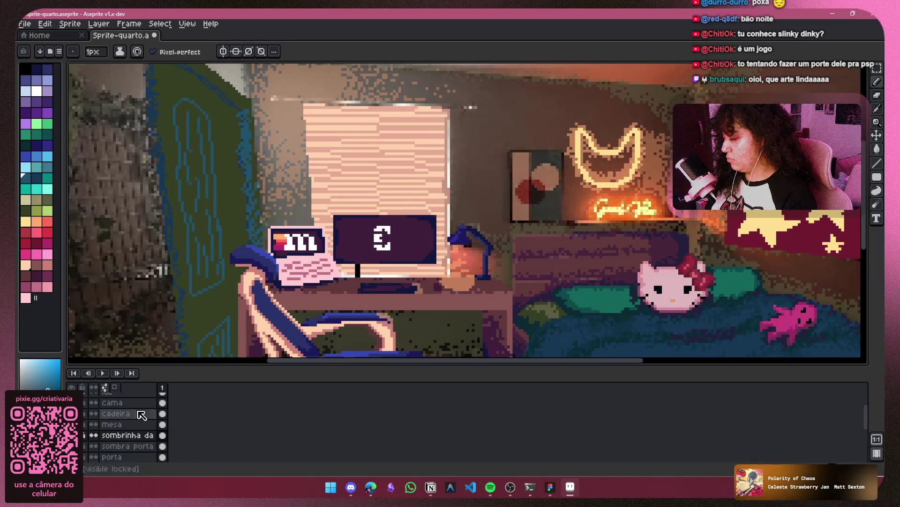
pyautogui.scroll(-1, 223, 211)
pyautogui.moveTo(222, 211)
pyautogui.mouseDown()
pyautogui.moveTo(187, 212)
pyautogui.moveTo(207, 212)
pyautogui.mouseUp()
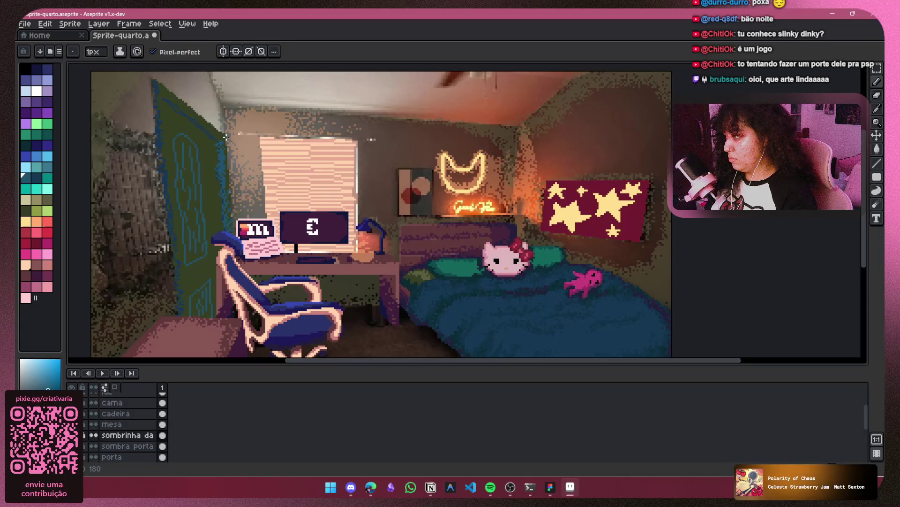
pyautogui.click(877, 68)
pyautogui.moveTo(223, 301)
pyautogui.mouseDown()
pyautogui.moveTo(202, 147)
pyautogui.moveTo(170, 133)
pyautogui.mouseUp()
pyautogui.hotkey('ctrl', 'd')
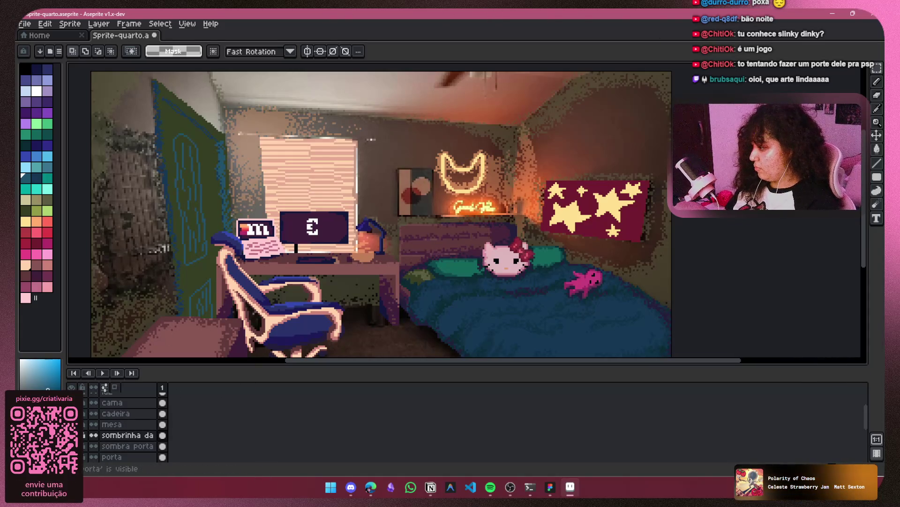
pyautogui.click(71, 456)
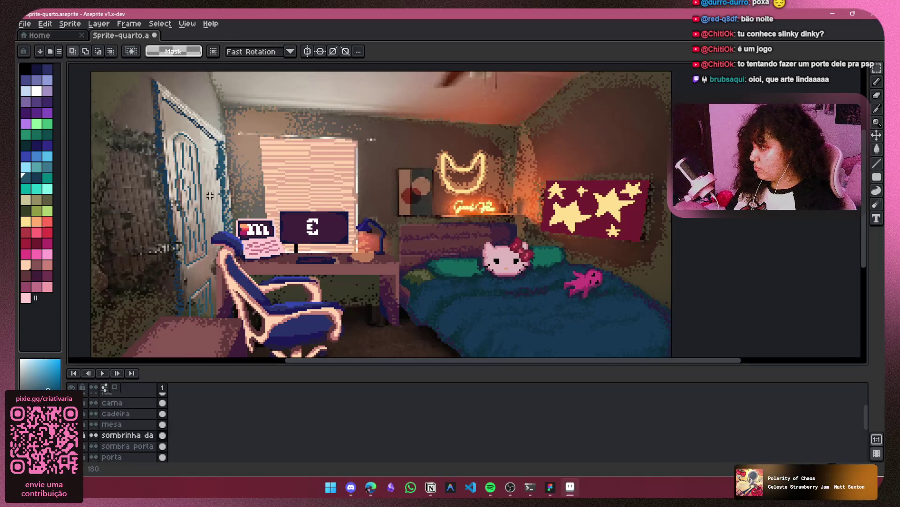
pyautogui.scroll(1, 210, 195)
pyautogui.scroll(-2, 216, 193)
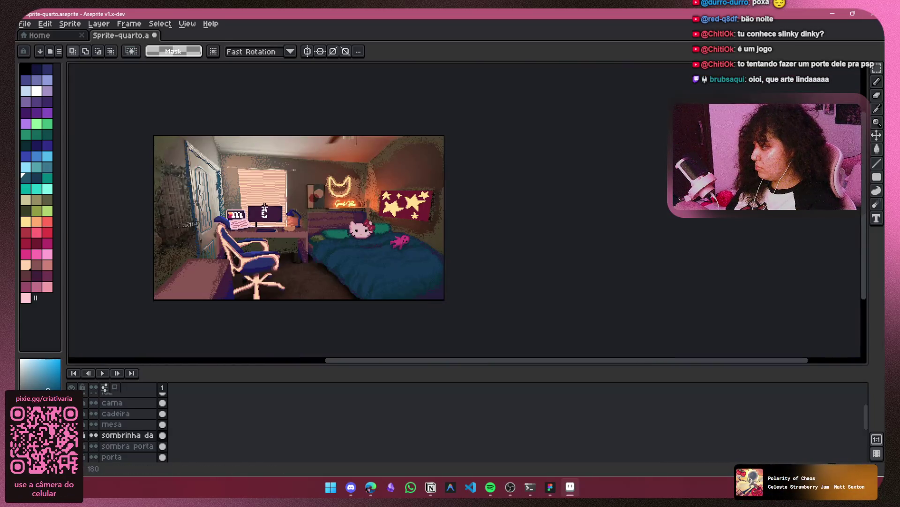
pyautogui.scroll(1, 204, 207)
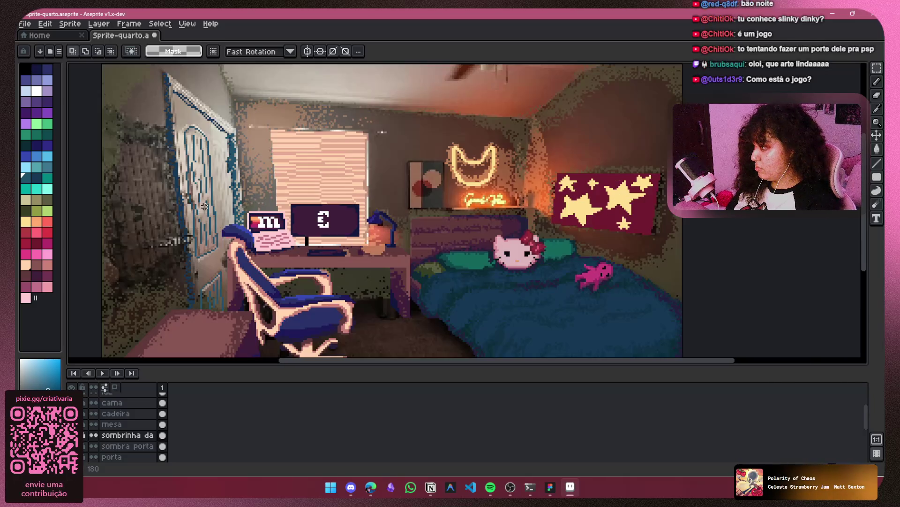
# Raise the sombrinha da porta layer's opacity to 63% in its Layer Properties
pyautogui.rightClick(115, 435)
pyautogui.click(145, 393)
pyautogui.moveTo(132, 266); pyautogui.dragTo(90, 266)
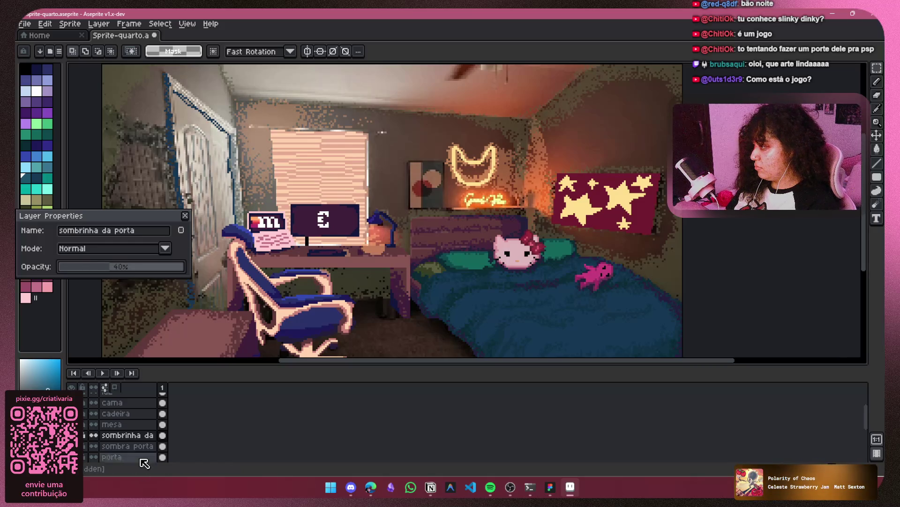
pyautogui.click(109, 266)
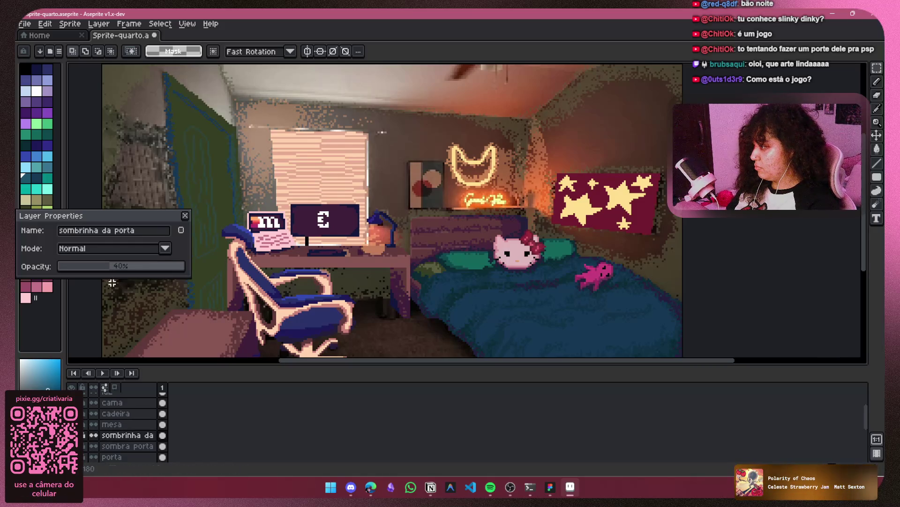
pyautogui.click(130, 267)
pyautogui.moveTo(133, 270); pyautogui.dragTo(138, 268)
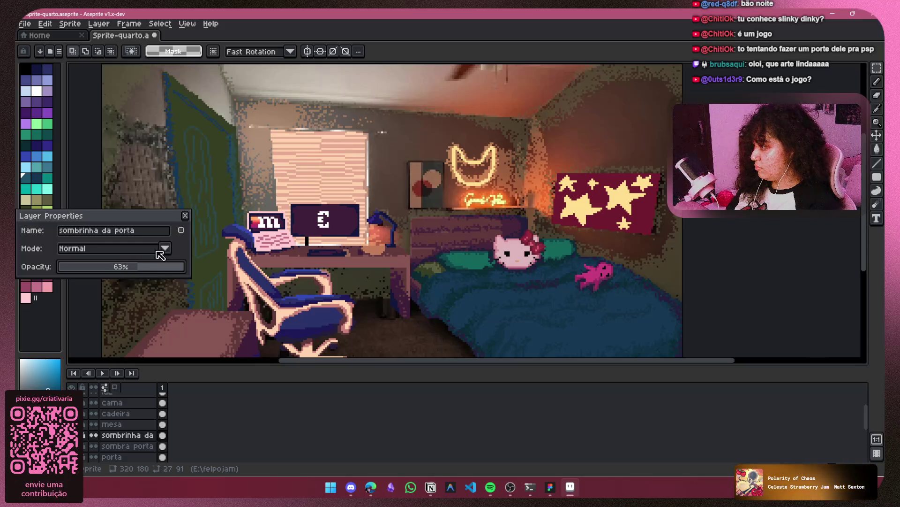
pyautogui.click(186, 217)
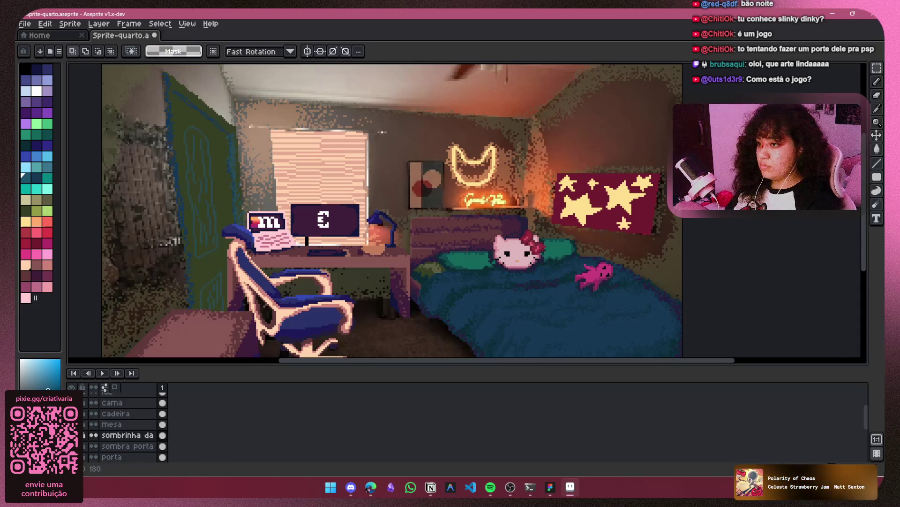
pyautogui.click(878, 84)
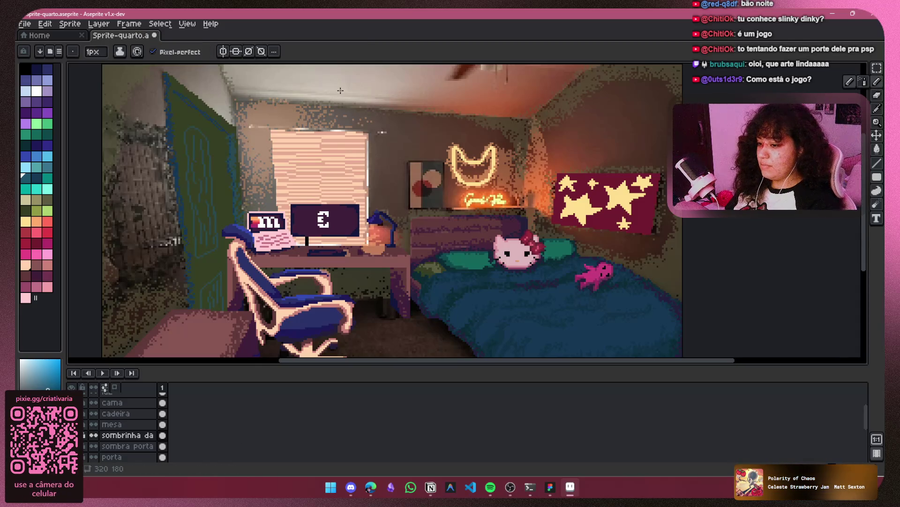
# Set the pencil to Lock Alpha ink with the dark navy swatch and a 16px brush
pyautogui.click(120, 51)
pyautogui.click(159, 96)
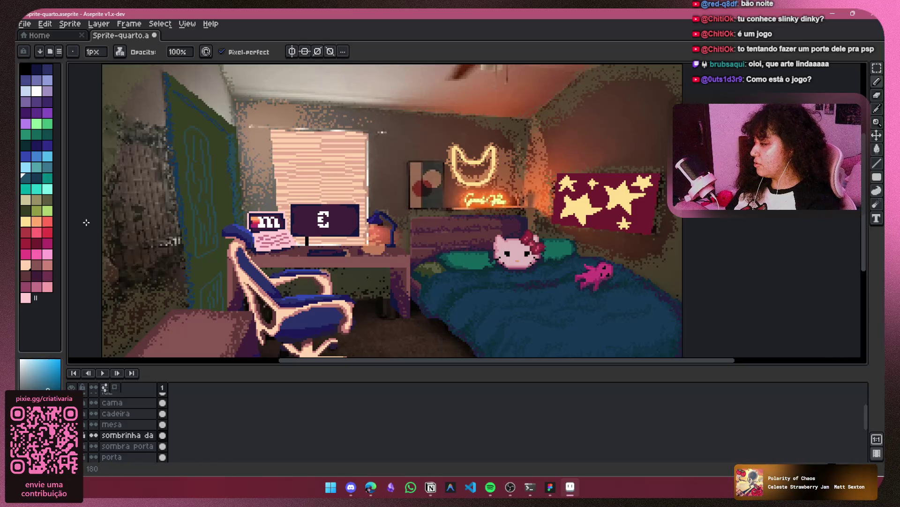
pyautogui.click(37, 179)
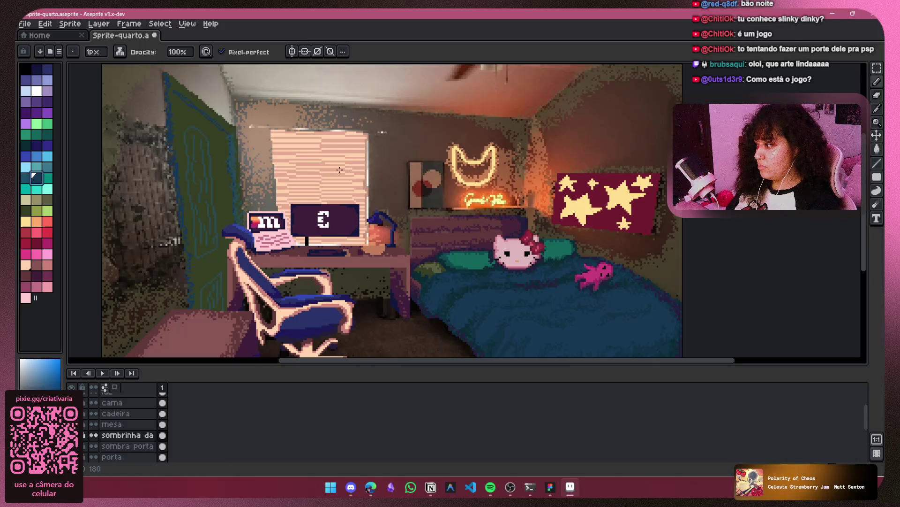
pyautogui.press('+')
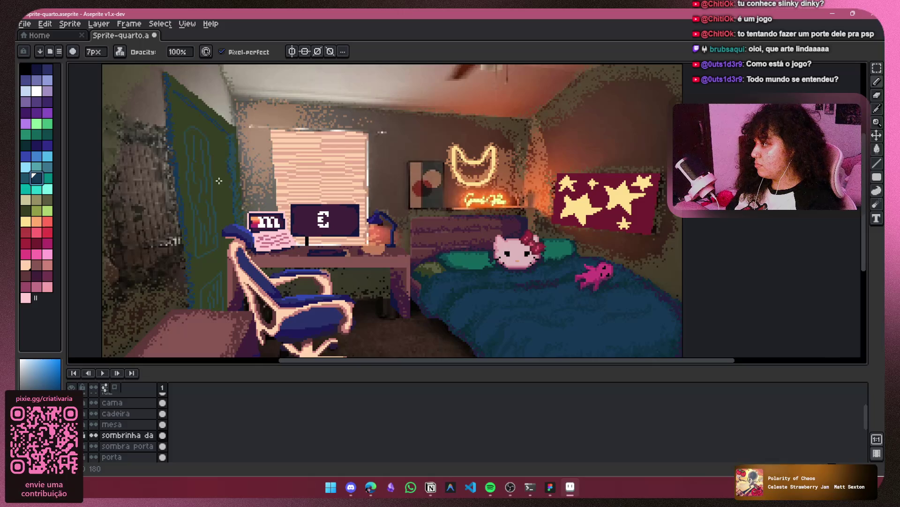
pyautogui.press('+')
pyautogui.press('+')
pyautogui.press('+')
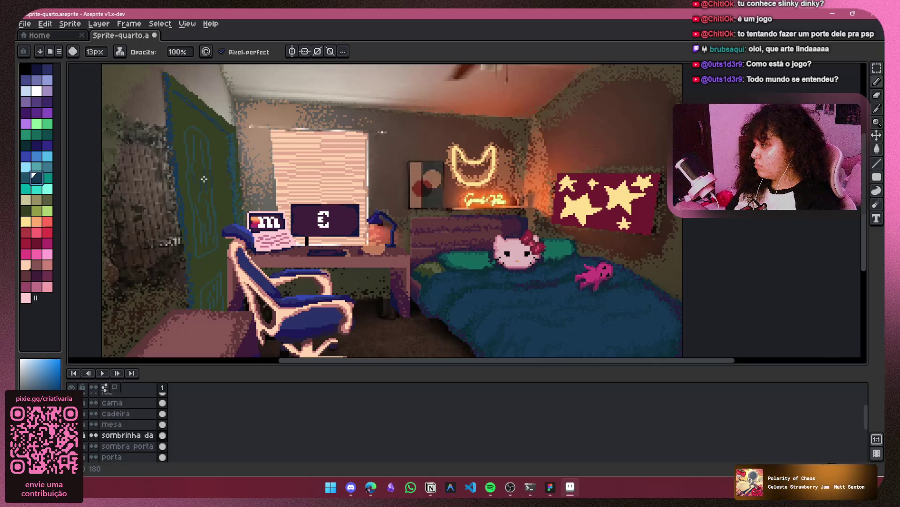
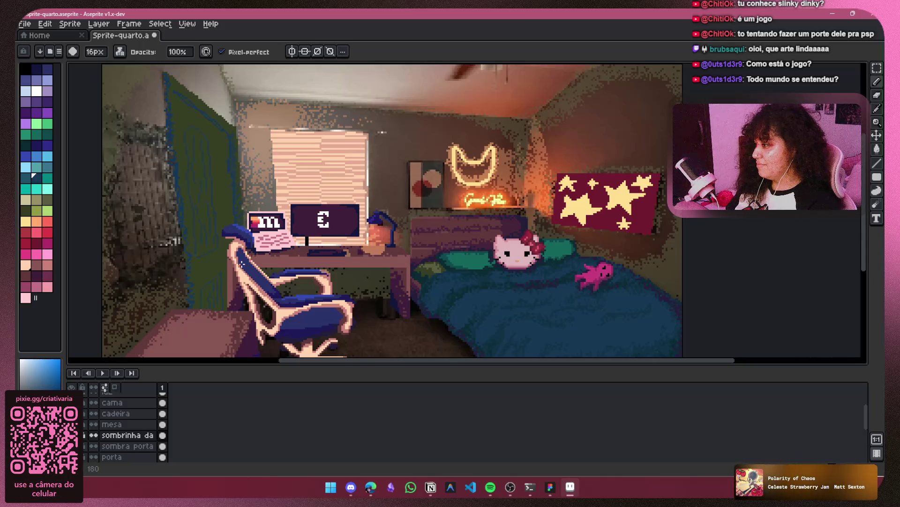
# Check the door's layer and ink options, then shrink the brush from 11px to 4px
pyautogui.press('ctrl')
pyautogui.click(119, 51)
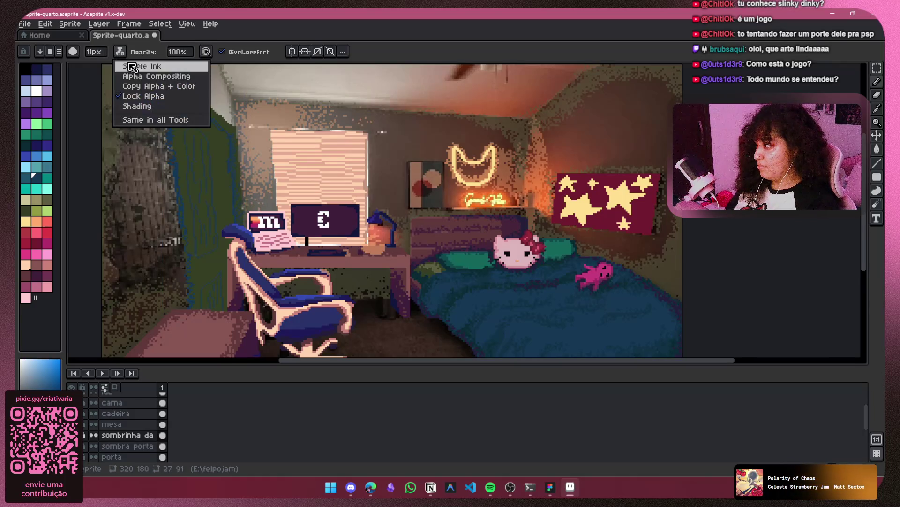
pyautogui.click(141, 69)
pyautogui.press('-')
pyautogui.press('-')
pyautogui.press('-')
pyautogui.press('ctrl')
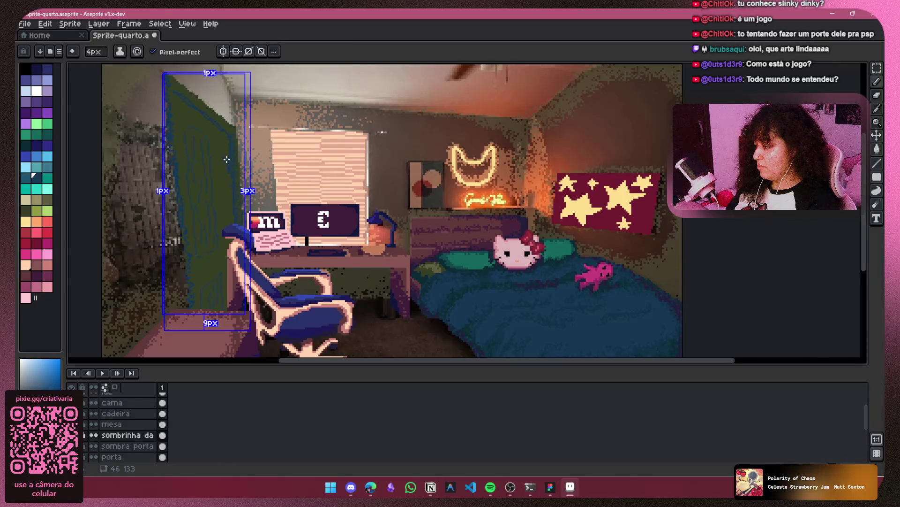
pyautogui.scroll(1, 228, 159)
pyautogui.scroll(2, 228, 159)
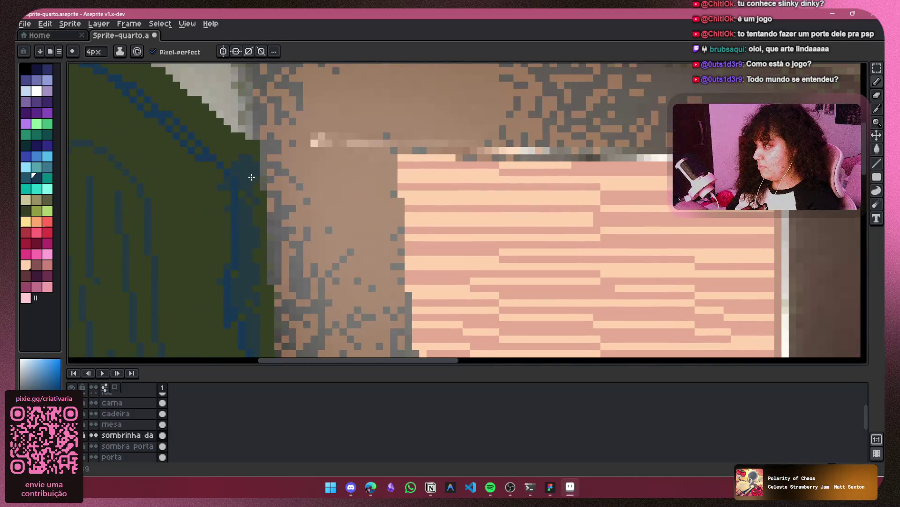
pyautogui.moveTo(273, 302); pyautogui.dragTo(268, 176)
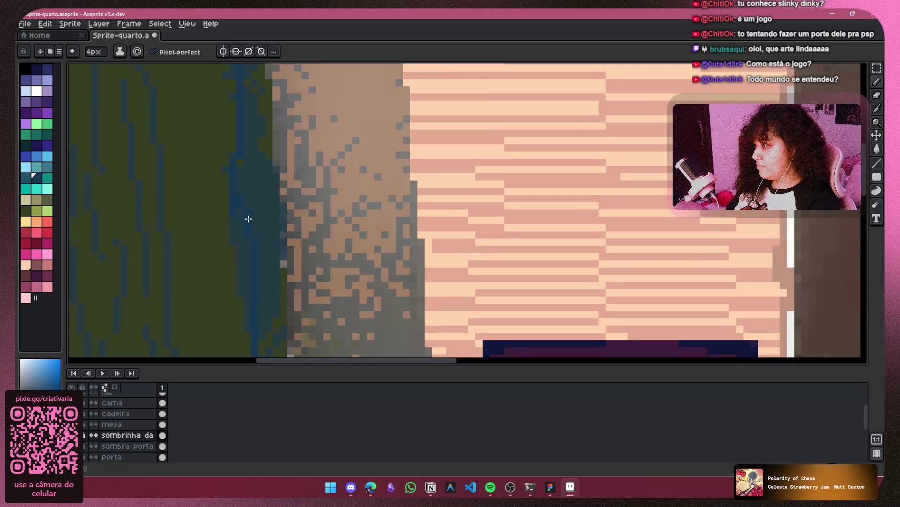
pyautogui.moveTo(254, 124); pyautogui.dragTo(260, 259)
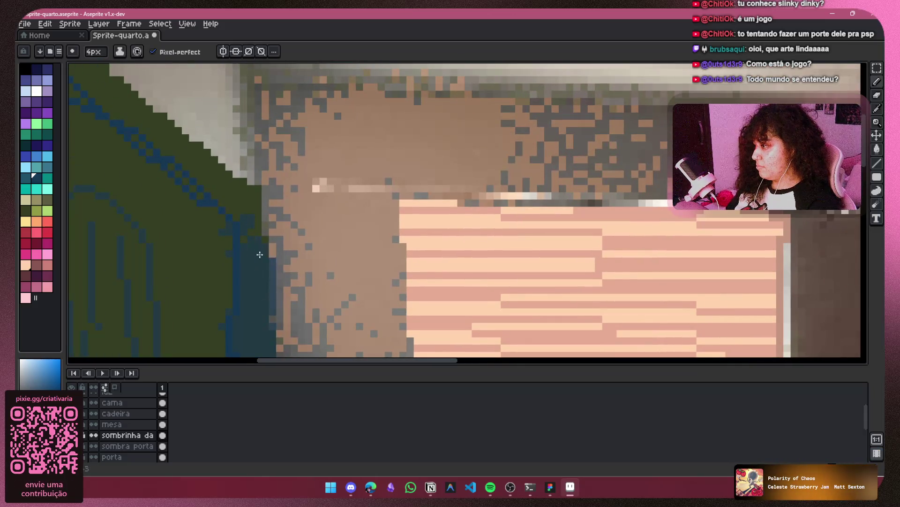
pyautogui.scroll(-2, 252, 252)
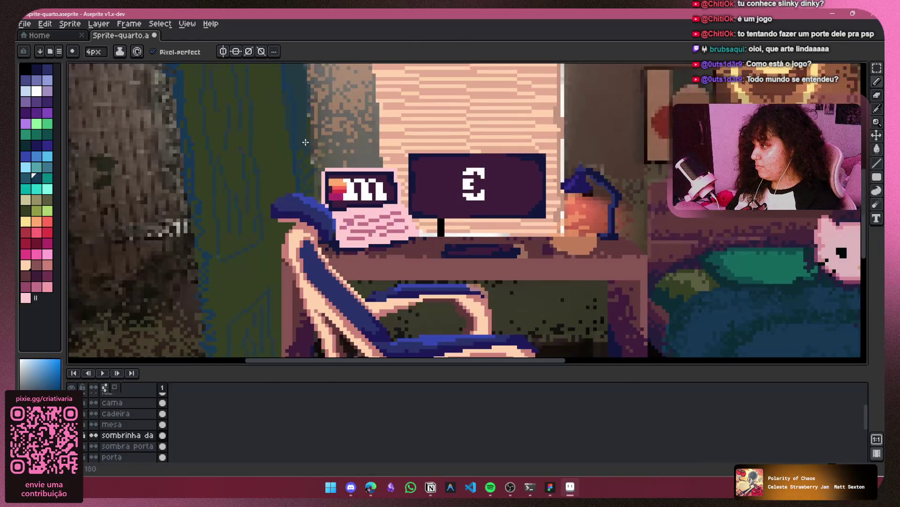
pyautogui.moveTo(303, 251); pyautogui.dragTo(292, 125)
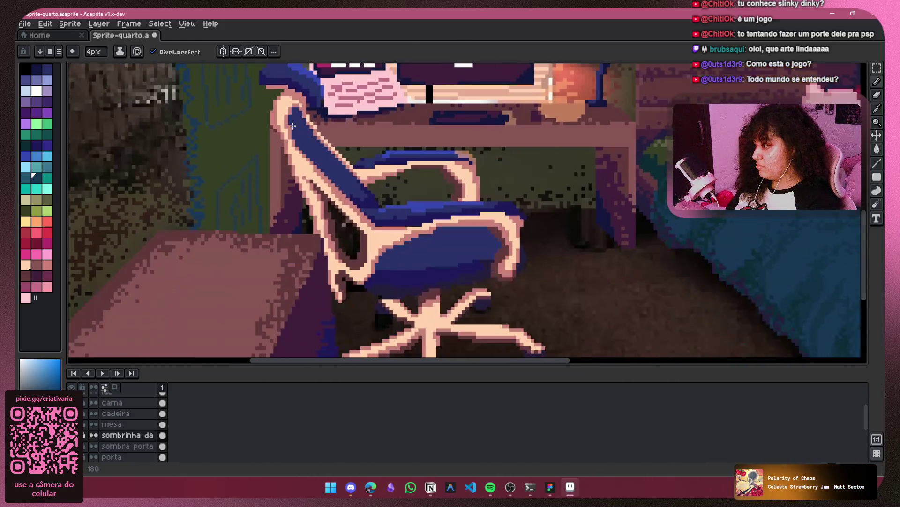
pyautogui.moveTo(250, 191); pyautogui.dragTo(231, 271)
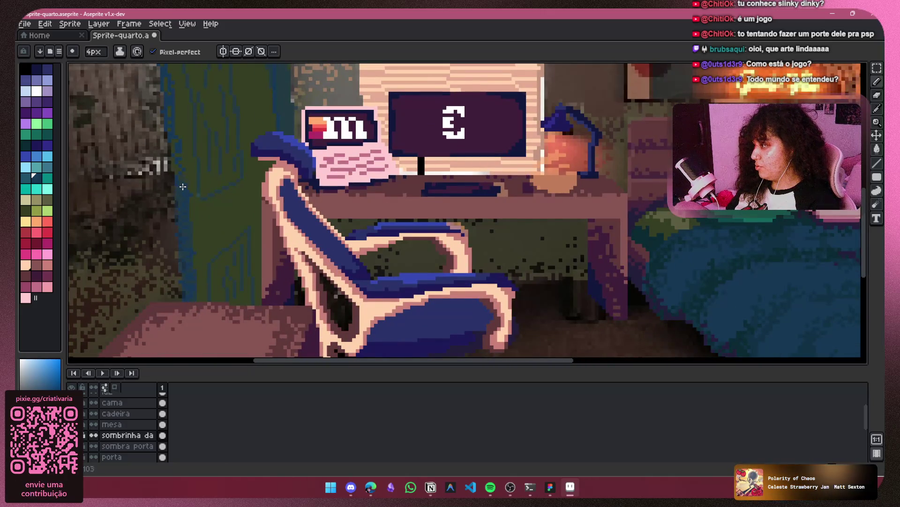
pyautogui.moveTo(172, 121); pyautogui.dragTo(189, 303)
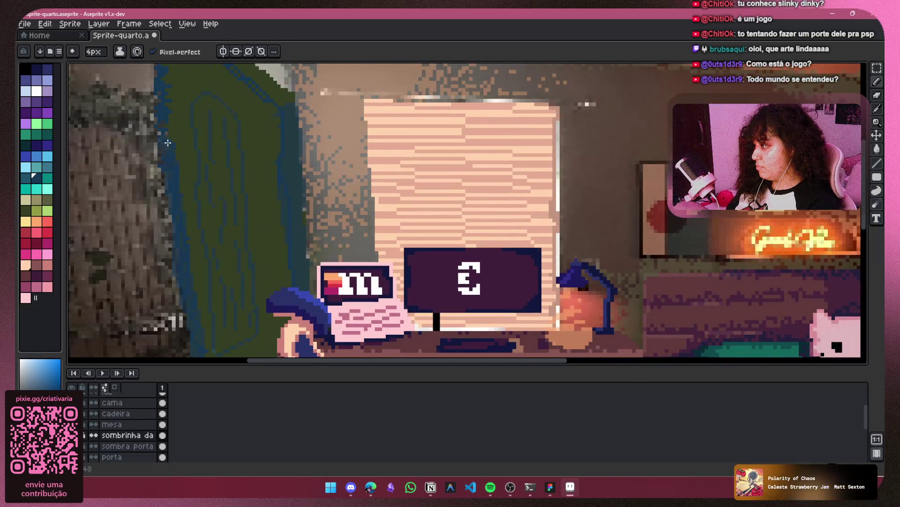
pyautogui.moveTo(168, 98); pyautogui.dragTo(163, 233)
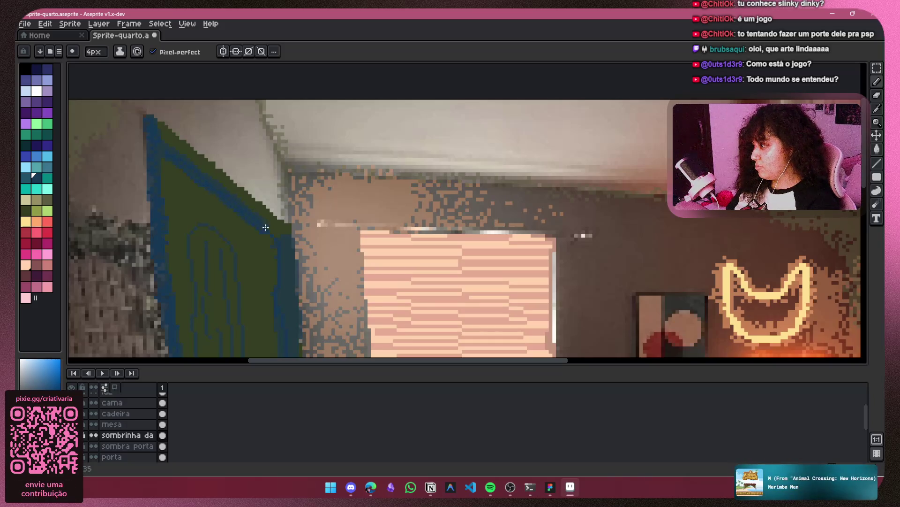
pyautogui.scroll(-3, 279, 236)
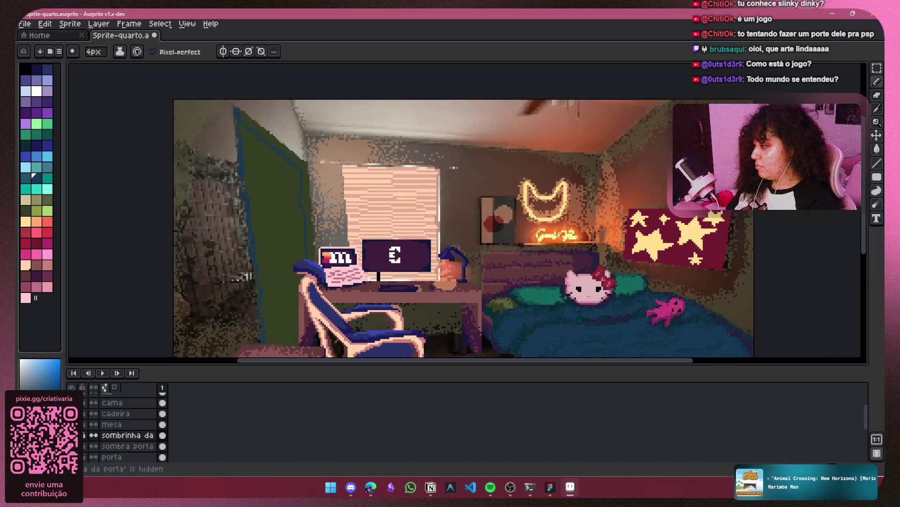
pyautogui.click(71, 457)
pyautogui.click(72, 456)
pyautogui.click(71, 457)
pyautogui.click(71, 456)
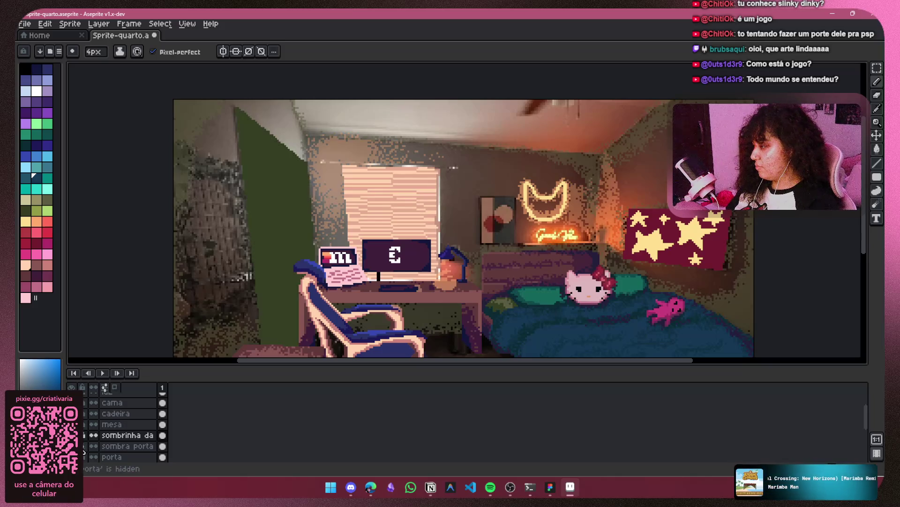
pyautogui.scroll(1, 265, 178)
pyautogui.scroll(-1, 265, 178)
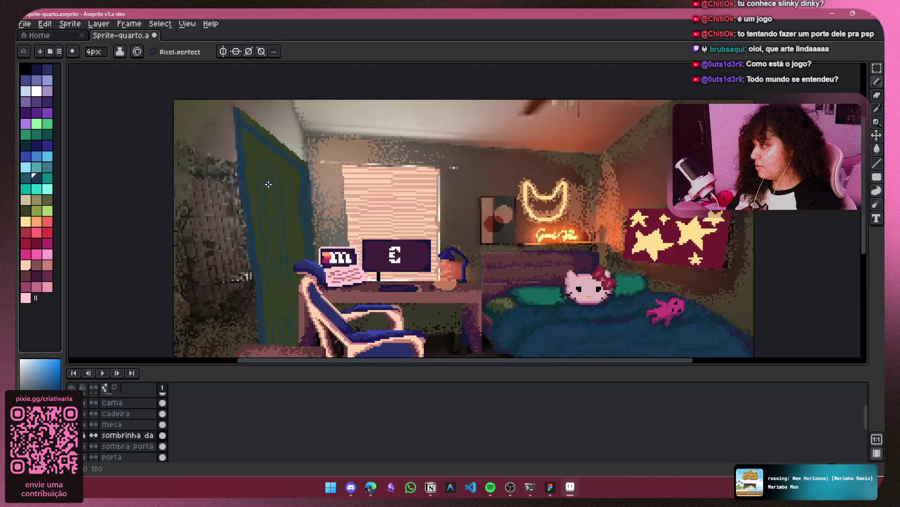
pyautogui.scroll(-2, 408, 187)
pyautogui.press('v')
pyautogui.press('b')
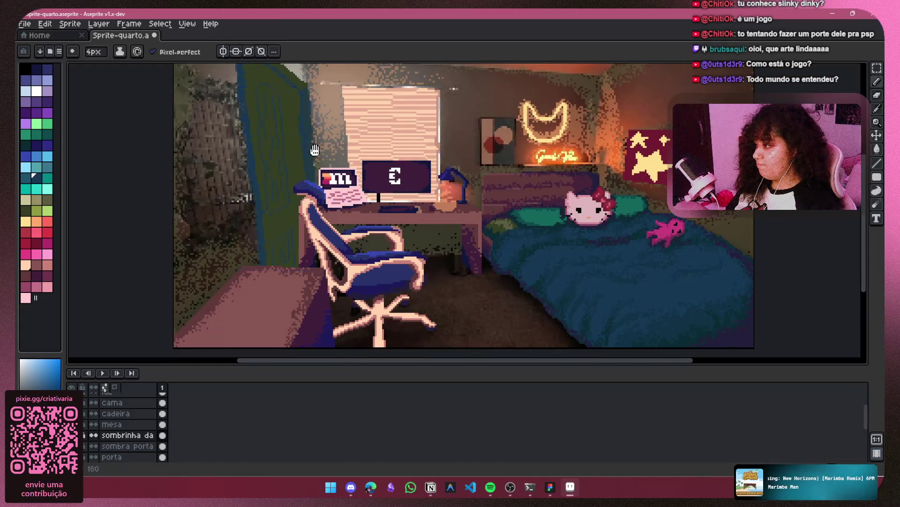
pyautogui.scroll(4, 290, 266)
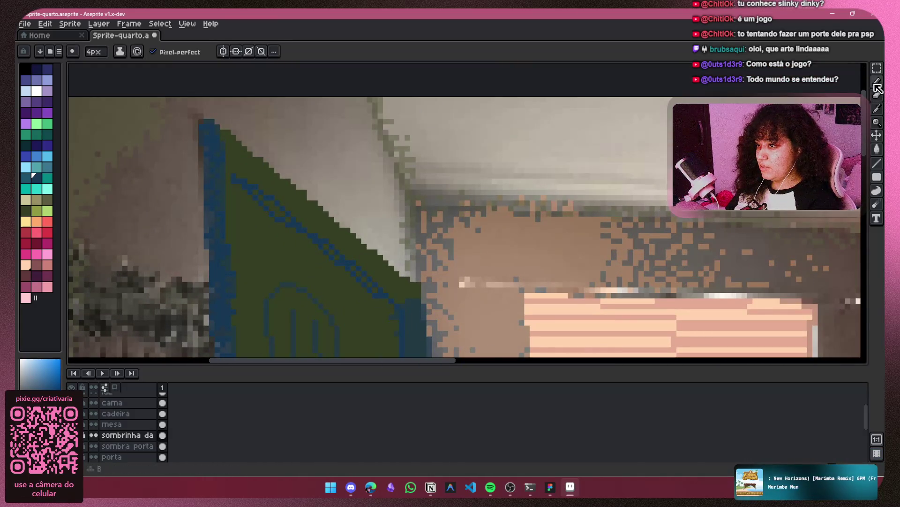
pyautogui.click(862, 83)
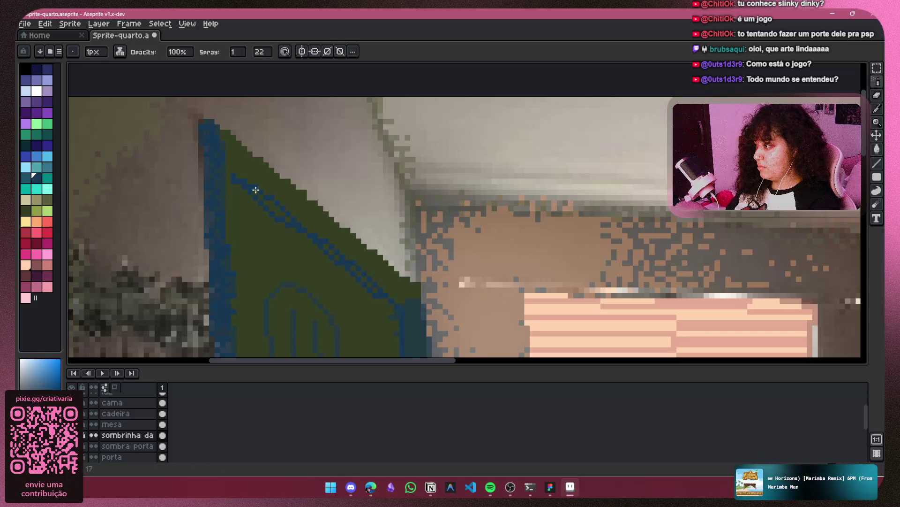
# Review the spray tool's ink options and briefly glance at the personagens notes window
pyautogui.click(120, 51)
pyautogui.click(141, 66)
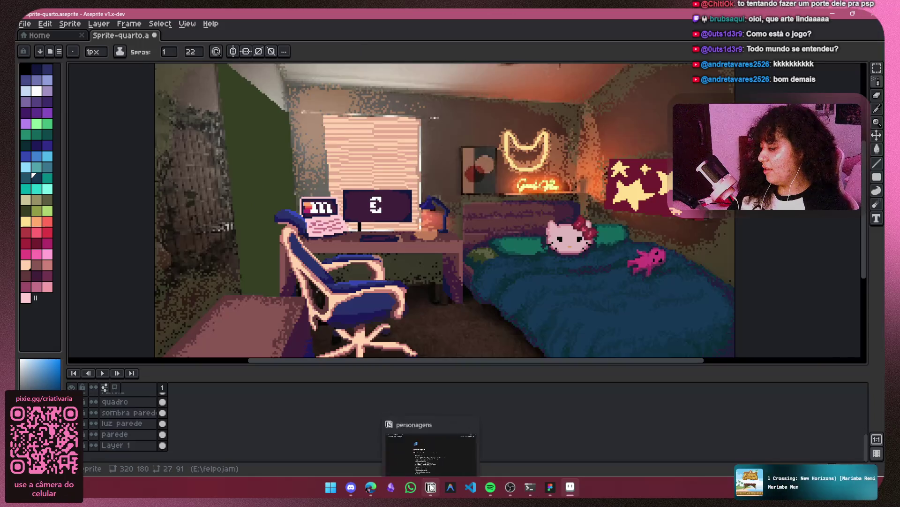
pyautogui.click(431, 487)
pyautogui.click(431, 486)
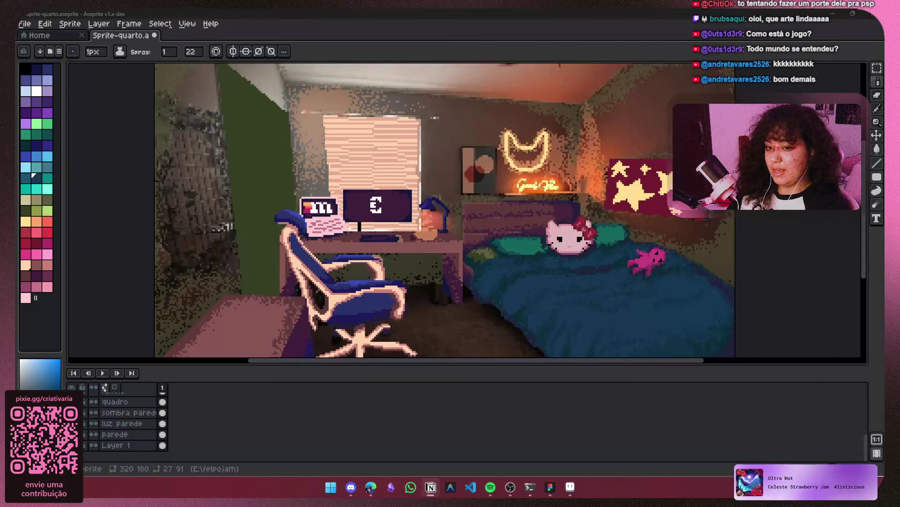
# Hide the green door layer to reveal the photographed white door beside the window
pyautogui.scroll(5, 134, 428)
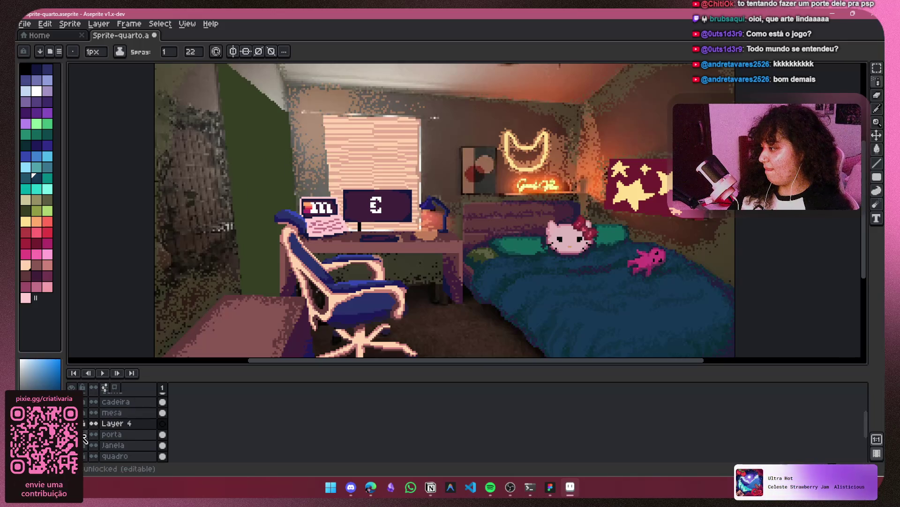
pyautogui.click(71, 434)
pyautogui.scroll(2, 292, 161)
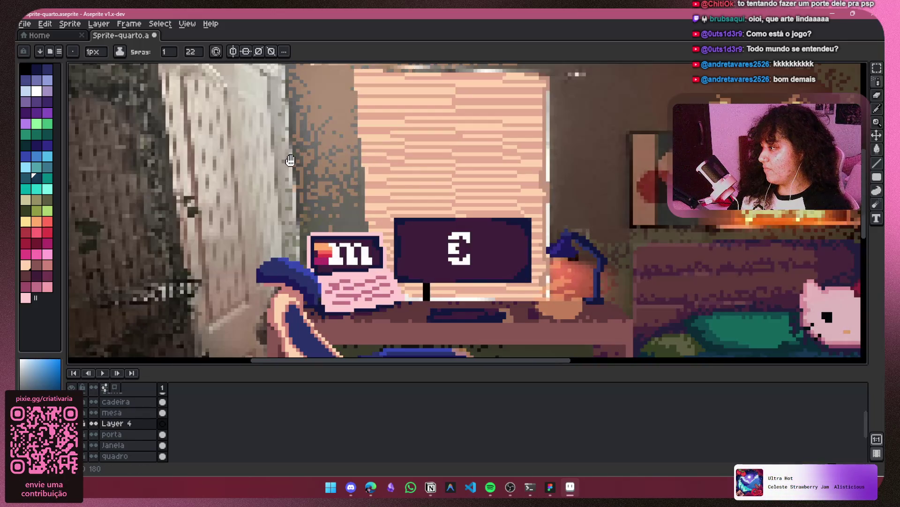